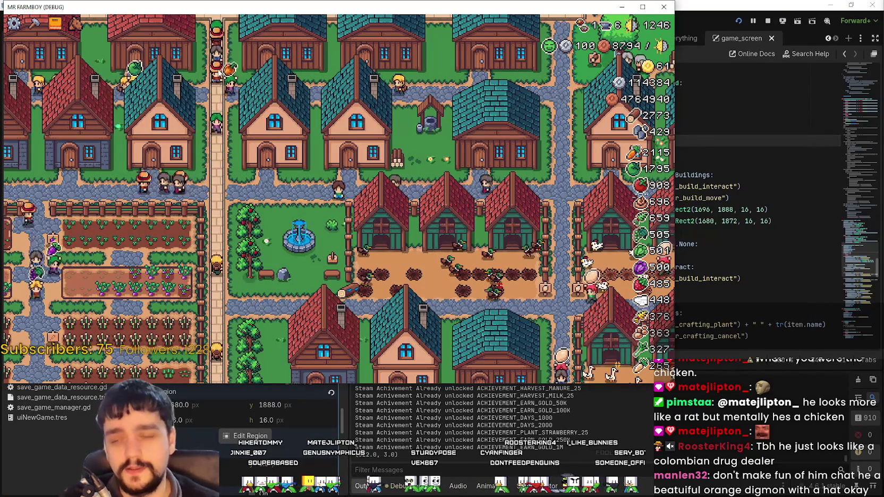
# Drag the MR FARMBOY debug window over the editor and maximize it with Super+Up.
pyautogui.press('d')
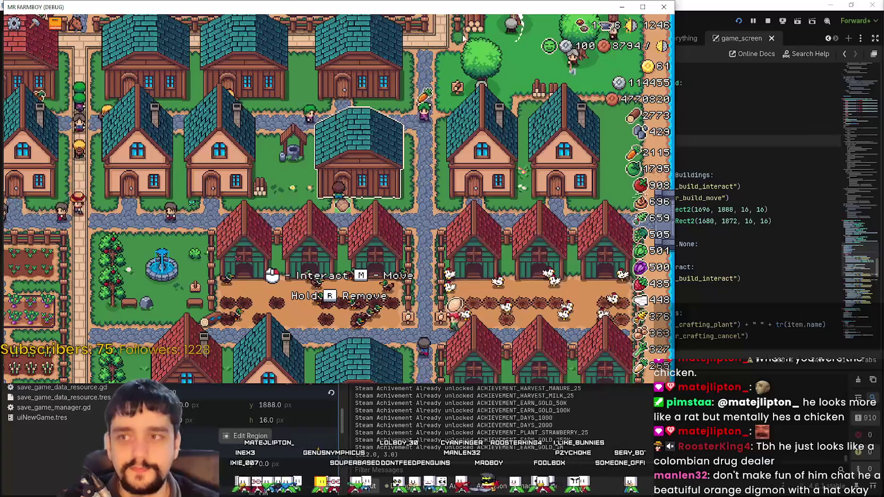
pyautogui.moveTo(319, 7); pyautogui.dragTo(481, 36)
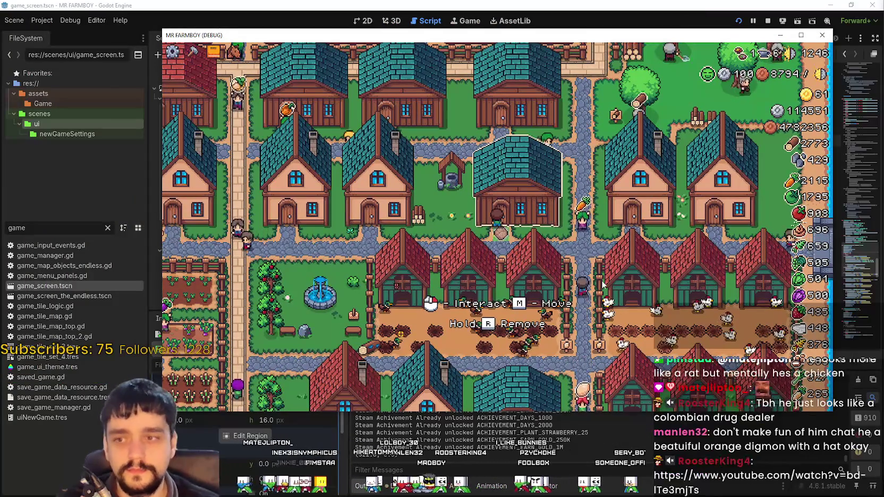
pyautogui.press('super+Up')
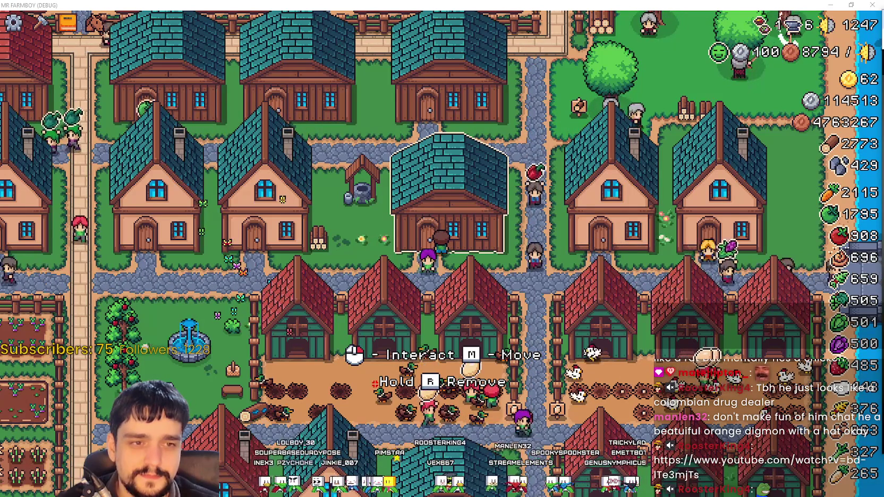
pyautogui.hotkey('alt', 'Tab')
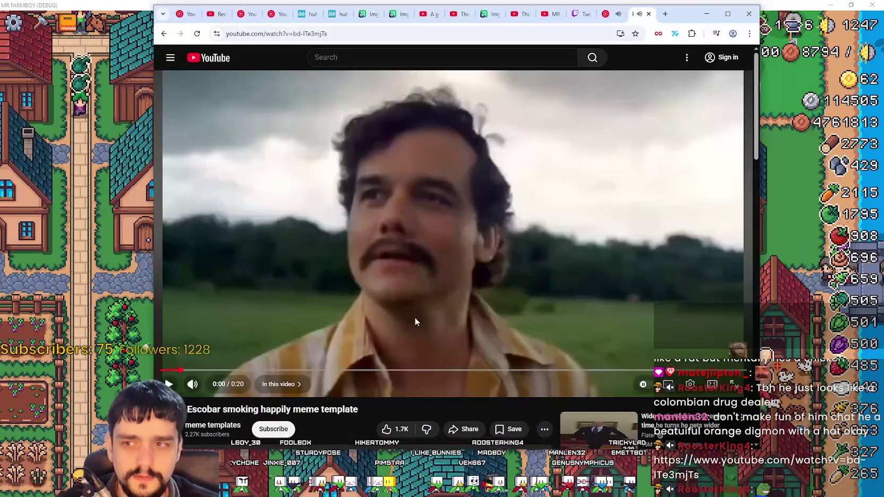
# Rewind the Escobar meme video to 0:00, play it, replay it once, then close it.
pyautogui.moveTo(194, 375); pyautogui.dragTo(136, 375)
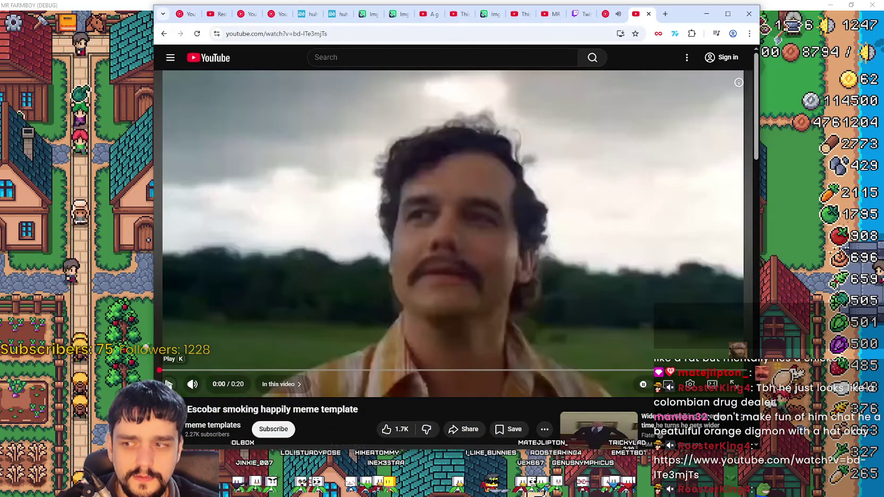
pyautogui.click(168, 384)
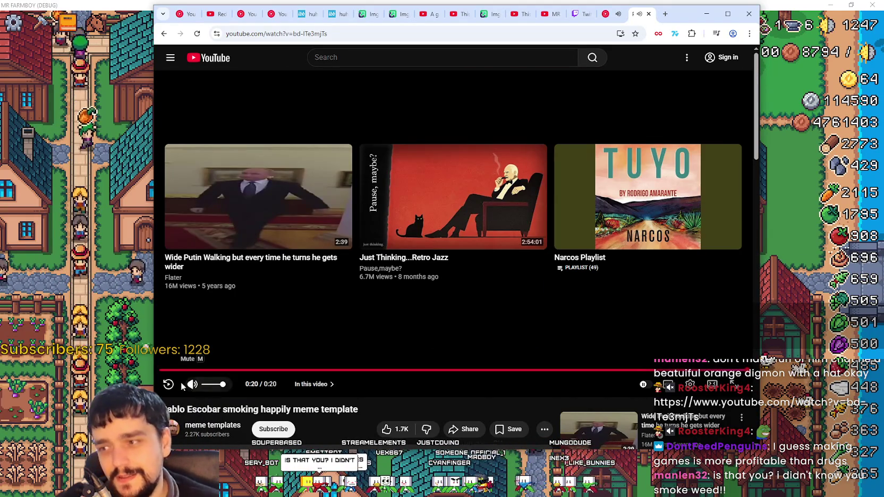
pyautogui.click(169, 384)
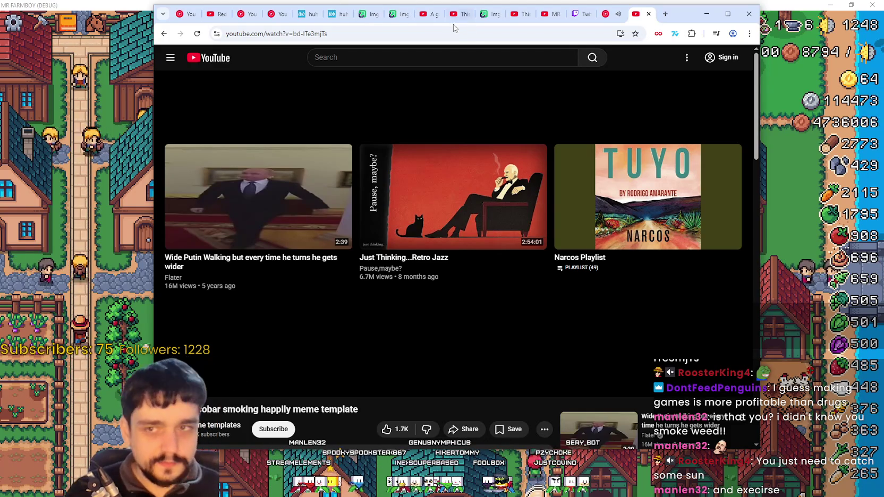
pyautogui.click(648, 15)
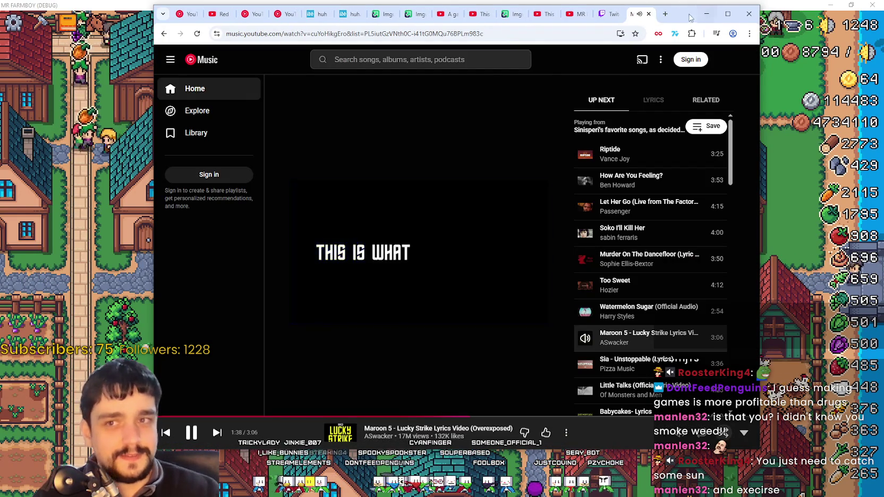
# Minimize the browser so the running Mr Farmboy game shows again.
pyautogui.click(707, 13)
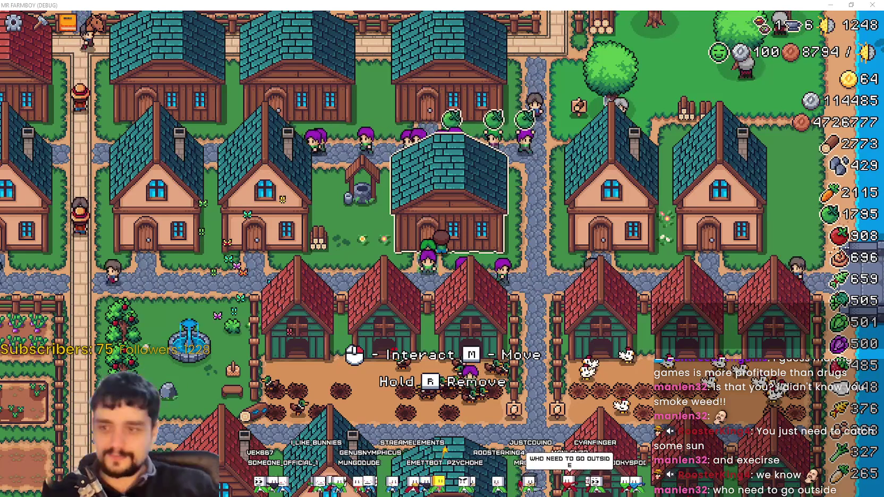
# Open and close the Warehouse panel, walking the player back over to the warehouse.
pyautogui.click(448, 222)
pyautogui.scroll(-3, 469, 170)
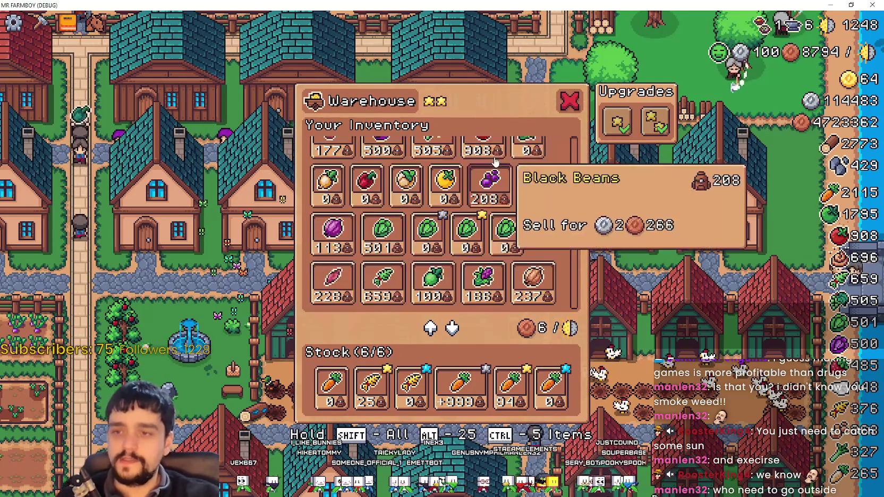
pyautogui.click(604, 255)
pyautogui.press('a')
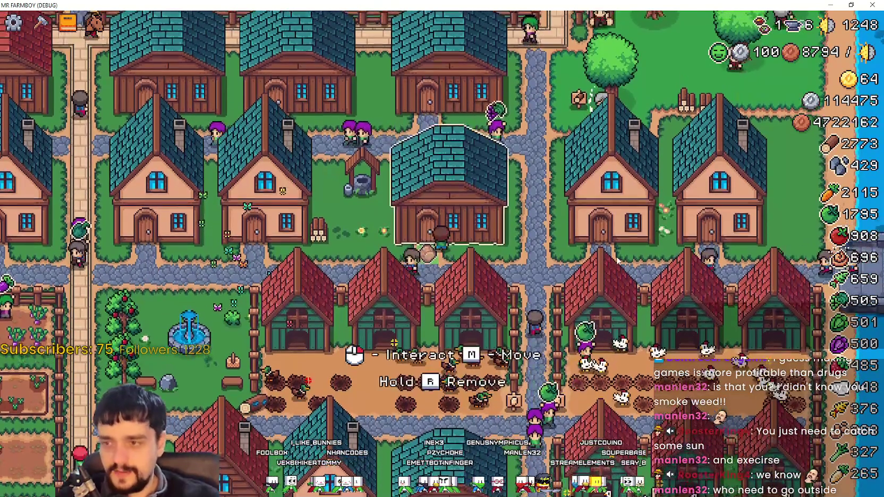
pyautogui.press('a')
pyautogui.press('s')
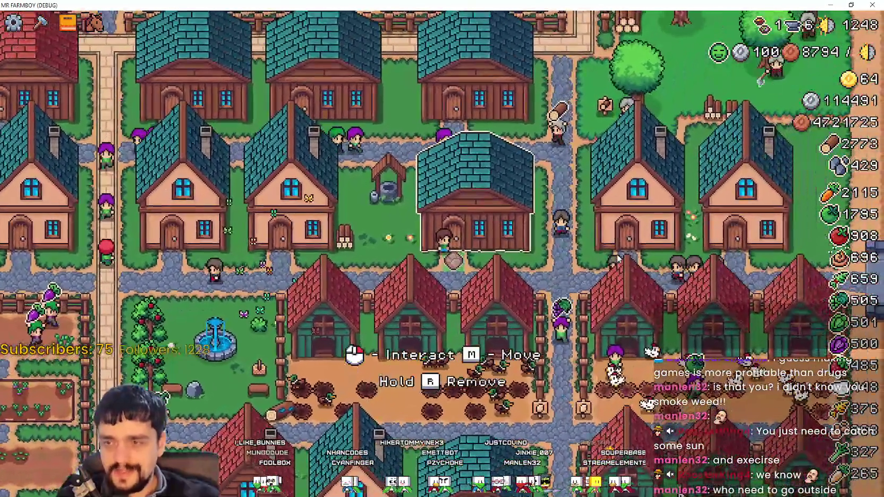
pyautogui.click(618, 258)
pyautogui.click(617, 258)
# Walk to neighbouring houses and open and close their House panels.
pyautogui.press('d')
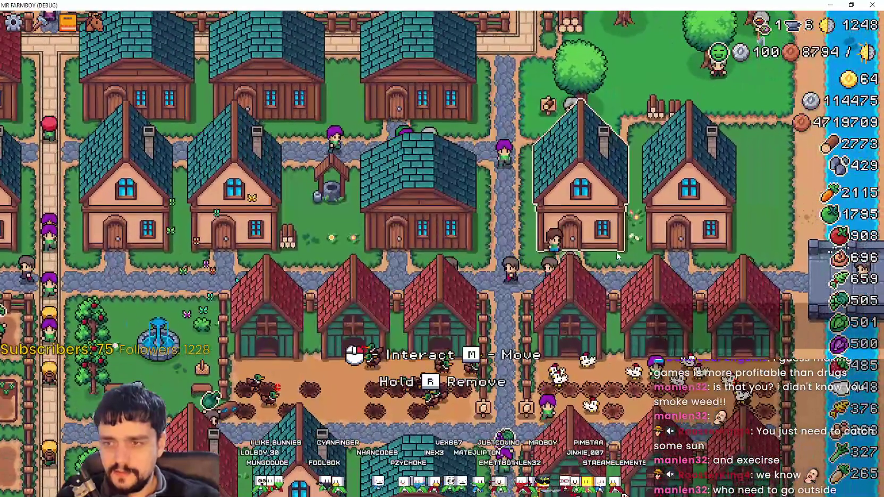
pyautogui.click(616, 253)
pyautogui.click(617, 253)
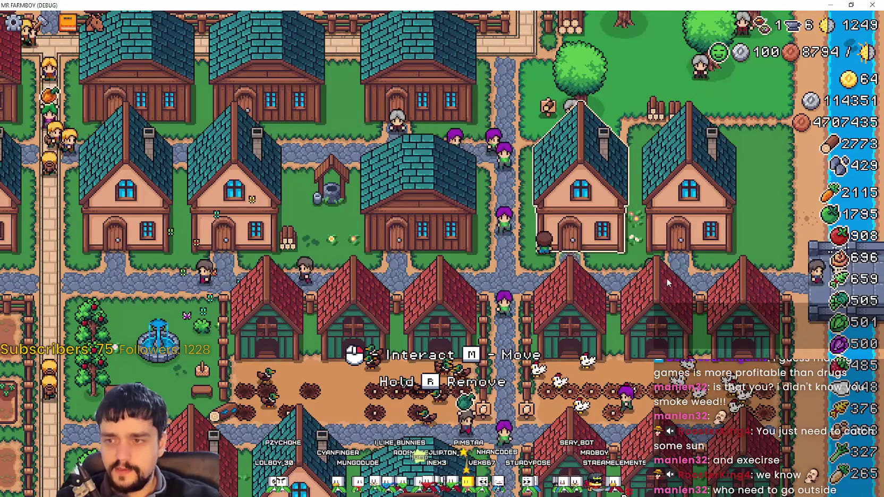
pyautogui.click(617, 261)
pyautogui.click(617, 260)
pyautogui.press('a')
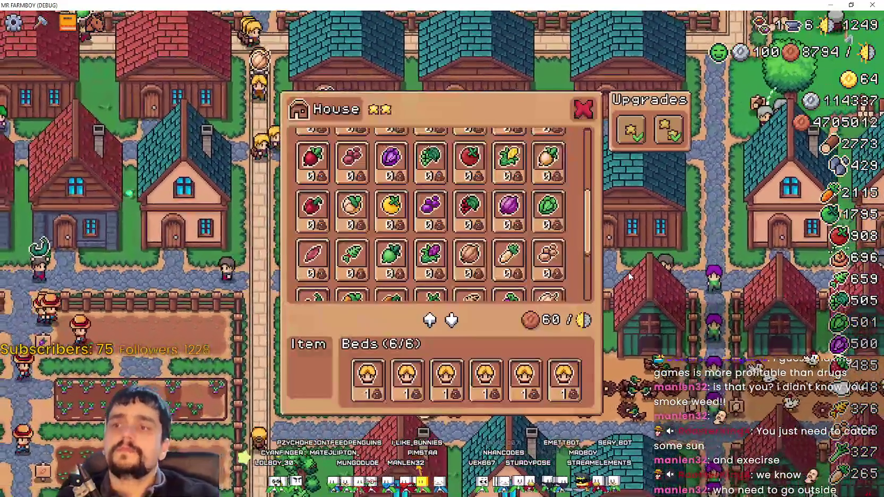
pyautogui.click(630, 276)
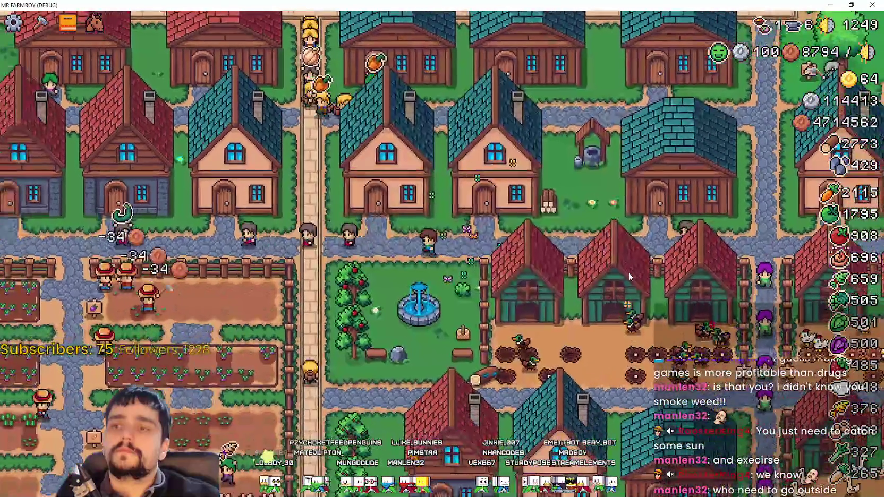
pyautogui.click(468, 319)
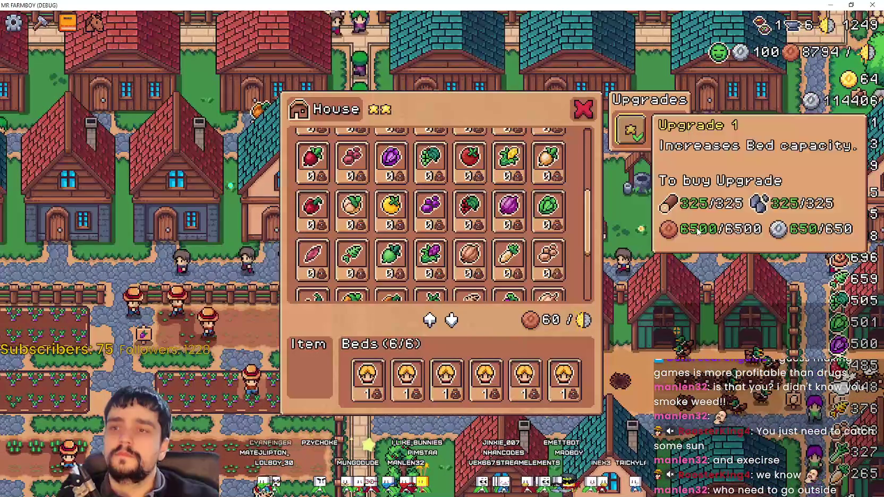
pyautogui.click(656, 228)
# Reopen the House panel, scroll through it, close it, and interact with a nearby house.
pyautogui.click(653, 229)
pyautogui.scroll(1, 548, 249)
pyautogui.scroll(1, 584, 208)
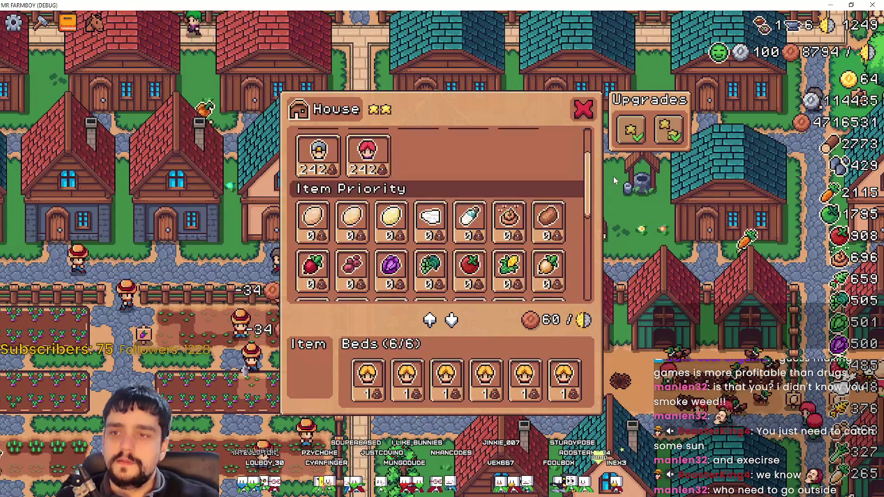
pyautogui.click(588, 109)
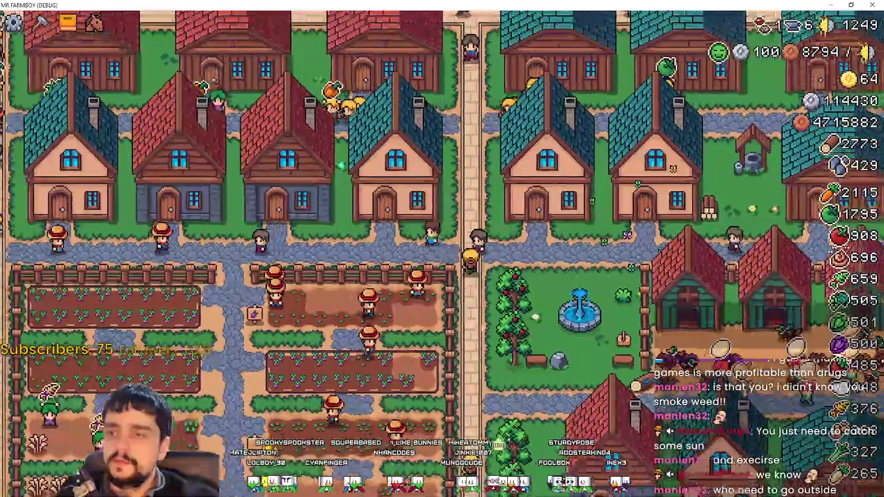
pyautogui.click(506, 253)
pyautogui.click(583, 109)
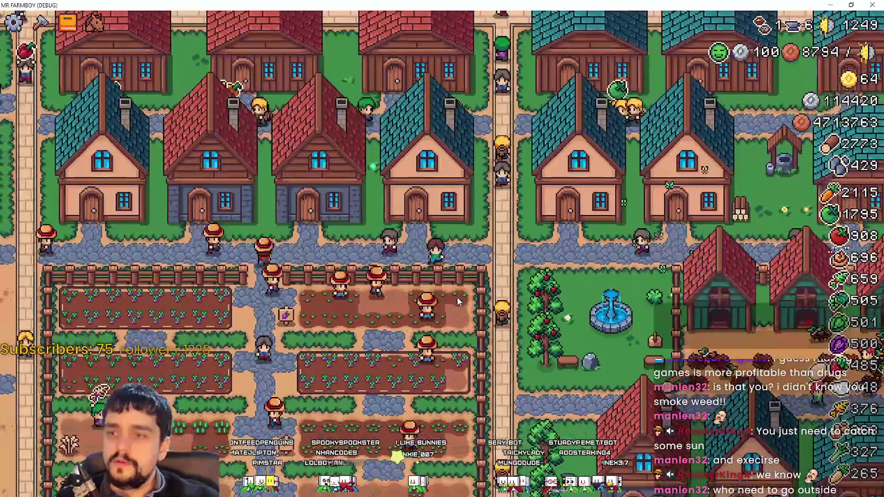
pyautogui.press('h')
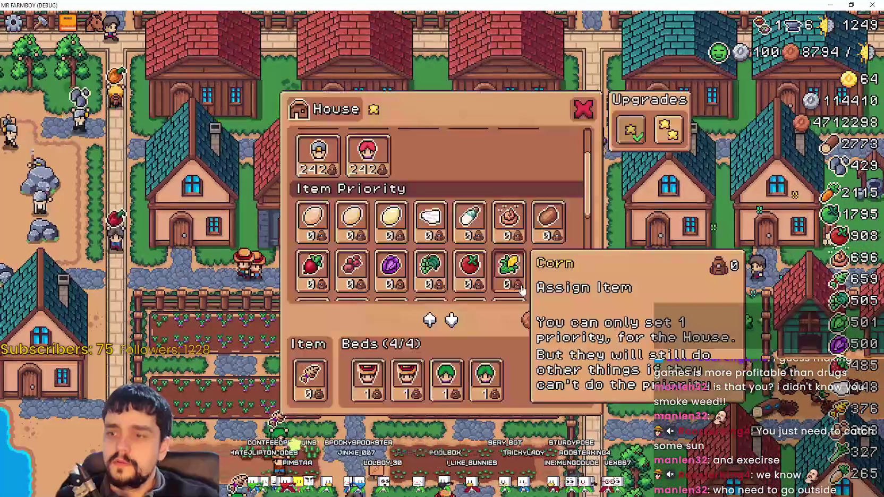
pyautogui.click(583, 109)
# Pick Road Tile from the Crafting list and walk the player around the town.
pyautogui.press('c')
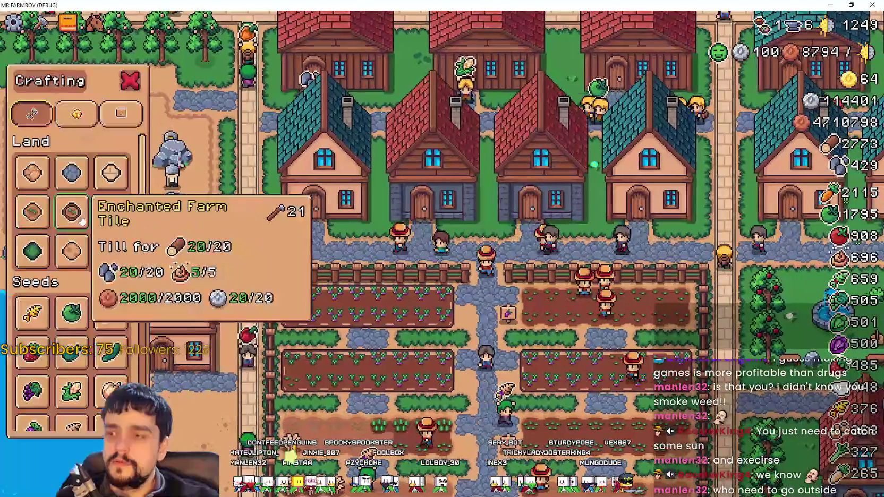
pyautogui.click(61, 190)
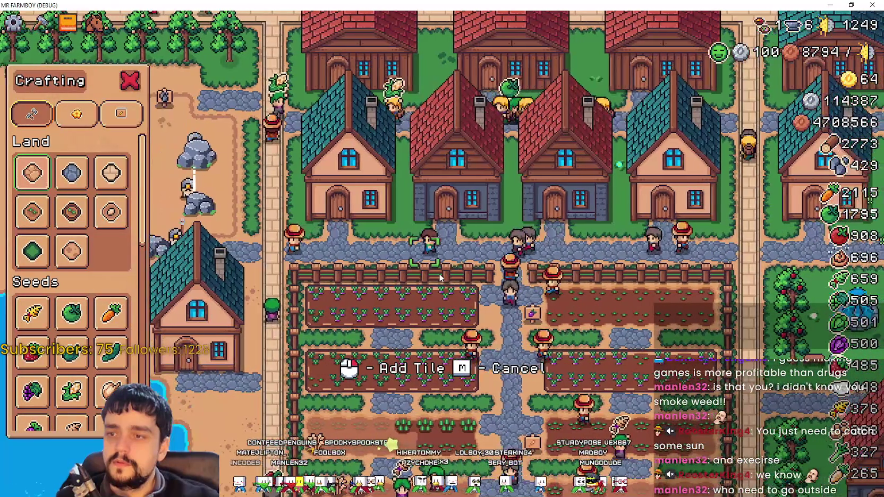
pyautogui.press('a')
pyautogui.press('w')
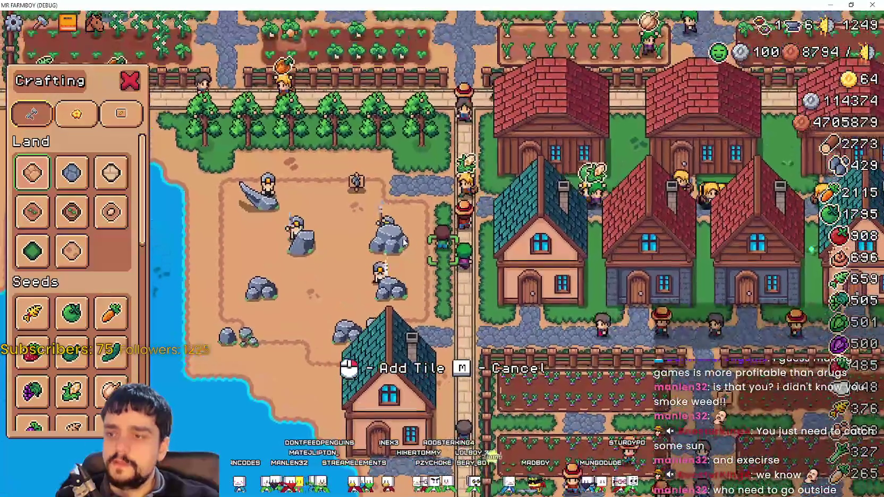
pyautogui.press('d')
pyautogui.press('s')
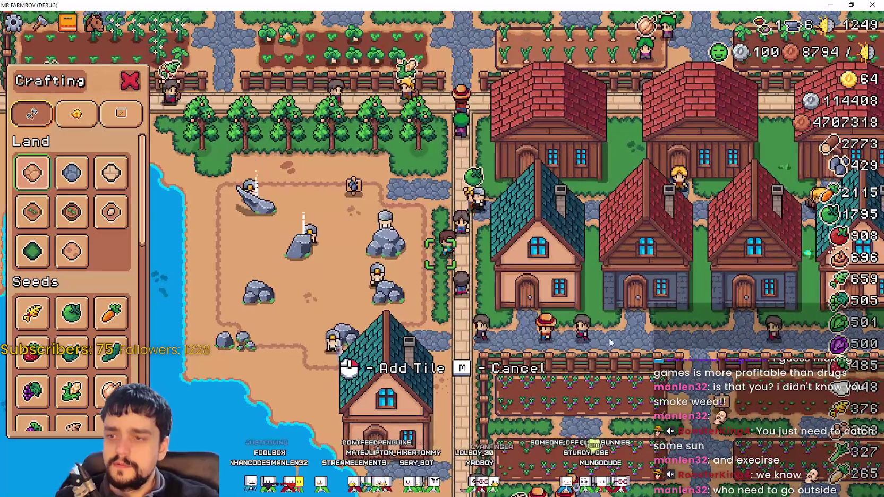
pyautogui.press('Escape')
pyautogui.press('d')
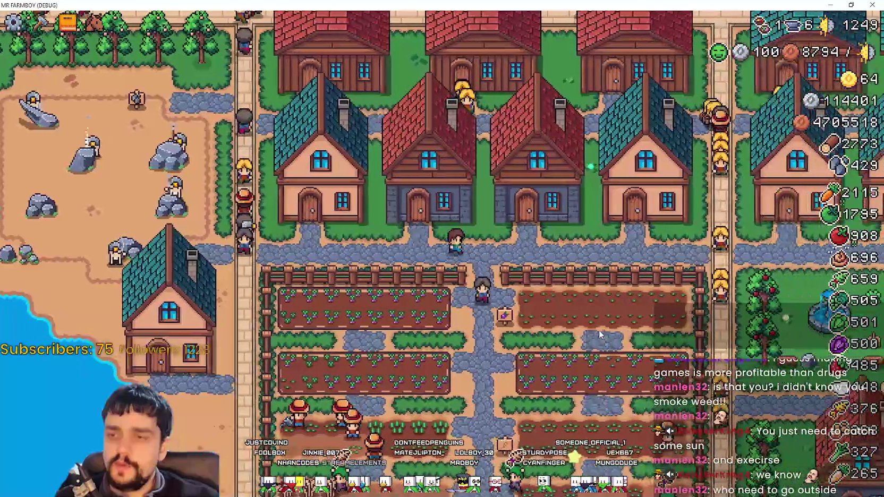
# Open and close the pause menu, walk up to a house, then restore the game window.
pyautogui.press('Escape')
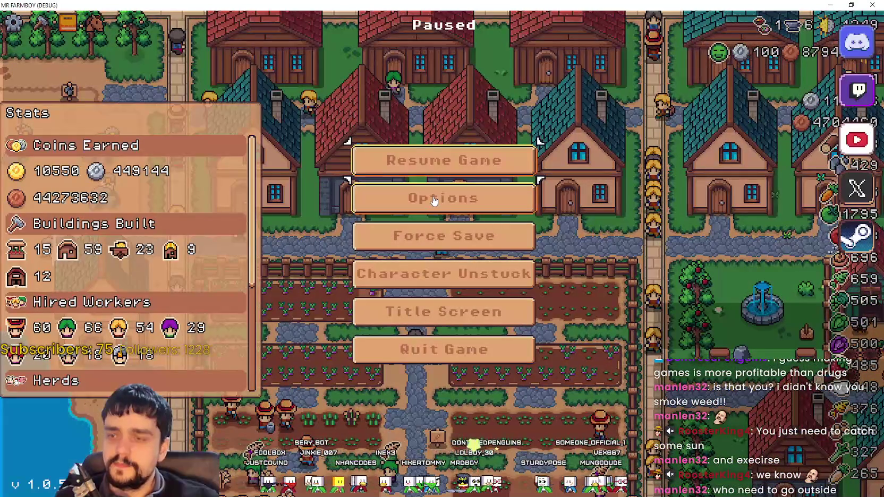
pyautogui.click(451, 164)
pyautogui.press('d')
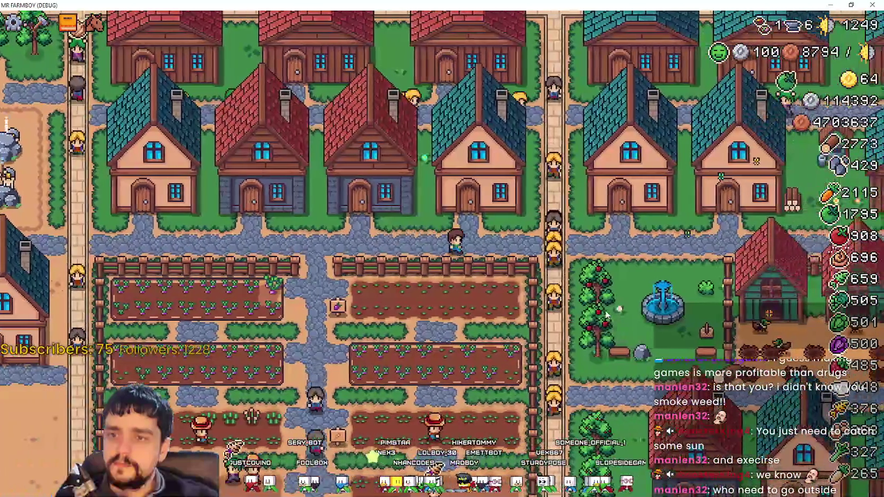
pyautogui.press('d')
pyautogui.press('w')
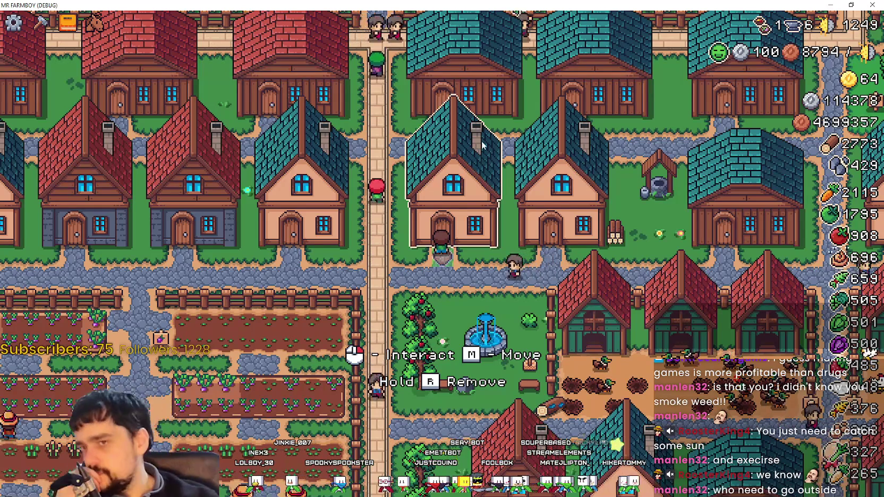
pyautogui.click(851, 5)
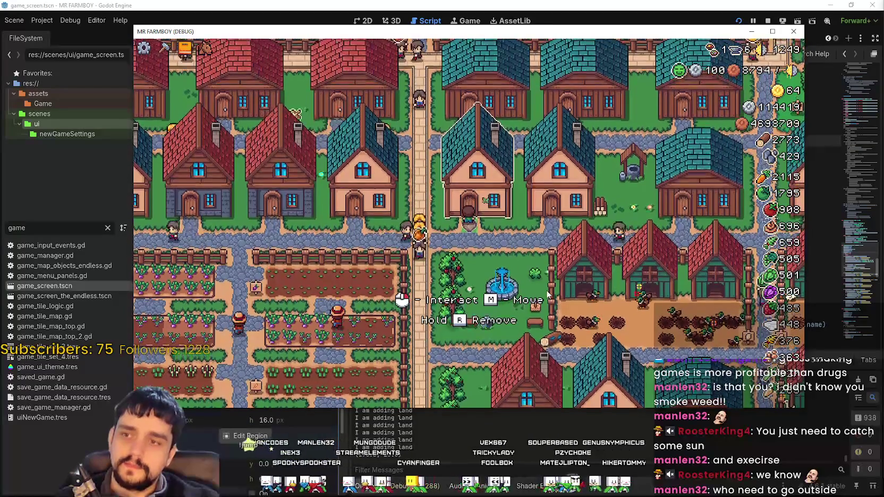
# Walk the farmer west through the village, open the crafting panel, then cancel planting.
pyautogui.press('a')
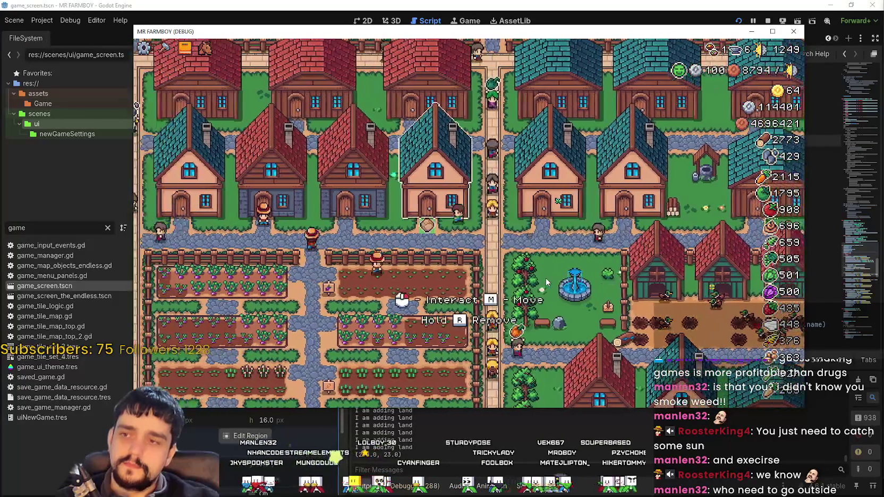
pyautogui.press('a')
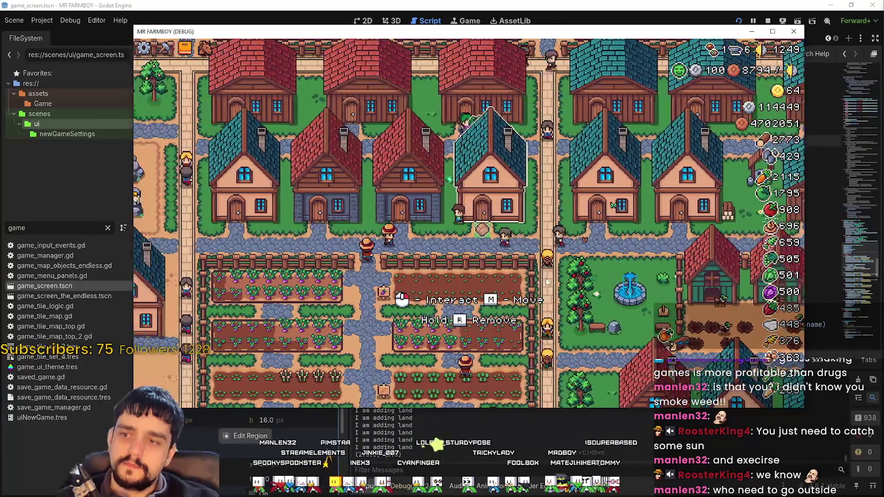
pyautogui.press('a')
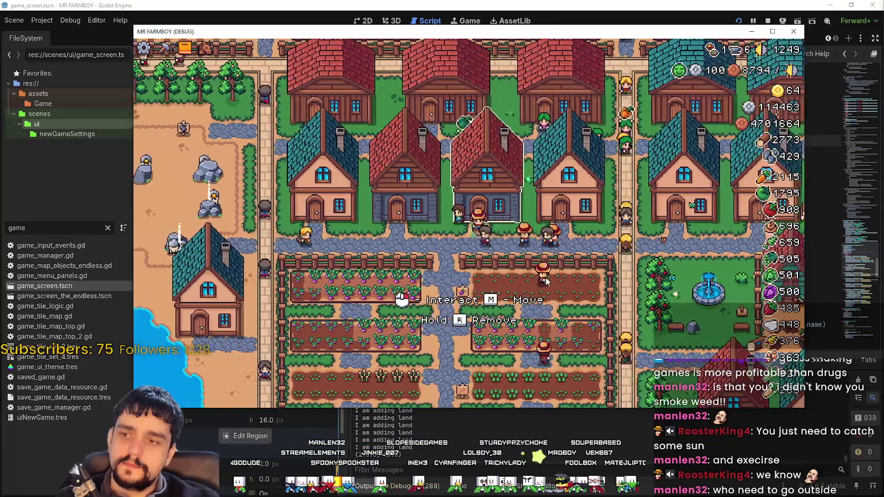
pyautogui.press('a')
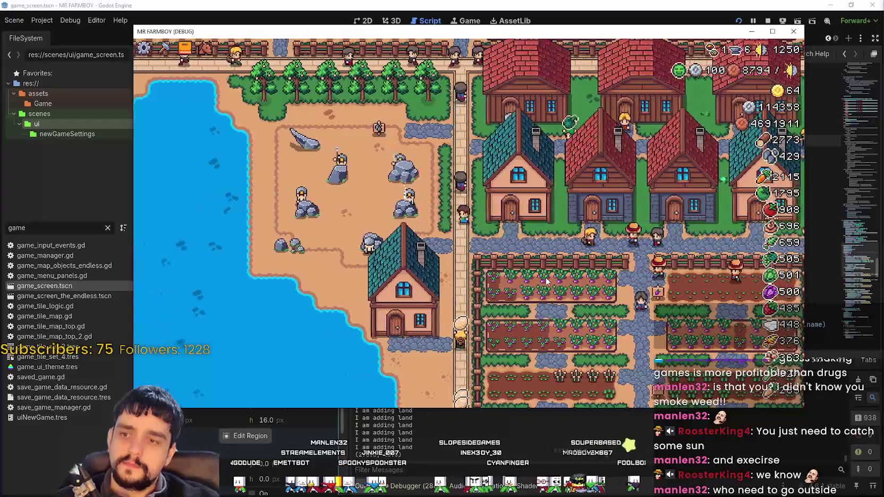
pyautogui.press('c')
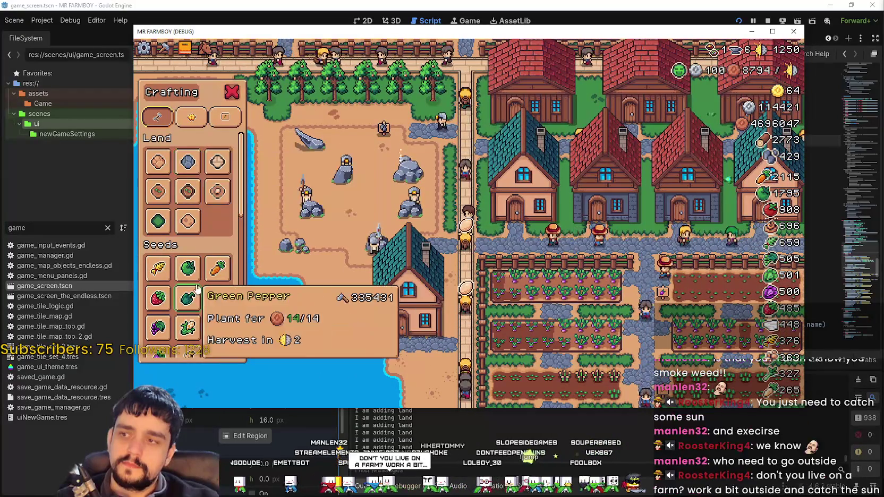
pyautogui.press('w')
pyautogui.press('a')
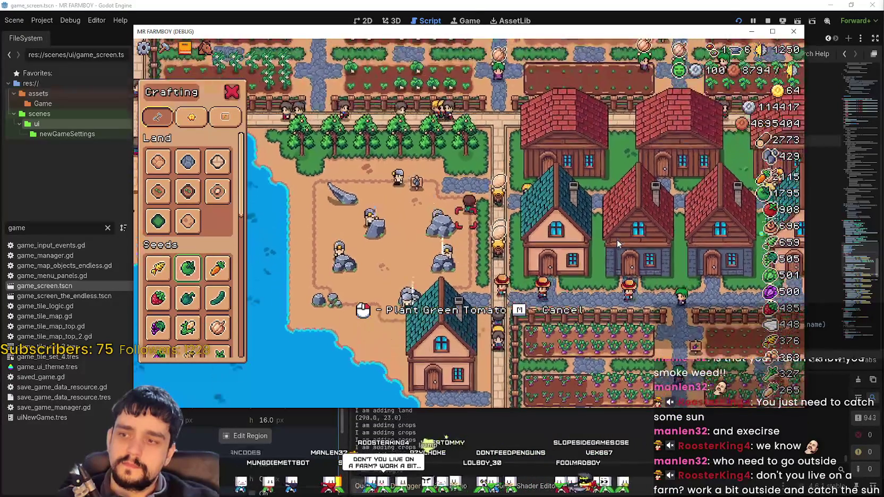
pyautogui.press('s')
pyautogui.press('d')
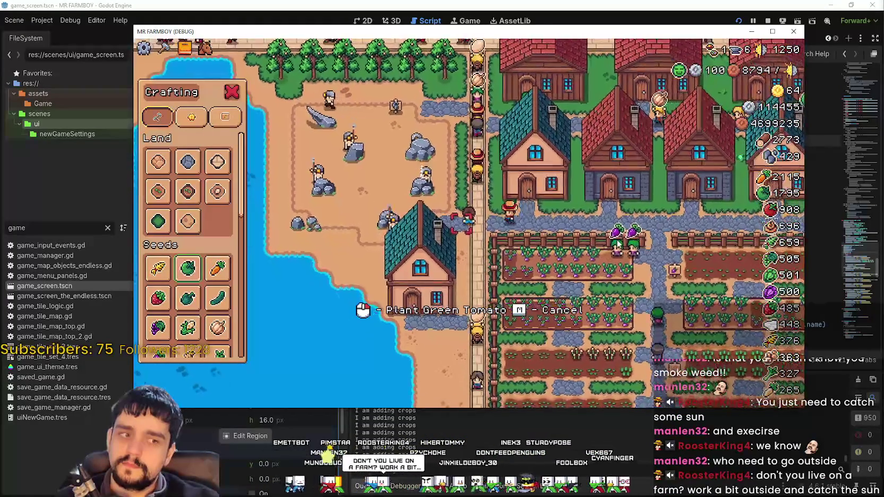
pyautogui.press('s')
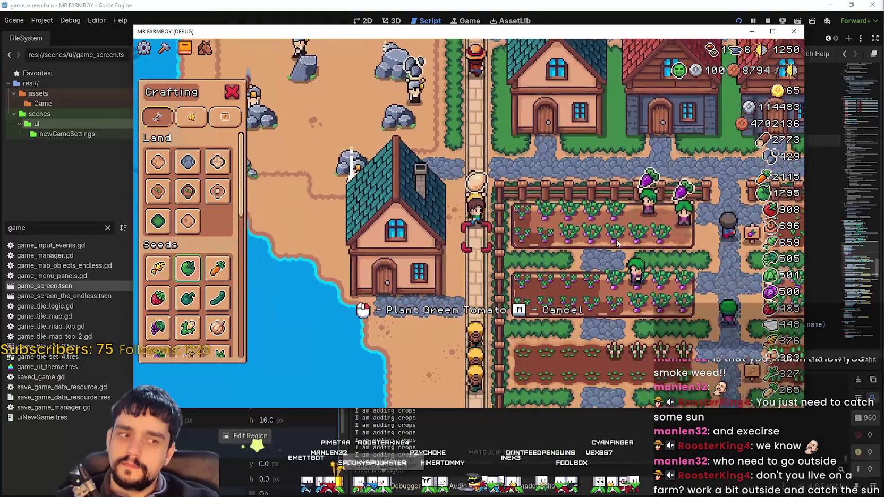
pyautogui.press('m')
pyautogui.press('s')
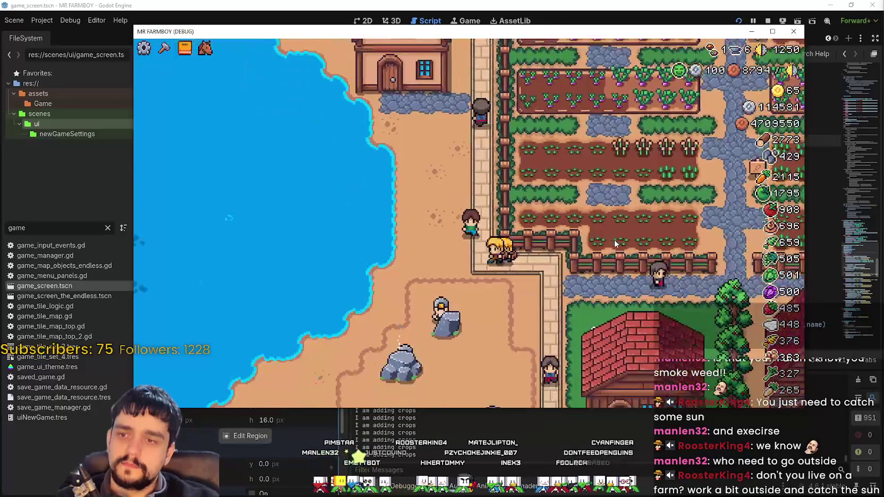
pyautogui.press('d')
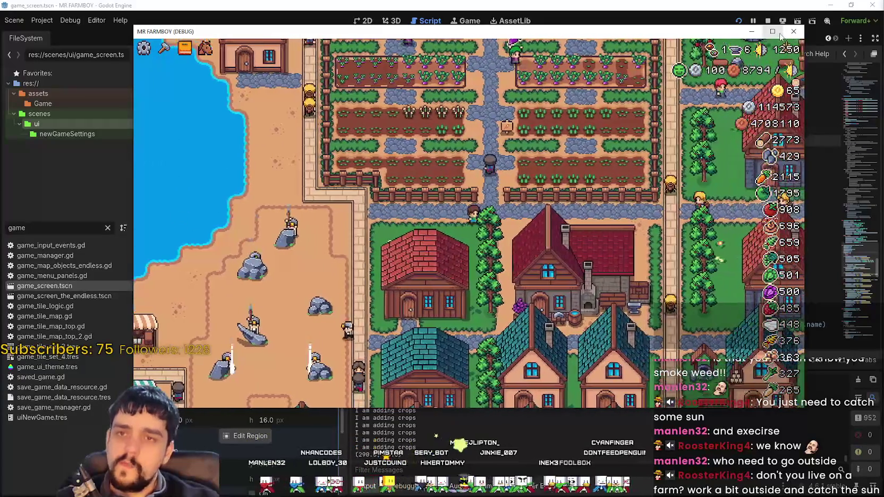
# Maximize the game window and walk the farmer east onto the grass plot.
pyautogui.click(773, 31)
pyautogui.press('d')
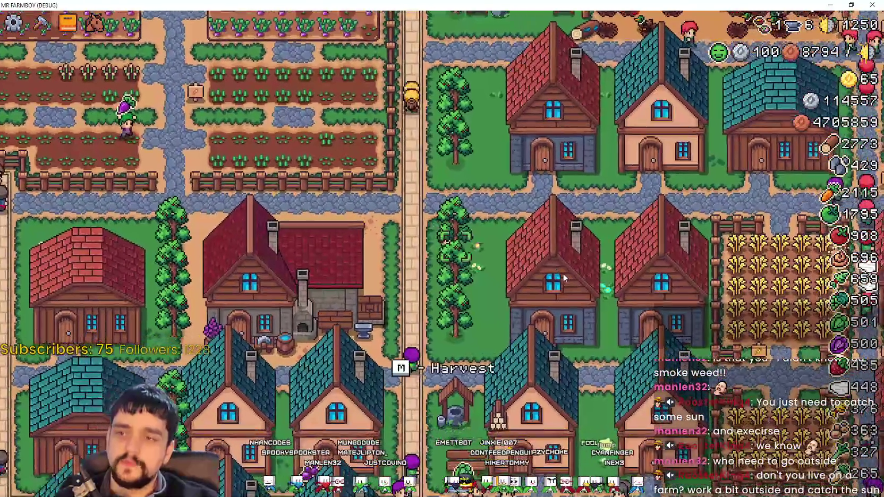
pyautogui.press('s')
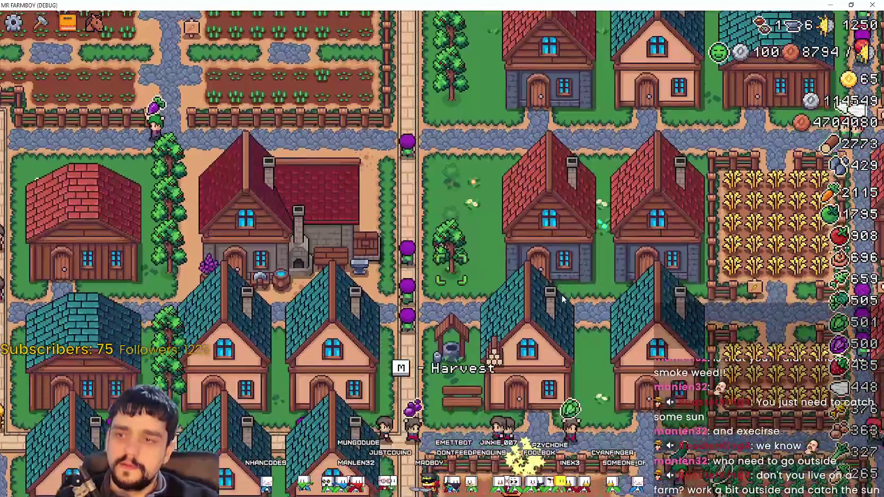
pyautogui.press('w')
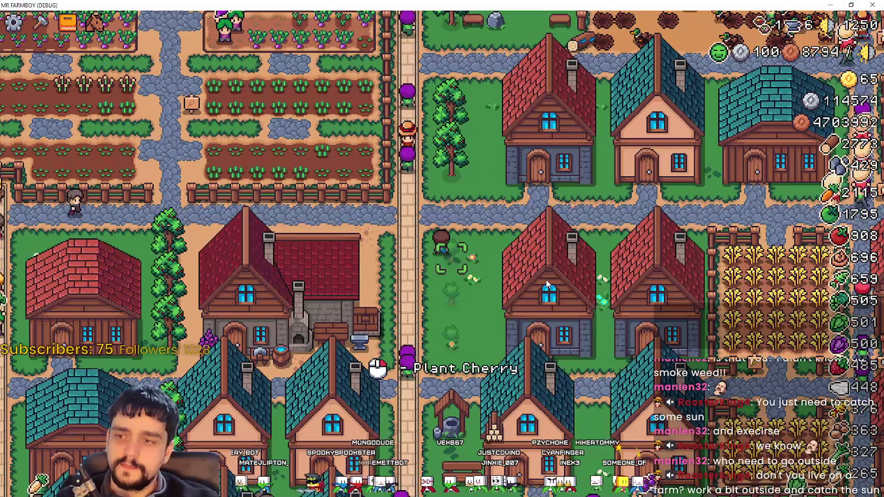
# Plant a cherry tree on the grass, harvest its cherries, and plant another.
pyautogui.press('s')
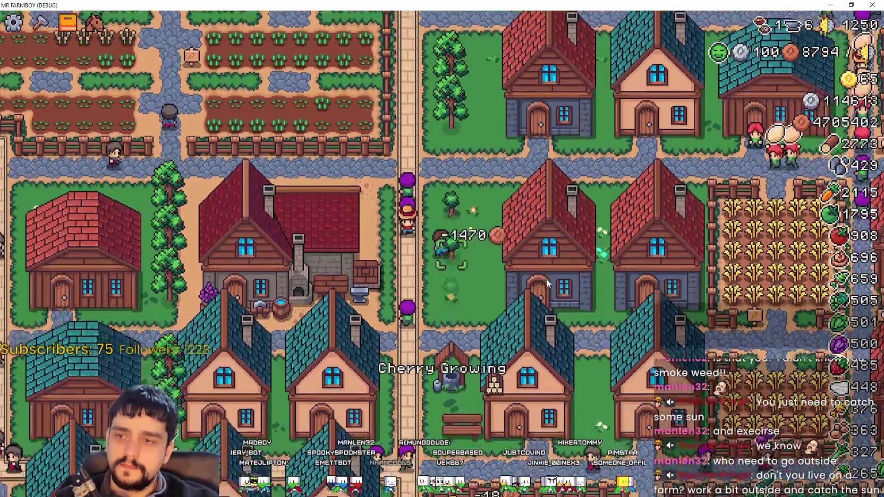
pyautogui.press('w')
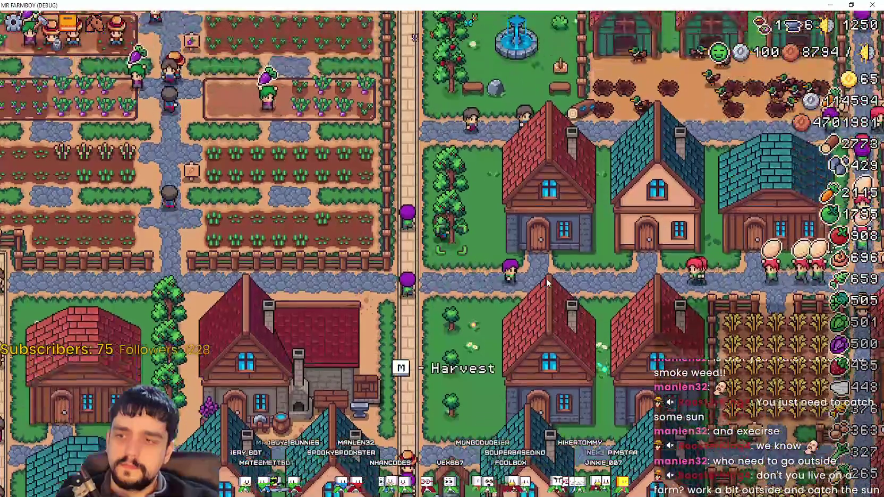
pyautogui.press('w')
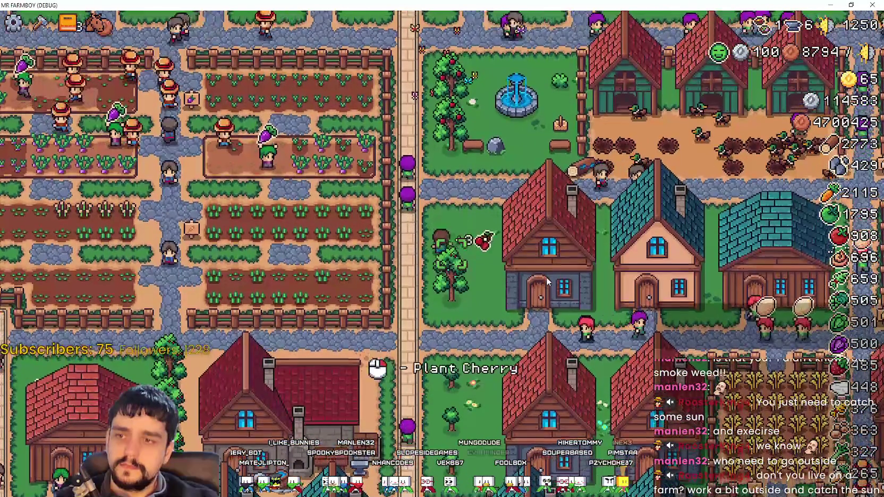
pyautogui.press('s')
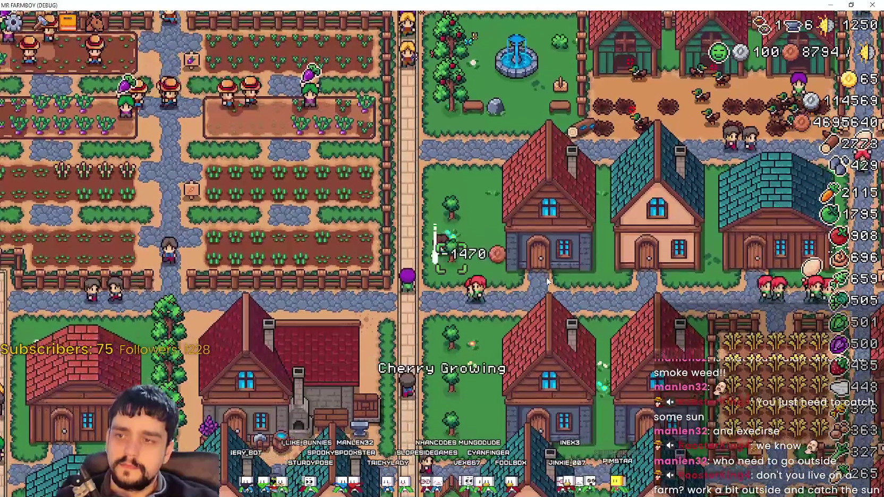
# Walk the farmer east into the goose pen, then back north toward the crop fields.
pyautogui.press('d')
pyautogui.press('s')
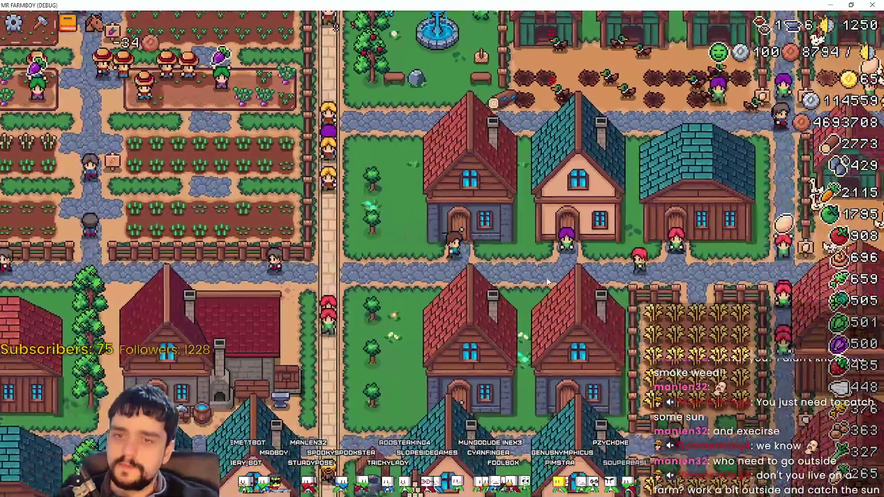
pyautogui.press('d')
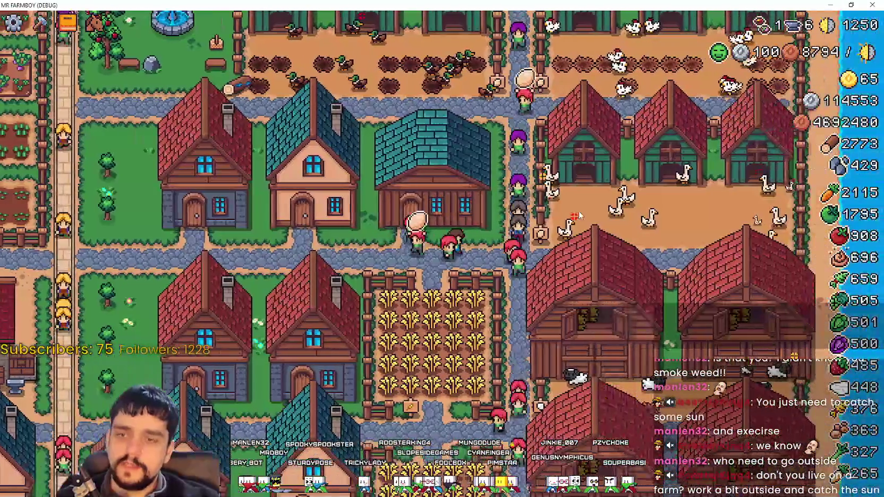
pyautogui.press('s')
pyautogui.press('d')
pyautogui.press('s')
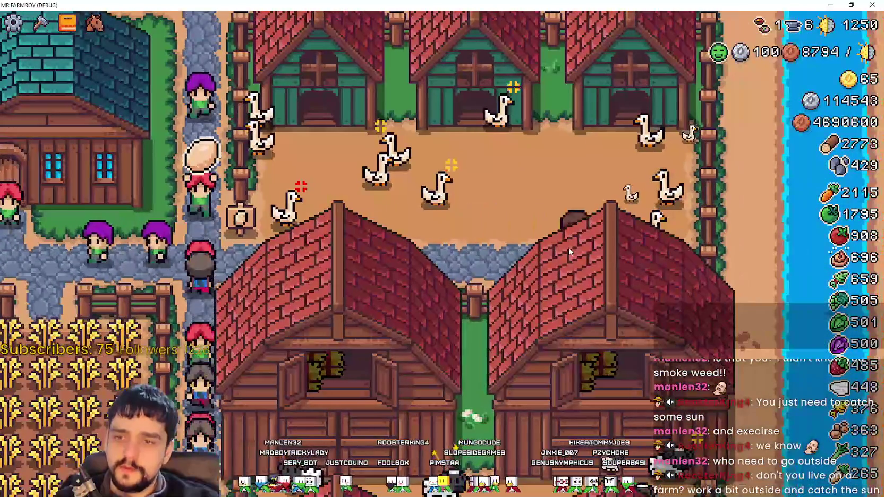
pyautogui.press('w')
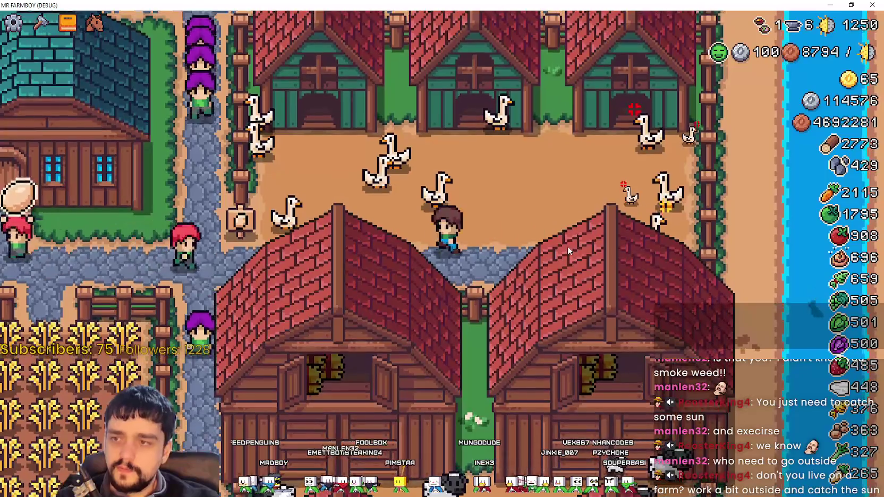
pyautogui.press('a')
pyautogui.press('w')
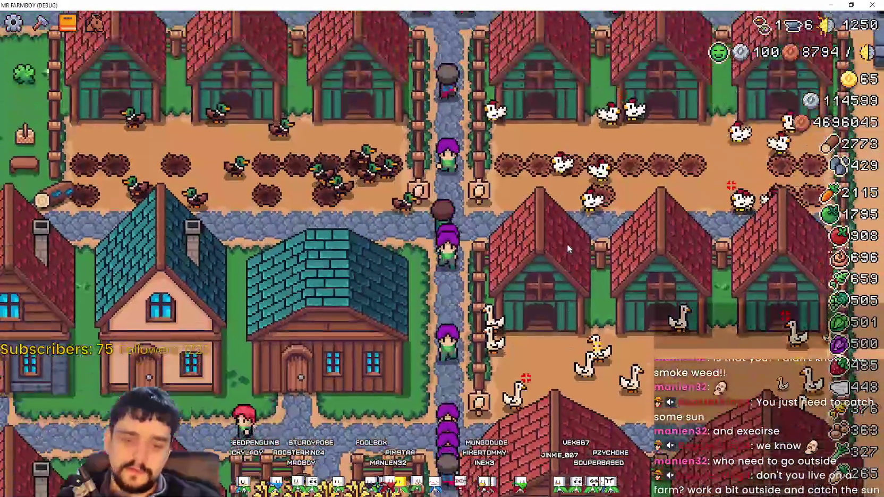
pyautogui.press('w')
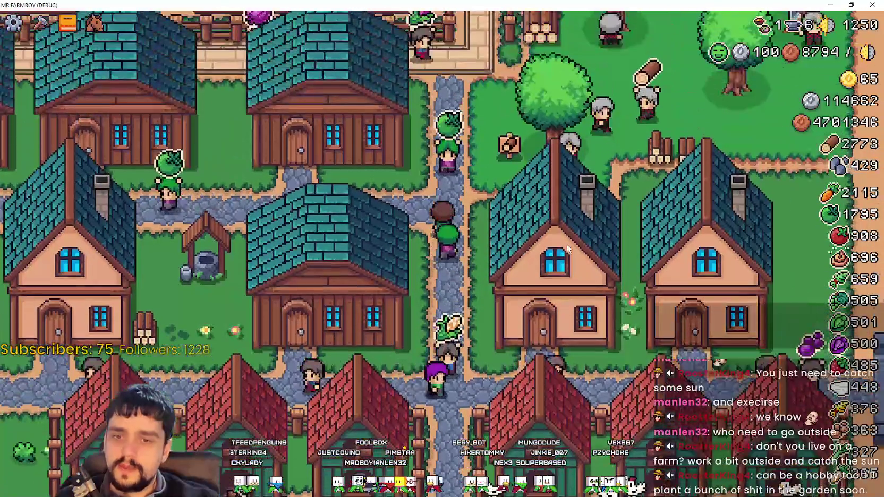
pyautogui.press('w')
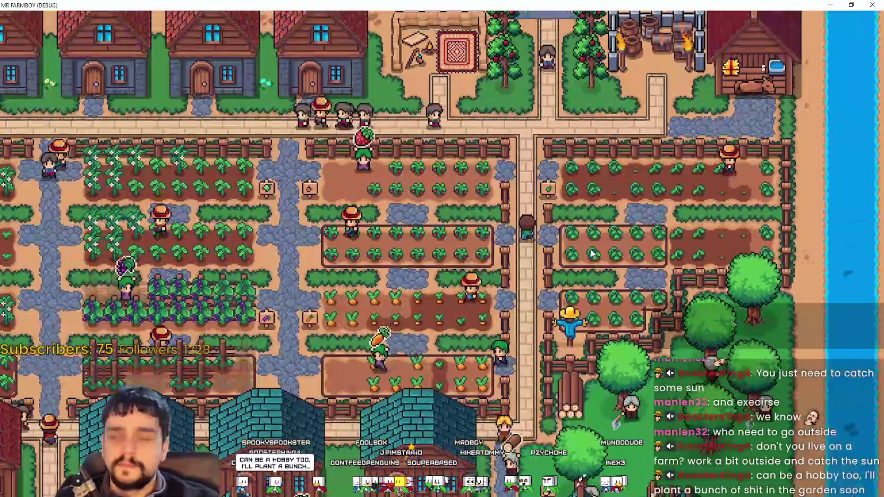
# Walk the farmer across the strawberry plot to harvest it, then along the empty plot.
pyautogui.press('a')
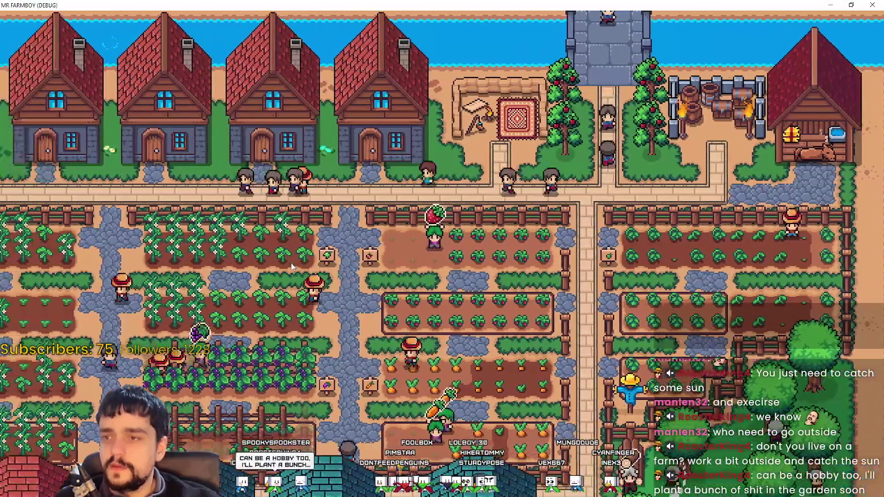
pyautogui.press('d')
pyautogui.press('s')
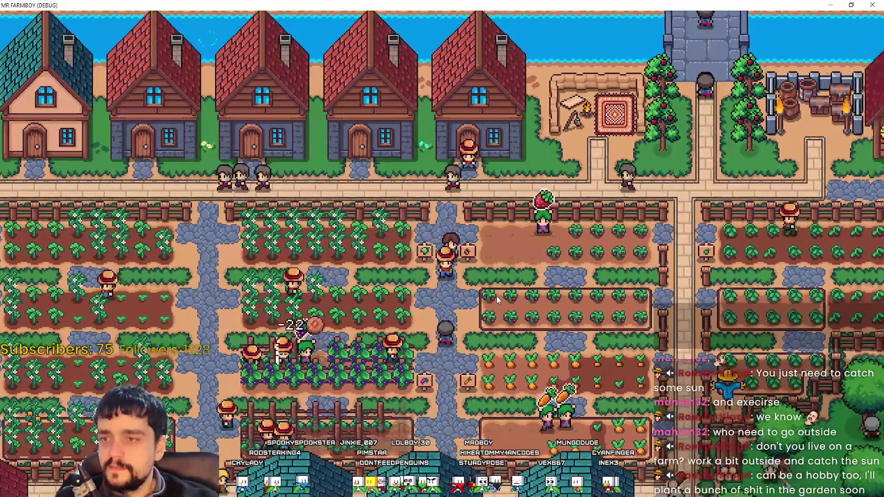
pyautogui.press('d')
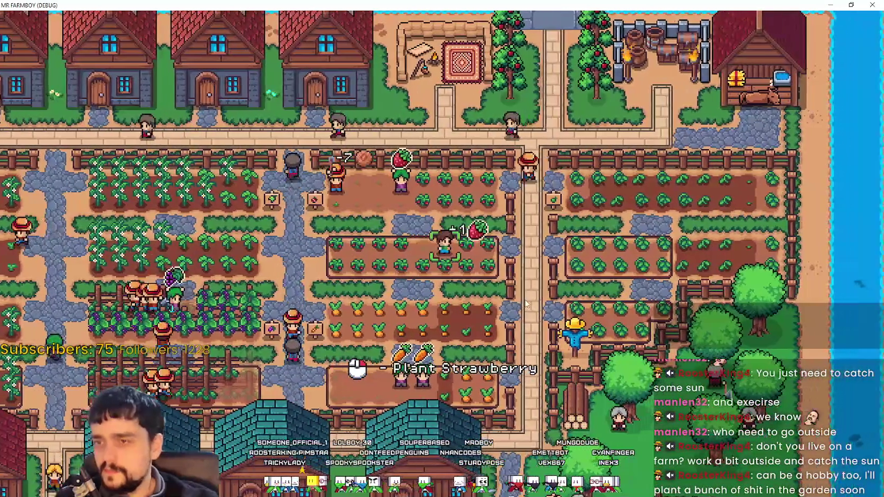
pyautogui.press('a')
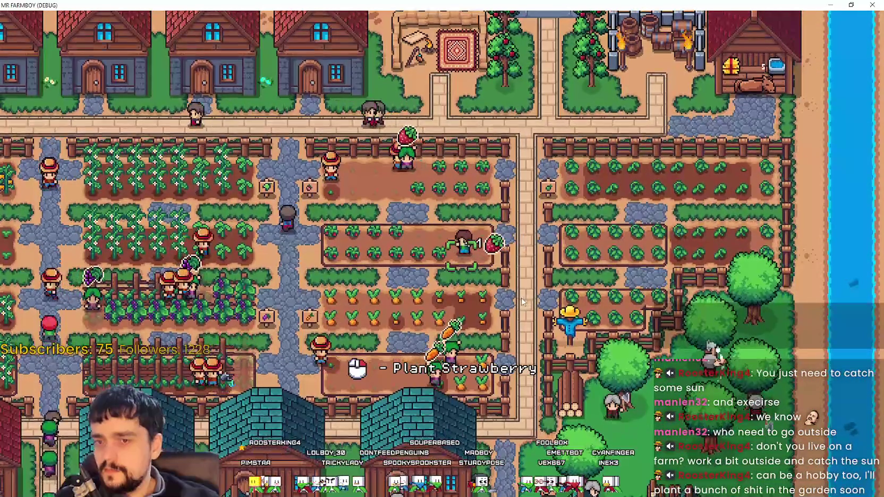
pyautogui.press('a')
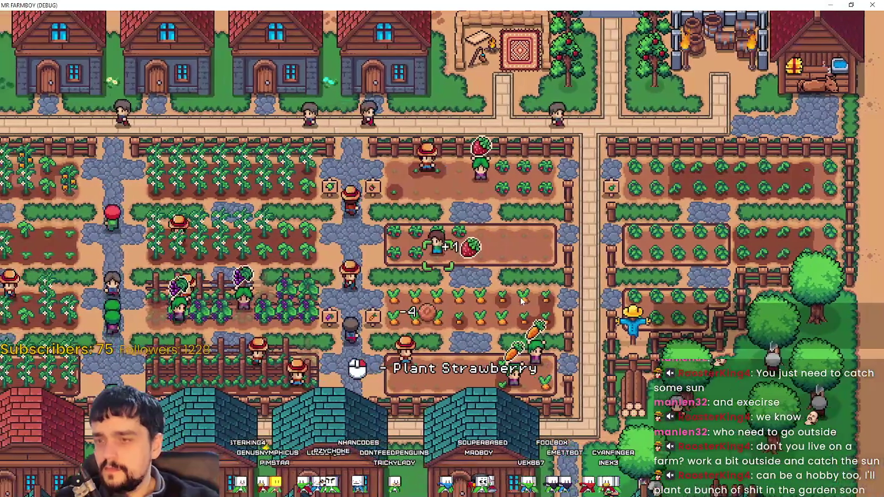
pyautogui.press('d')
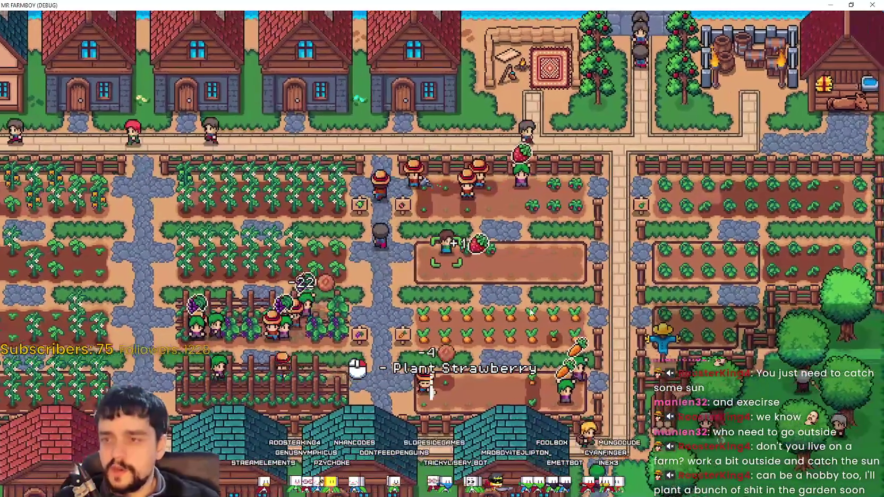
pyautogui.press('d')
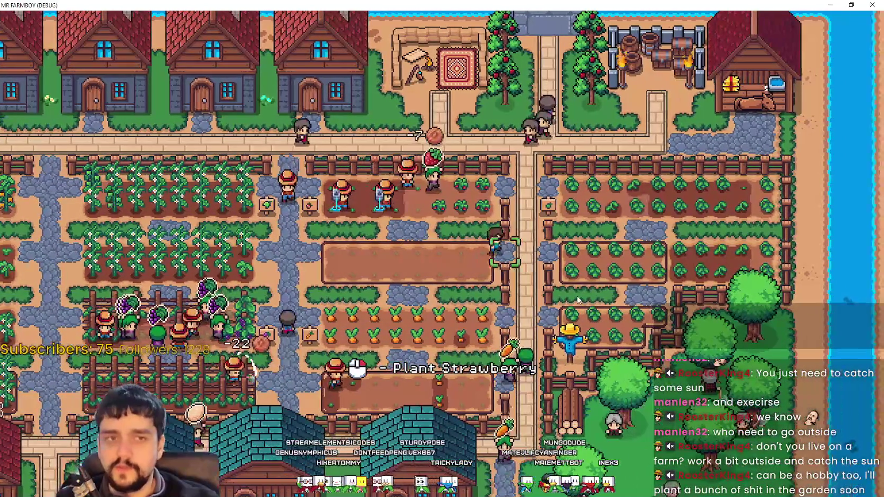
pyautogui.press('d')
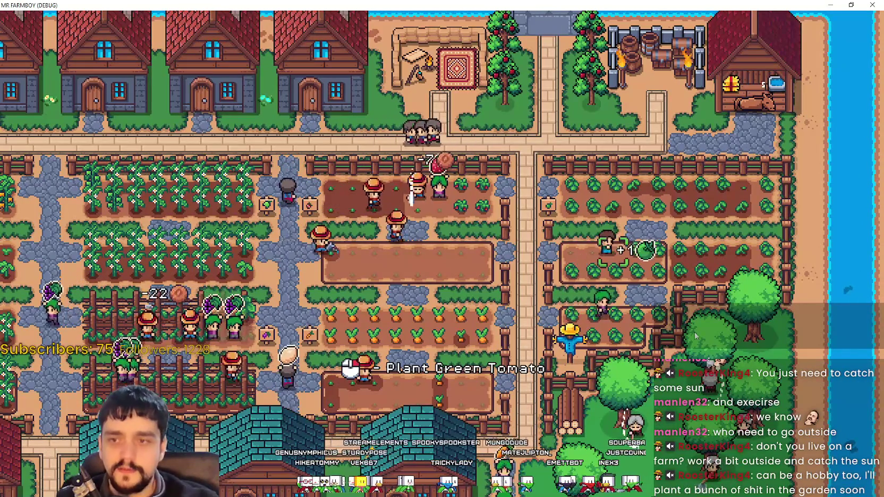
# Walk down into the tomato plot, then up-left across the farm toward the houses.
pyautogui.press('s')
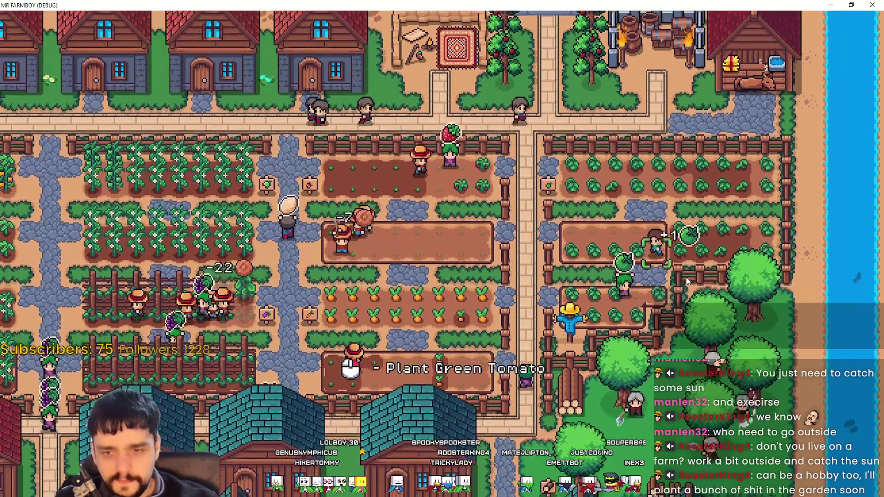
pyautogui.press('a')
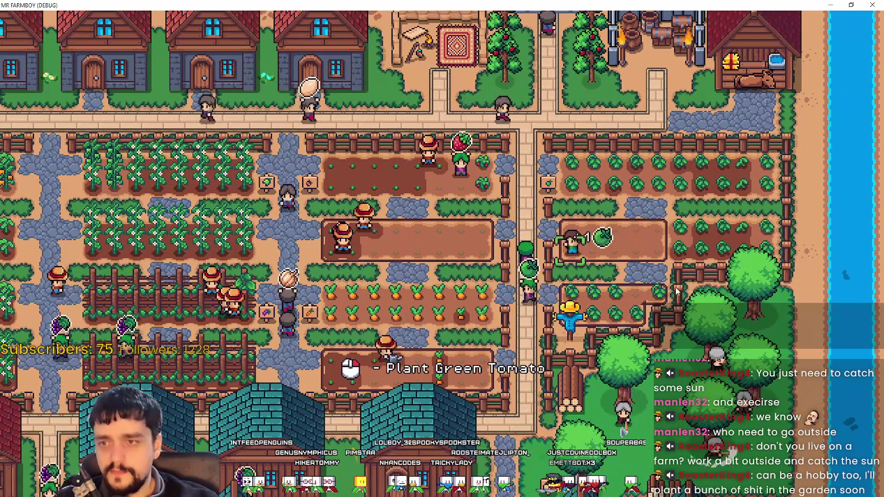
pyautogui.press('w')
pyautogui.press('a')
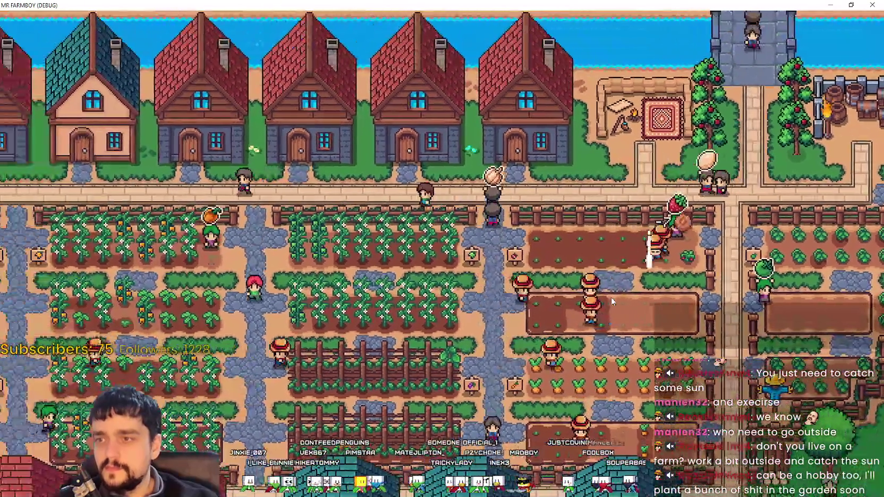
pyautogui.press('a')
pyautogui.press('s')
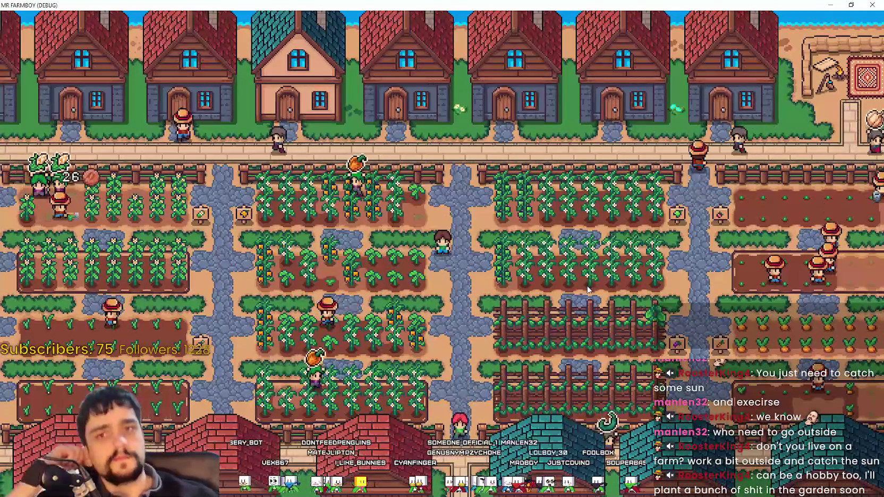
# Walk the farmer down-right past the grape and carrot plots toward the barns.
pyautogui.press('d')
pyautogui.press('s')
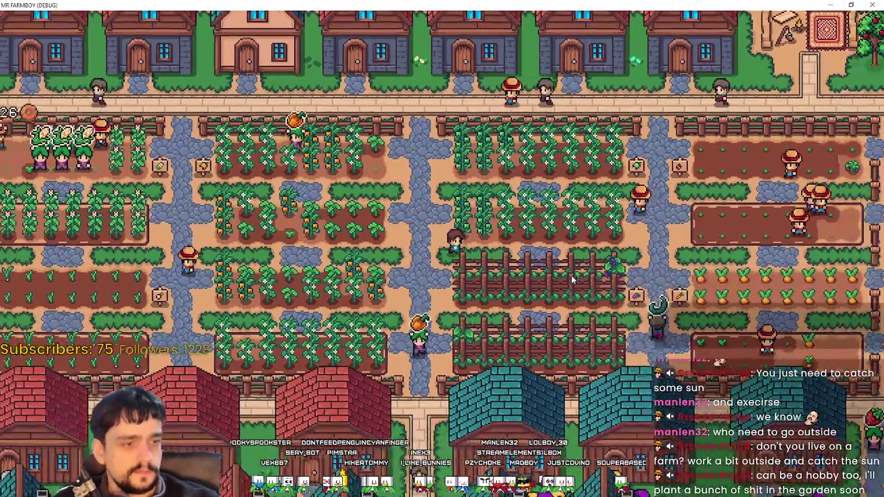
pyautogui.press('d')
pyautogui.press('s')
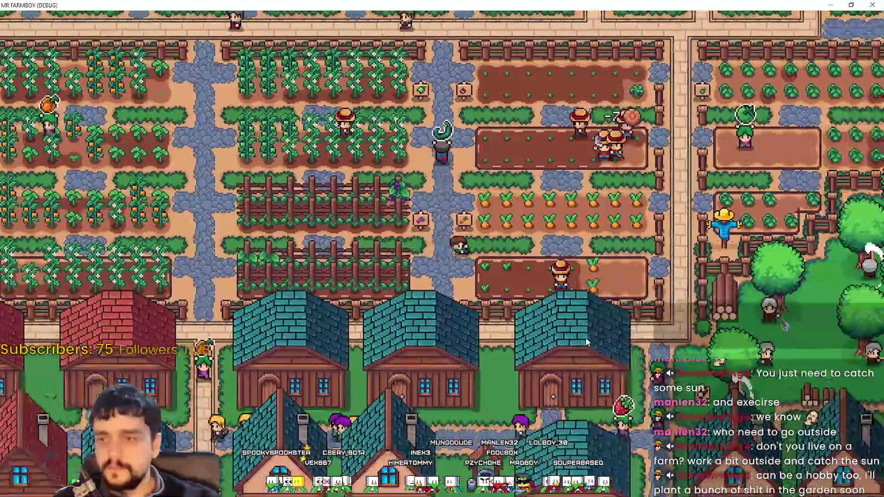
pyautogui.press('s')
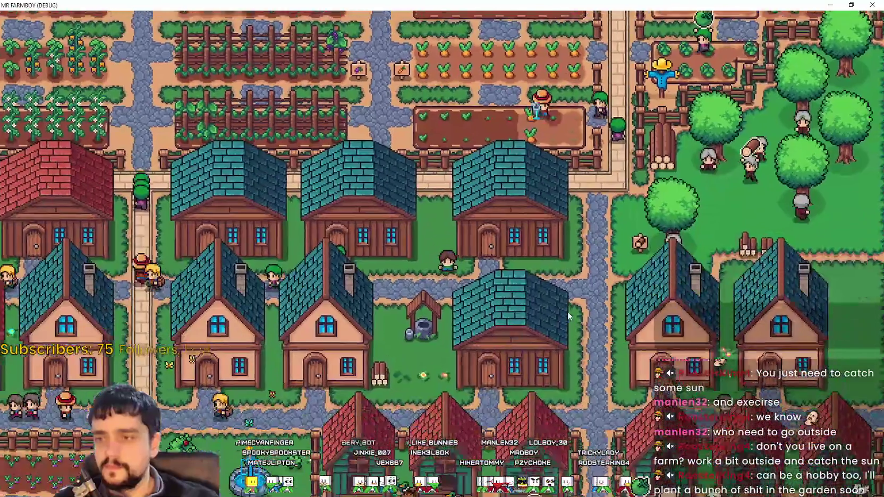
pyautogui.press('d')
pyautogui.scroll(4, 569, 316)
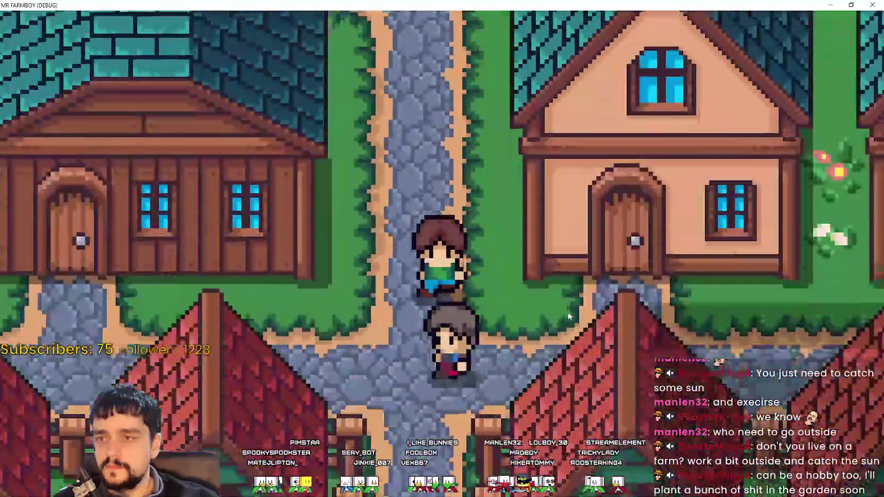
pyautogui.scroll(-5, 568, 311)
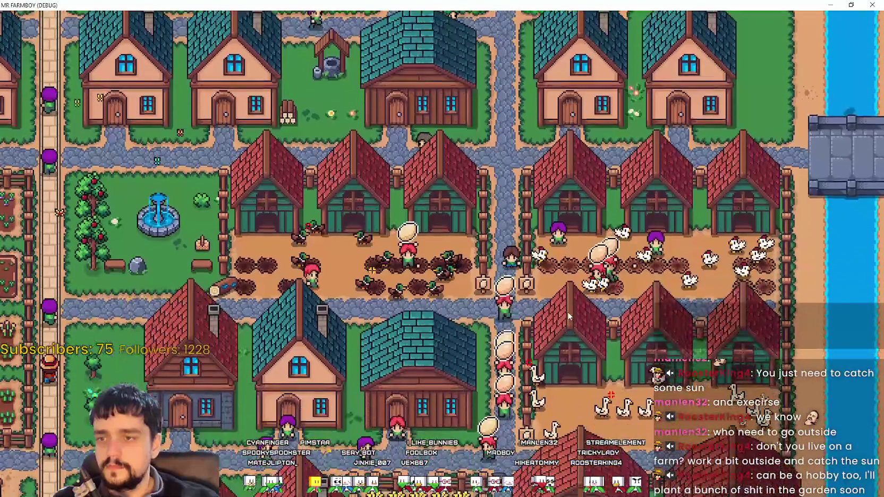
pyautogui.press('s')
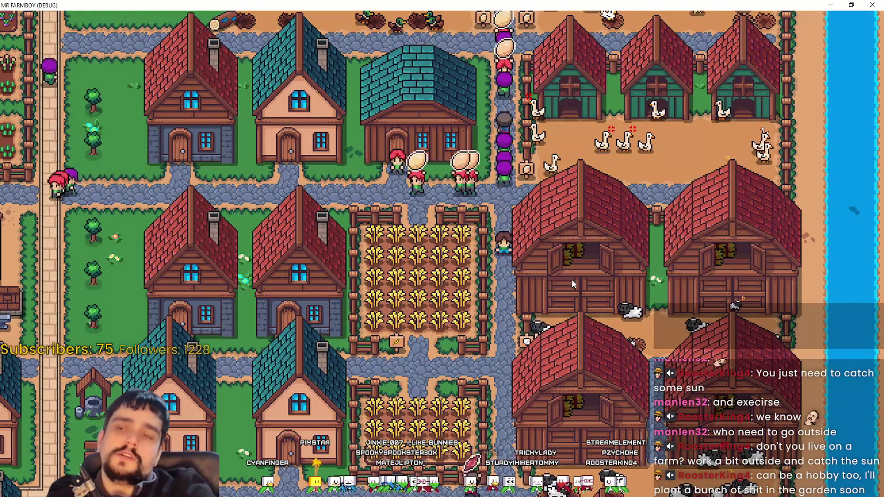
# Pause the game and open the Key Bindings list from the Input options.
pyautogui.press('Escape')
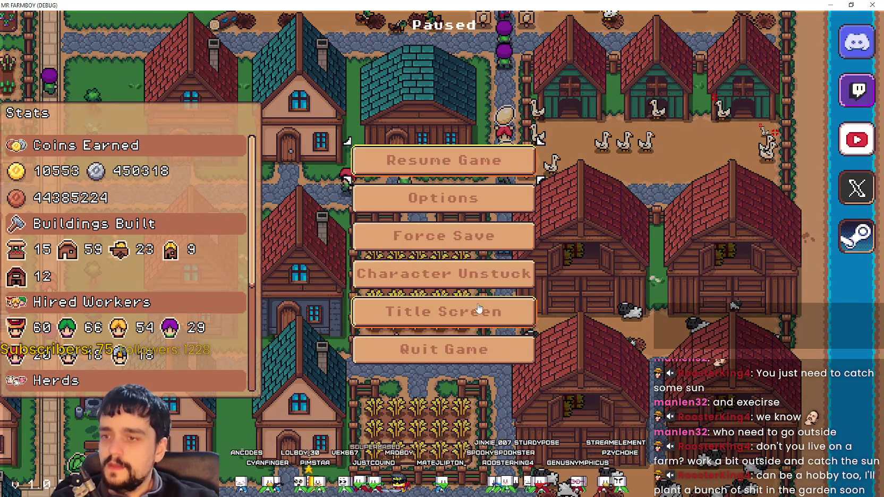
pyautogui.click(467, 209)
pyautogui.click(520, 113)
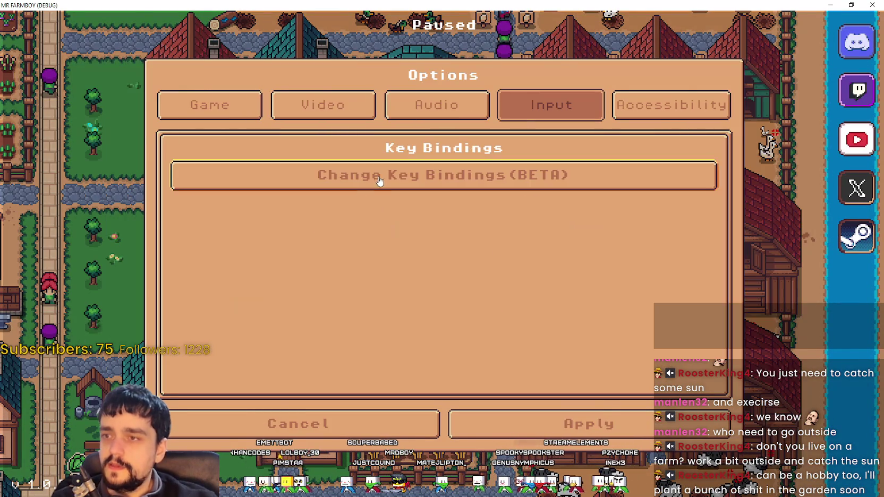
pyautogui.click(381, 181)
pyautogui.scroll(-4, 472, 314)
pyautogui.scroll(1, 472, 314)
pyautogui.scroll(4, 472, 313)
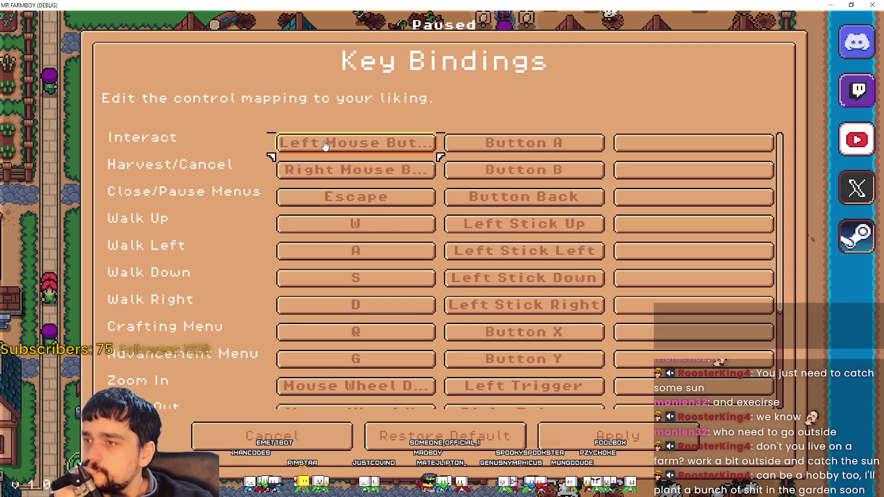
# Scroll up and down through the Key Bindings list to review the action mappings.
pyautogui.scroll(-5, 215, 319)
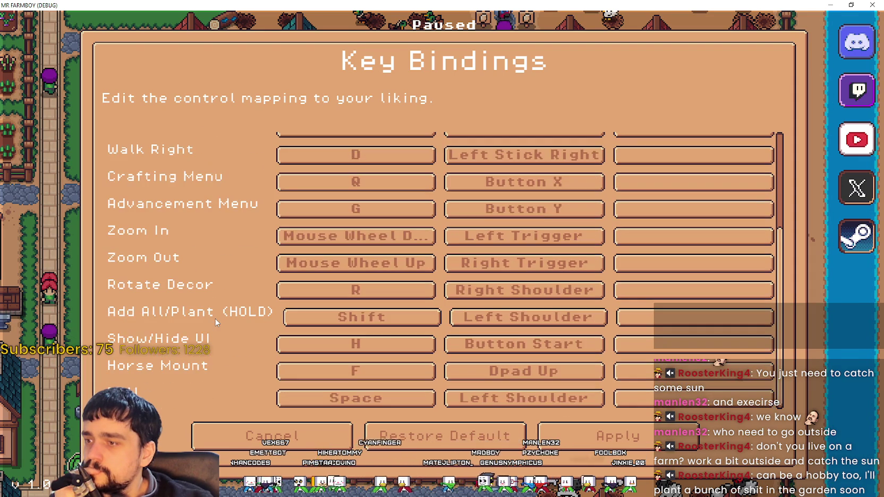
pyautogui.scroll(5, 198, 366)
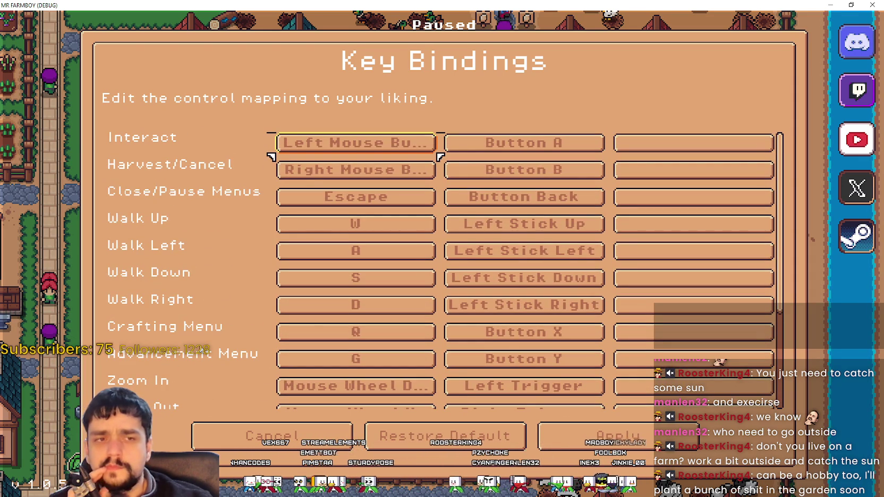
pyautogui.scroll(-5, 192, 275)
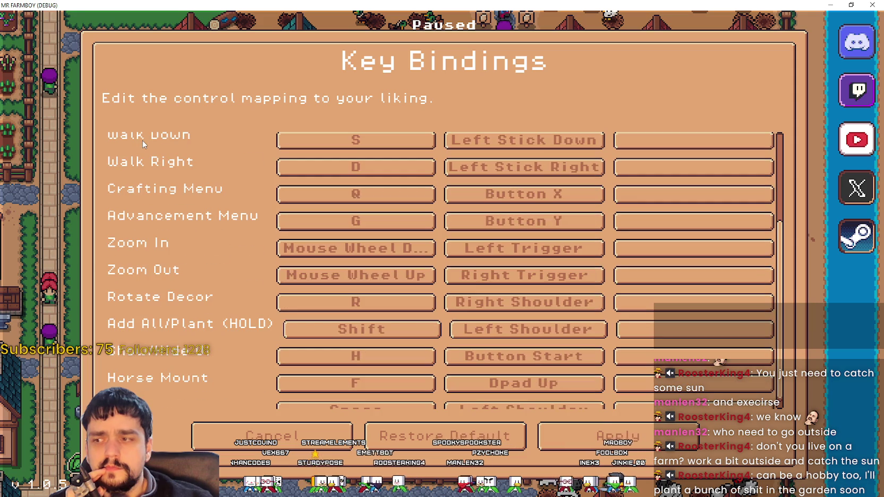
pyautogui.scroll(5, 227, 365)
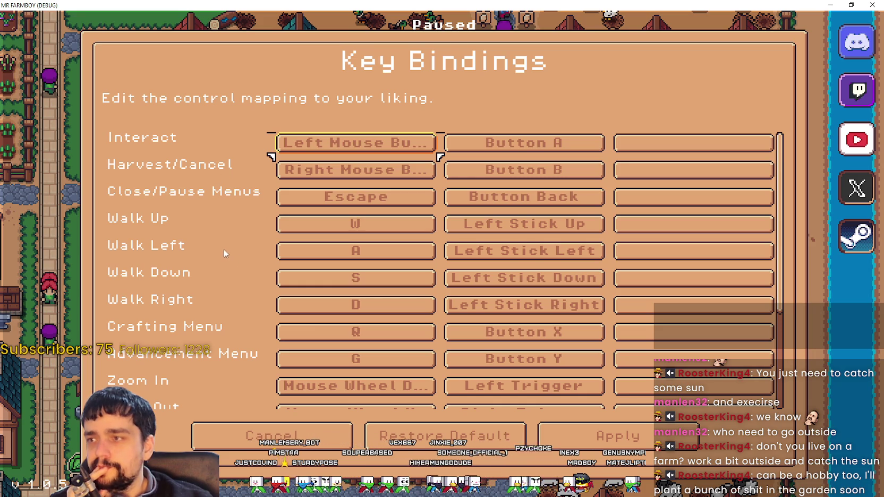
pyautogui.scroll(-5, 175, 202)
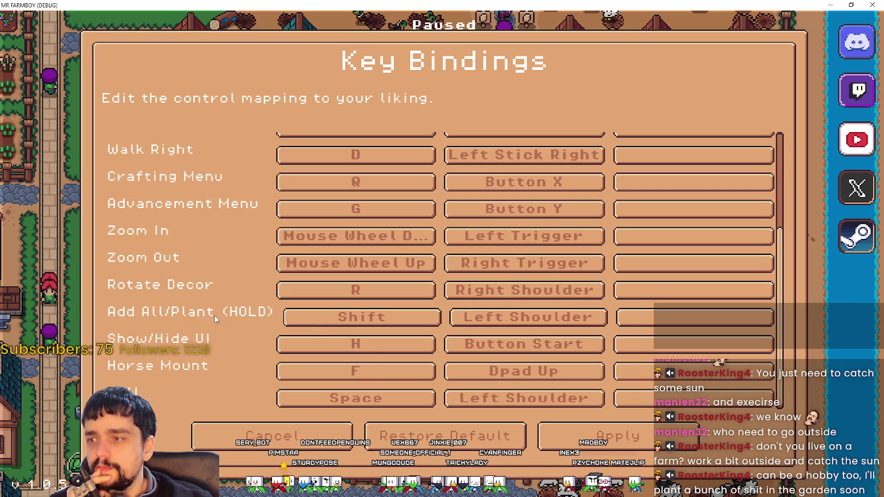
pyautogui.scroll(5, 372, 384)
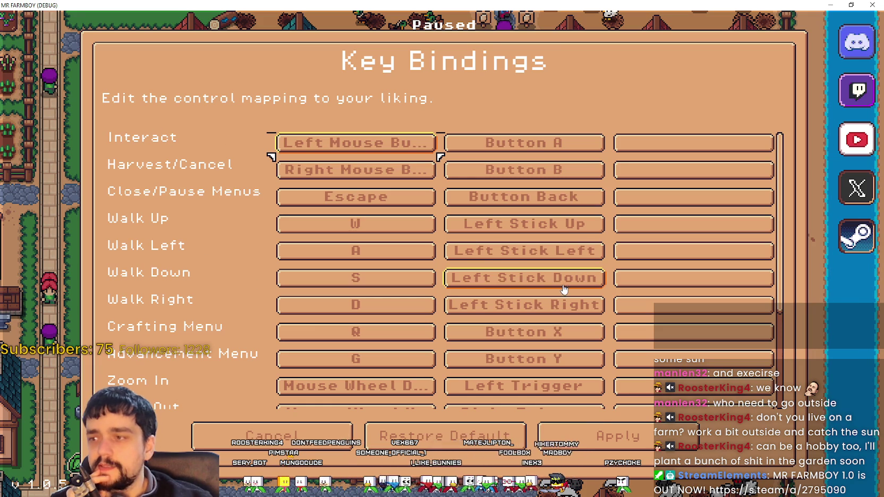
pyautogui.scroll(-5, 565, 290)
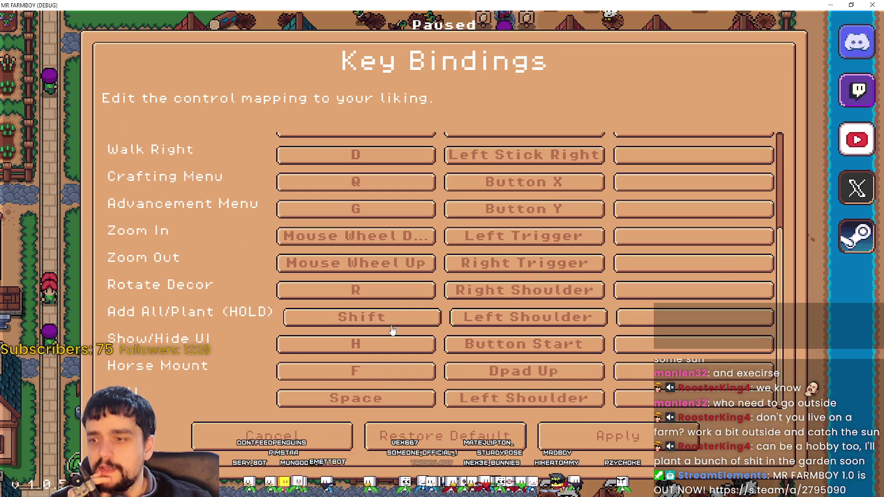
pyautogui.scroll(5, 351, 387)
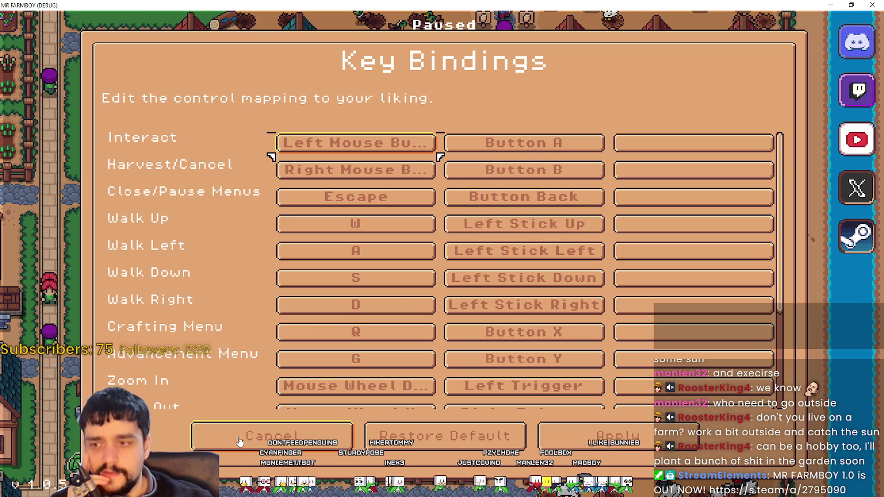
pyautogui.scroll(-3, 378, 255)
pyautogui.scroll(3, 418, 383)
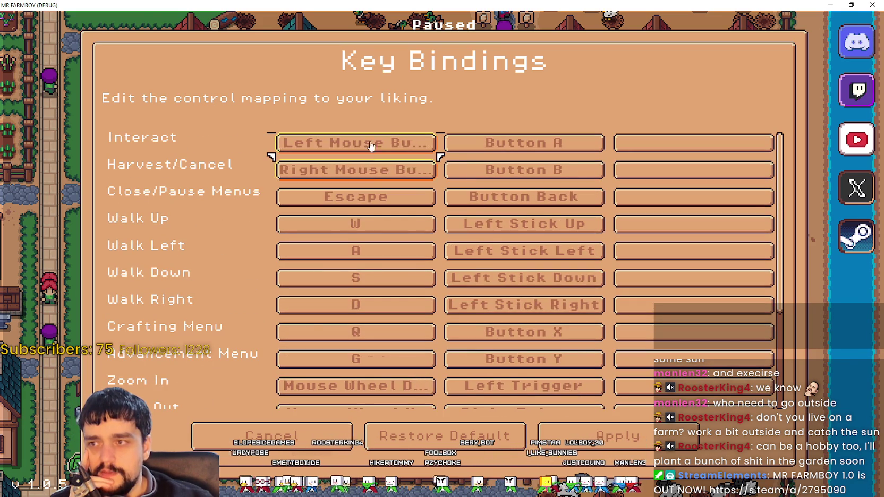
# Cancel out of Key Bindings and Options, quit the game, and filter files for 'settl'.
pyautogui.click(293, 446)
pyautogui.click(341, 417)
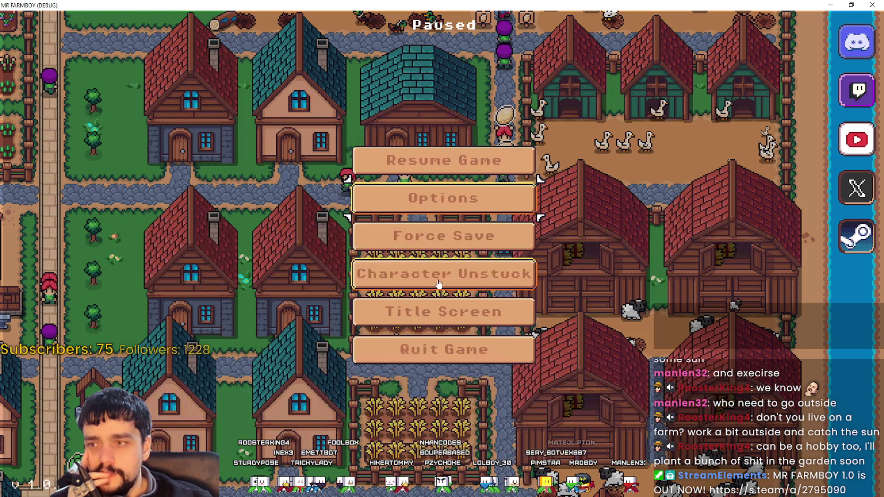
pyautogui.click(452, 351)
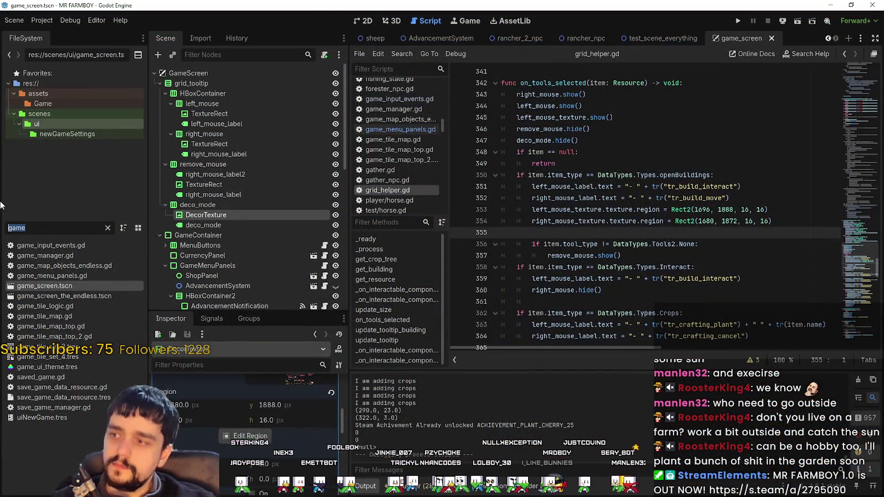
pyautogui.write('settl')
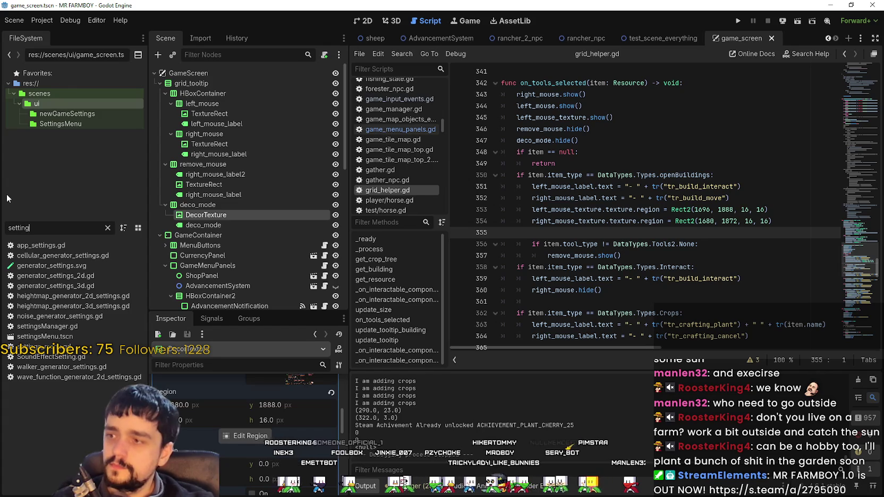
# Open settingsMenu.tscn, open its nested SettingsMenu as options_menu.tscn, and scroll to KeybindsContainer.
pyautogui.doubleClick(48, 337)
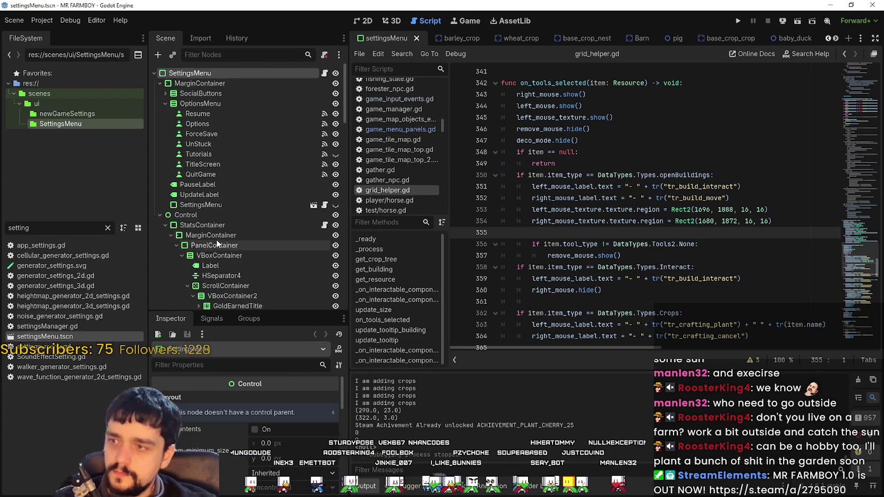
pyautogui.click(164, 106)
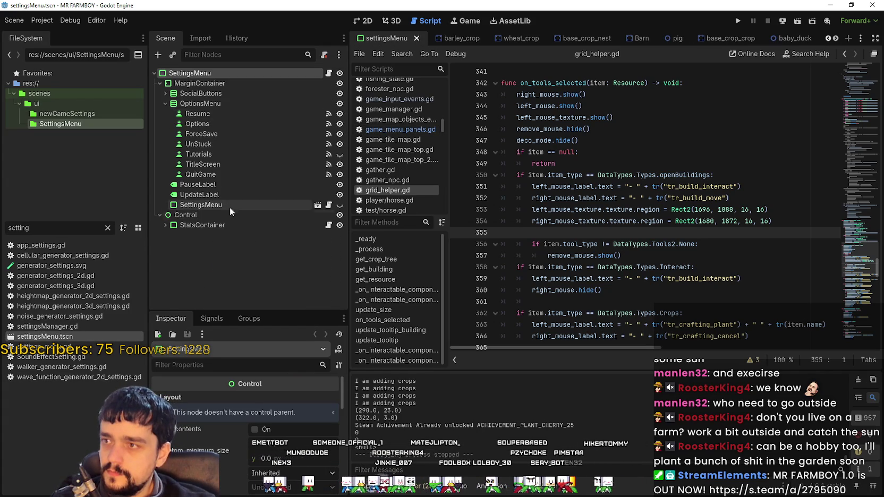
pyautogui.click(288, 205)
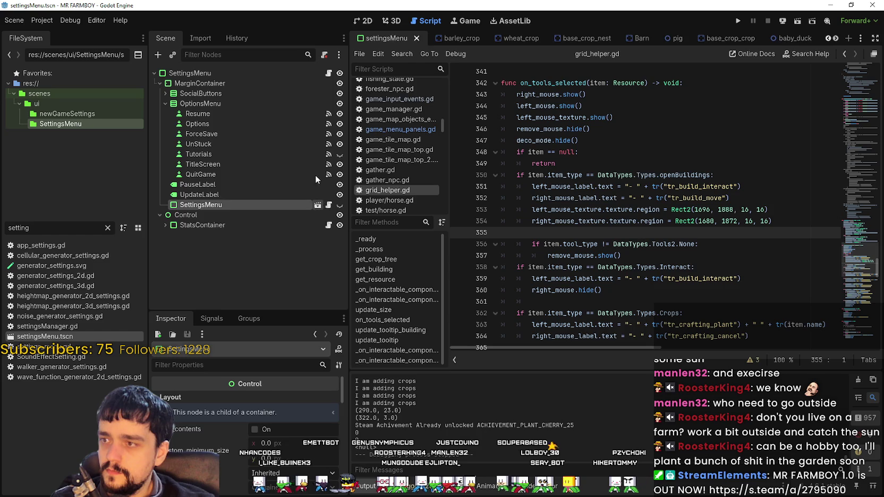
pyautogui.click(317, 204)
pyautogui.scroll(-5, 271, 229)
pyautogui.scroll(-10, 311, 270)
pyautogui.scroll(-4, 203, 183)
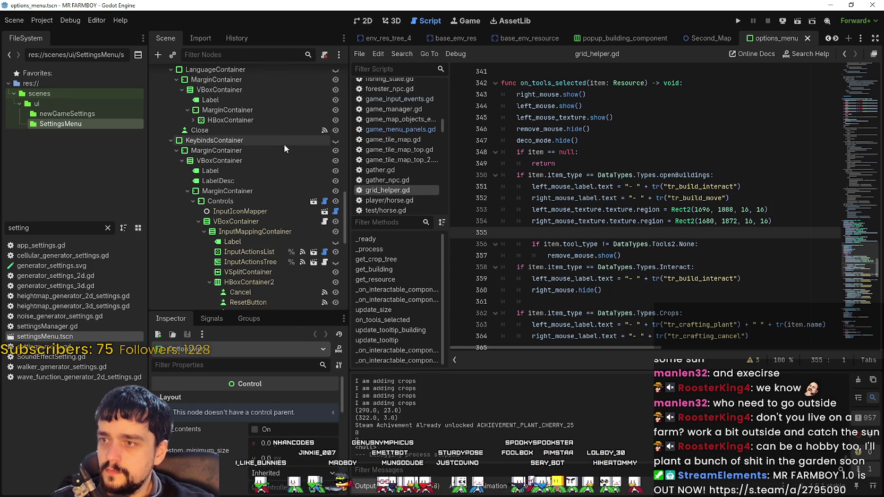
# Select InputActionsList and show its 16 action names and readable labels in the Inspector.
pyautogui.scroll(-4, 250, 245)
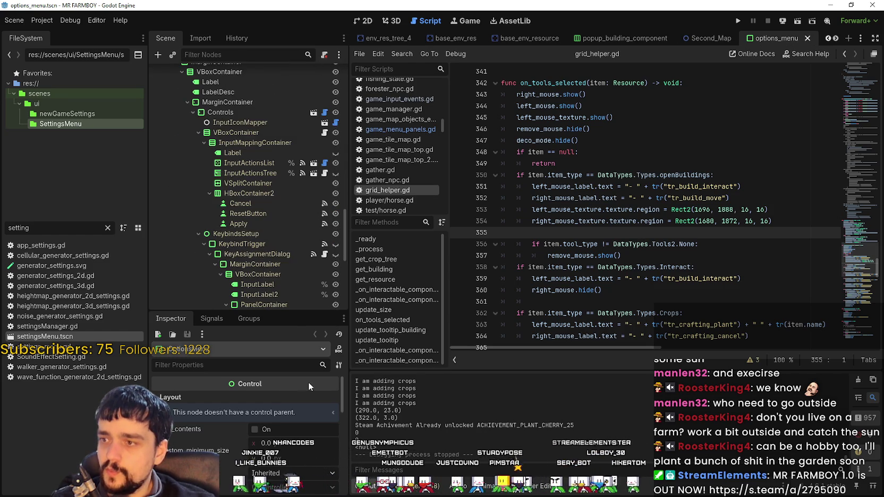
pyautogui.click(240, 123)
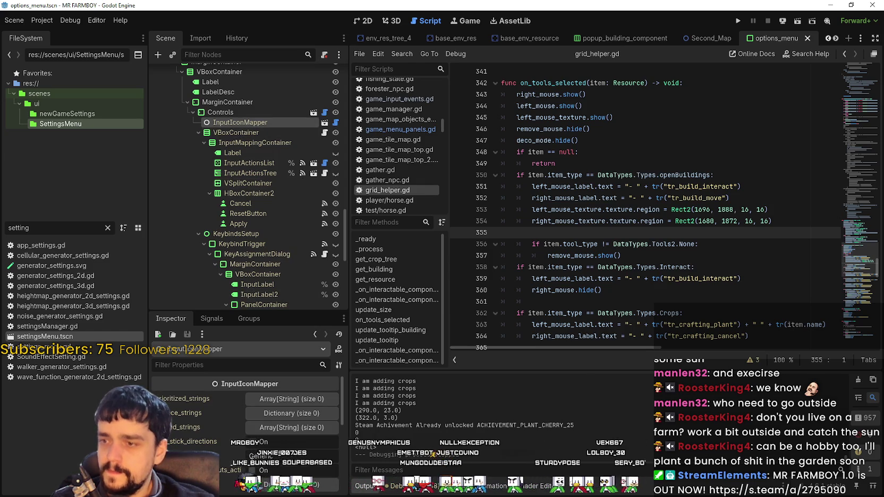
pyautogui.click(232, 110)
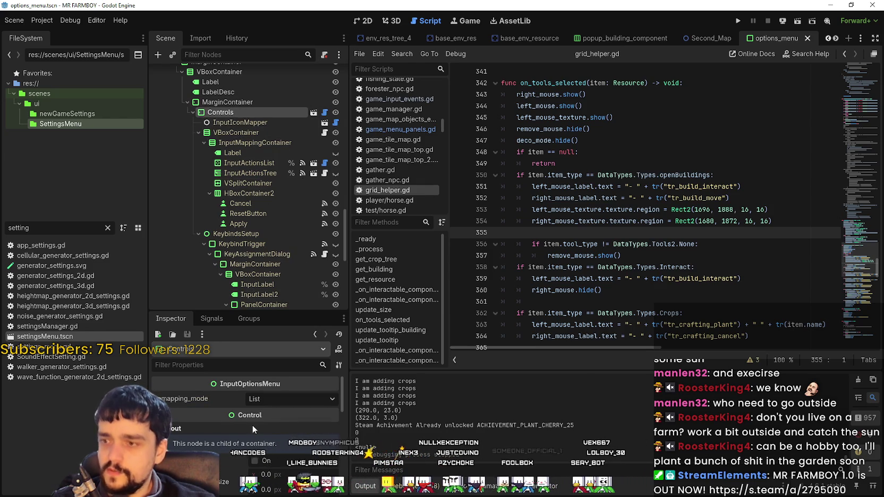
pyautogui.click(246, 163)
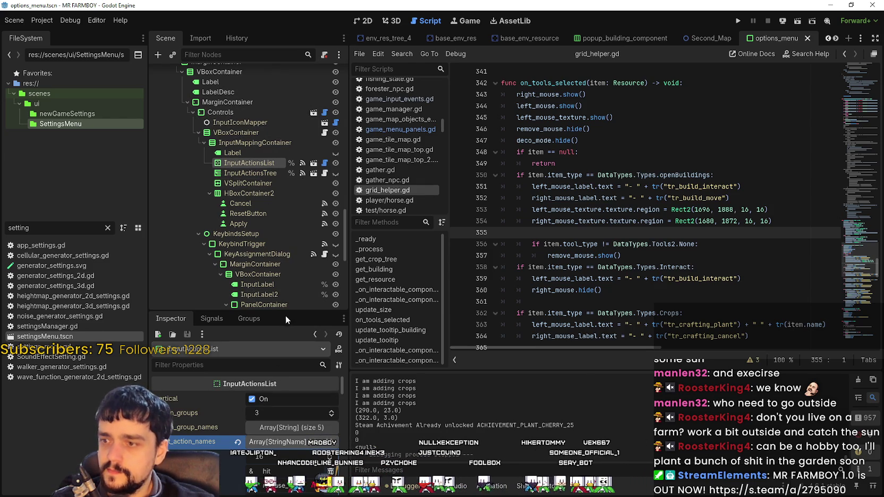
pyautogui.moveTo(282, 314); pyautogui.dragTo(281, 154)
pyautogui.scroll(-2, 277, 387)
pyautogui.scroll(-1, 277, 387)
pyautogui.scroll(-6, 277, 387)
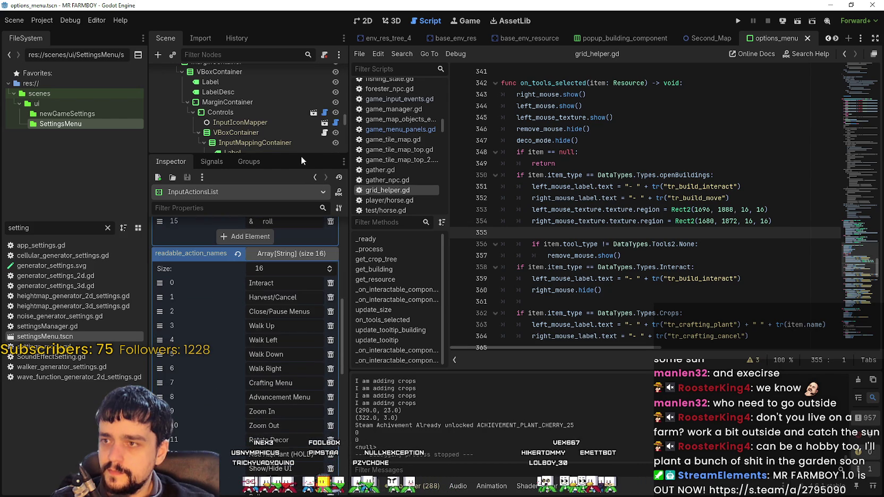
# Take a screenshot of InputActionsList's action-name lists in the Inspector.
pyautogui.scroll(-4, 307, 276)
pyautogui.scroll(3, 311, 387)
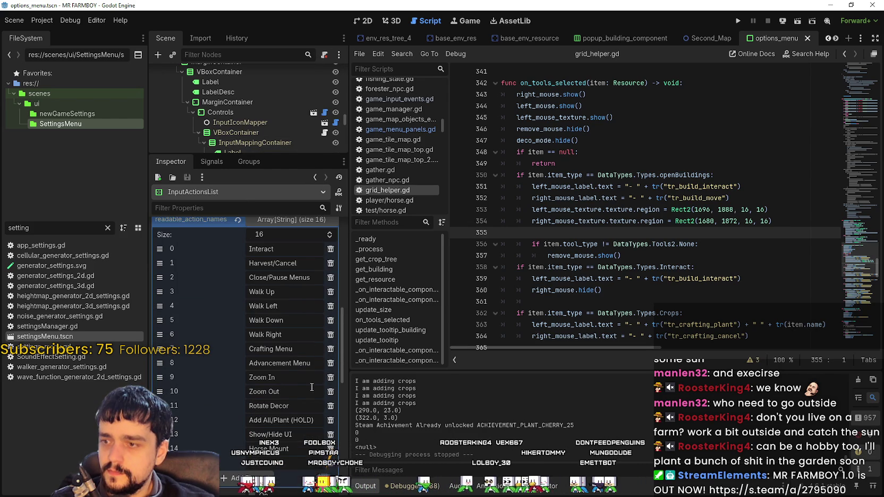
pyautogui.moveTo(350, 426); pyautogui.dragTo(493, 423)
pyautogui.scroll(-4, 454, 408)
pyautogui.scroll(4, 454, 409)
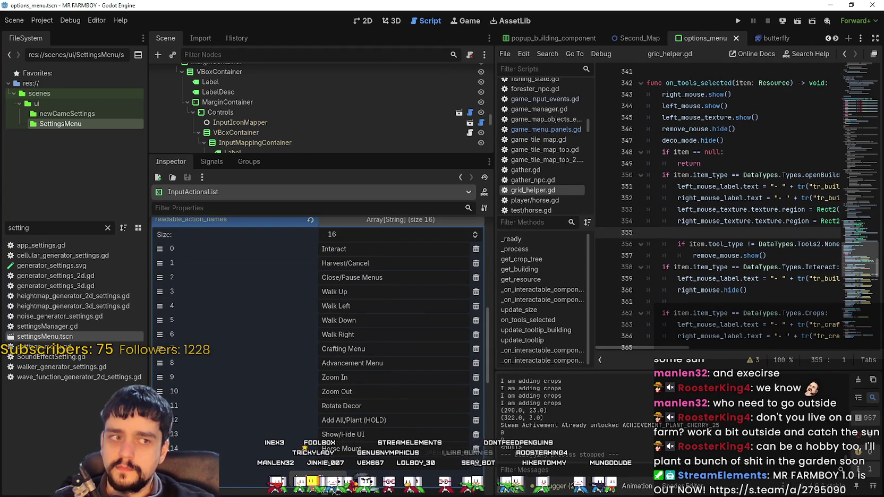
pyautogui.press('super+shift+s')
pyautogui.moveTo(253, 196)
pyautogui.mouseDown()
pyautogui.moveTo(337, 310)
pyautogui.moveTo(513, 495)
pyautogui.mouseUp()
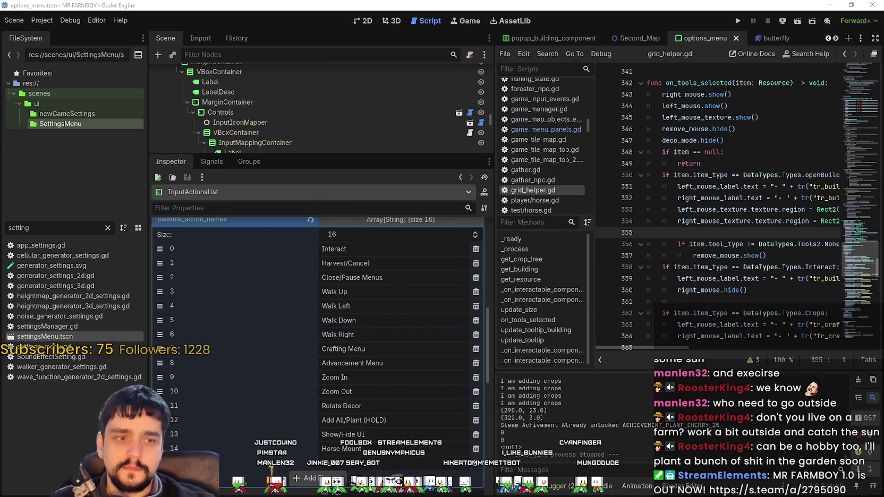
# Add a new 'interact' entry to input_action_names and save the options_menu scene.
pyautogui.scroll(5, 373, 335)
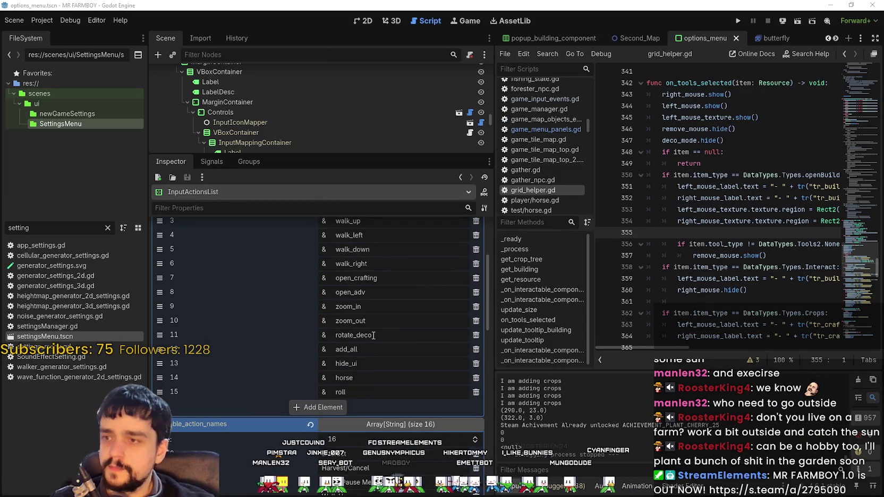
pyautogui.click(340, 410)
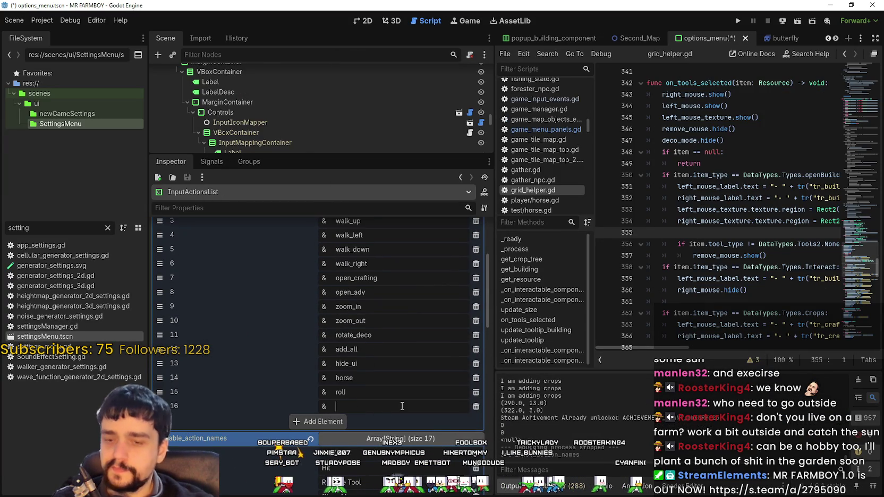
pyautogui.write('interact')
pyautogui.scroll(-5, 406, 398)
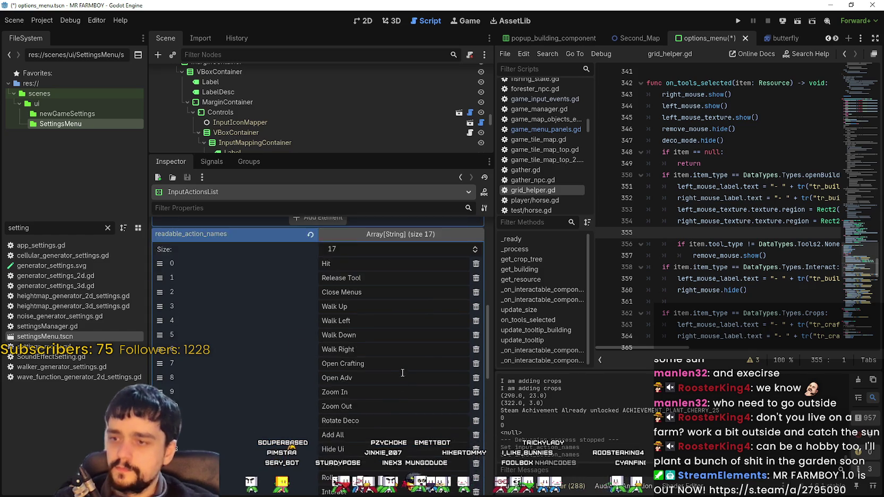
pyautogui.scroll(4, 353, 395)
pyautogui.scroll(-2, 353, 390)
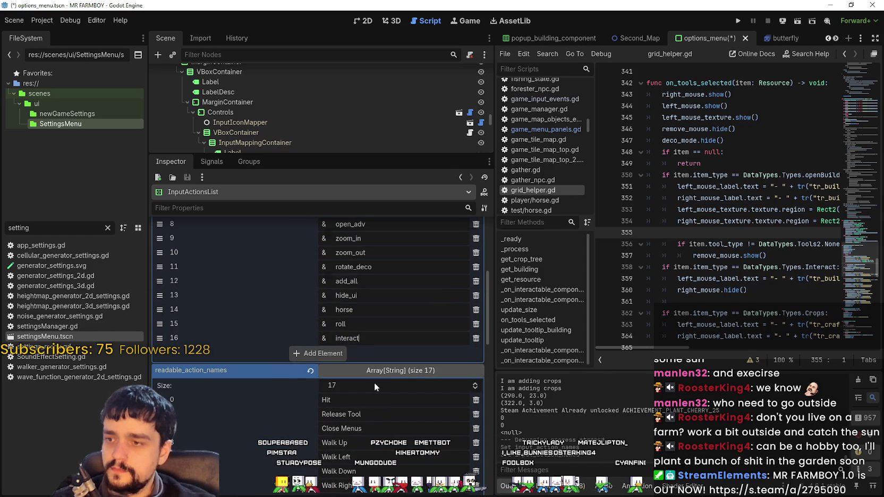
pyautogui.hotkey('ctrl', 's')
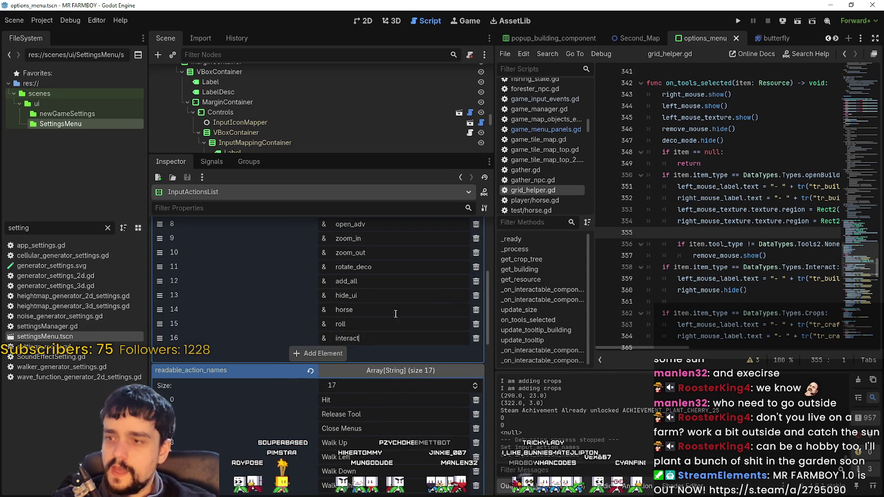
pyautogui.click(762, 153)
pyautogui.press('Down')
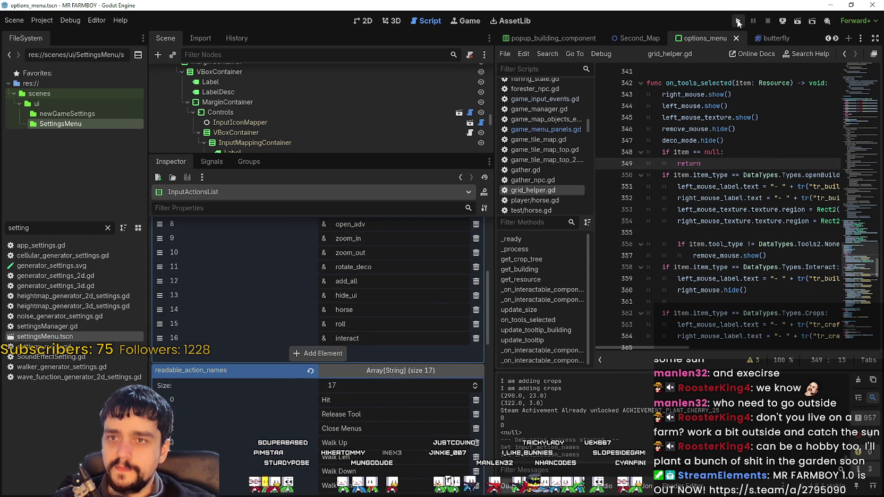
# Run Mr Farmboy and open Options > Input > Change Key Bindings (BETA).
pyautogui.press('F5')
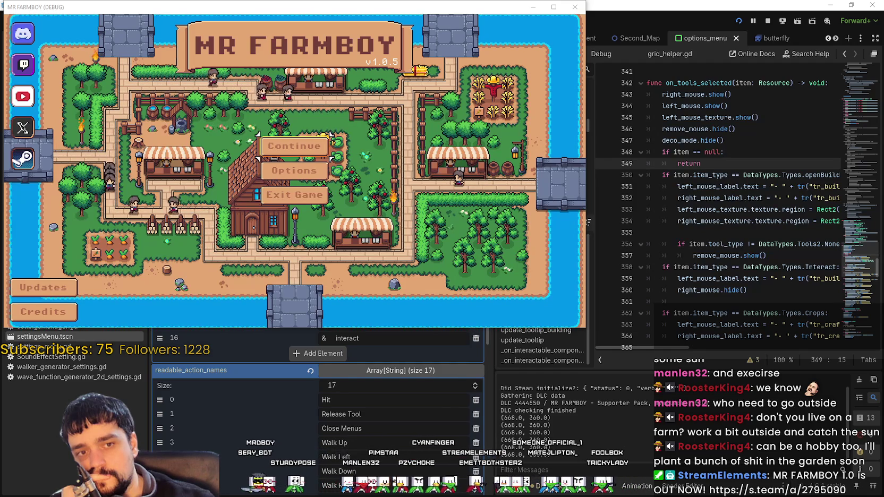
pyautogui.click(294, 170)
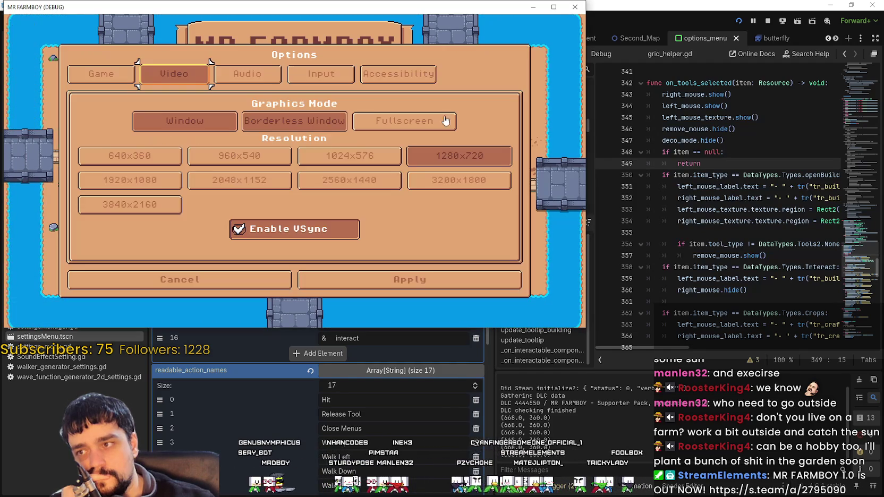
pyautogui.click(553, 7)
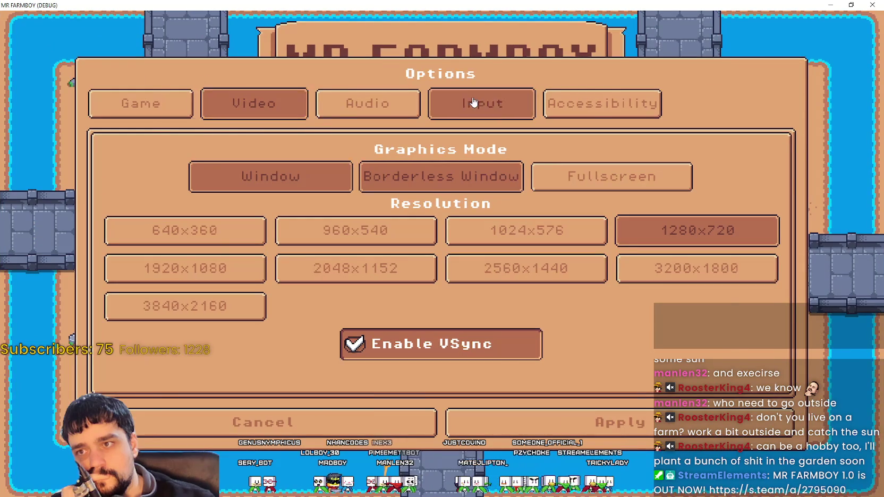
pyautogui.click(467, 103)
pyautogui.click(429, 174)
pyautogui.scroll(-5, 399, 327)
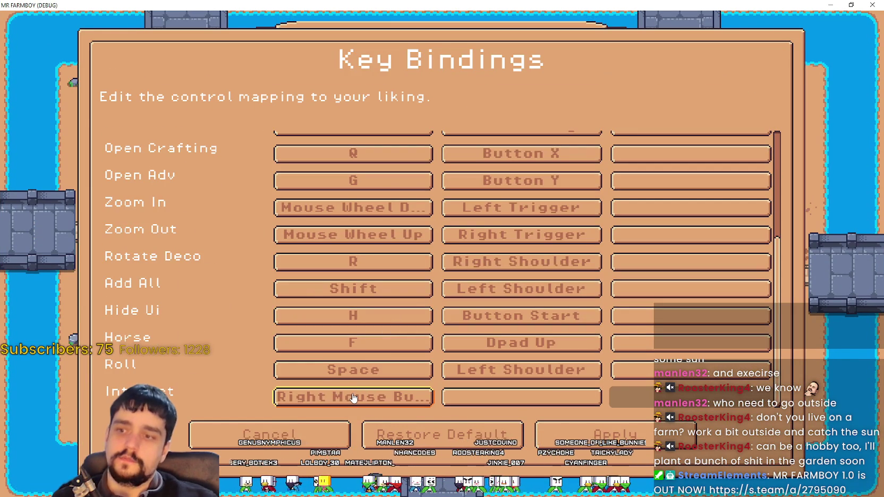
# Rebind Interact from Right Mouse Button to K and apply.
pyautogui.scroll(5, 355, 402)
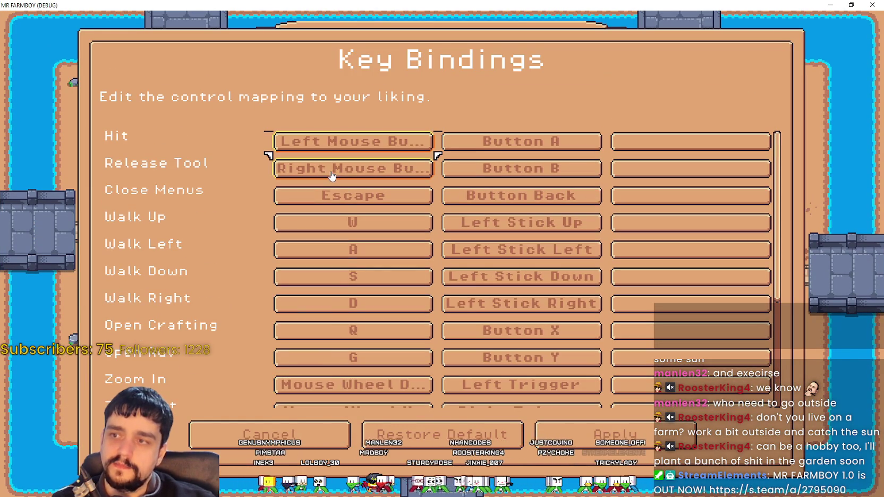
pyautogui.scroll(-5, 401, 402)
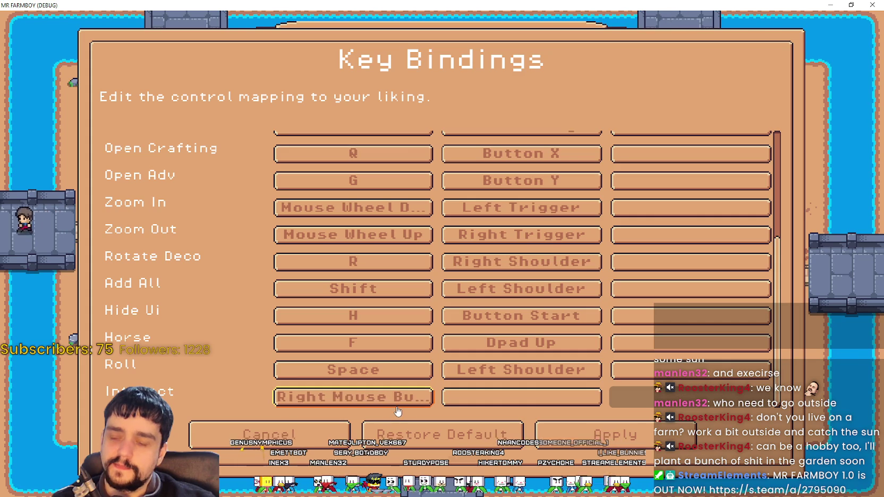
pyautogui.click(400, 401)
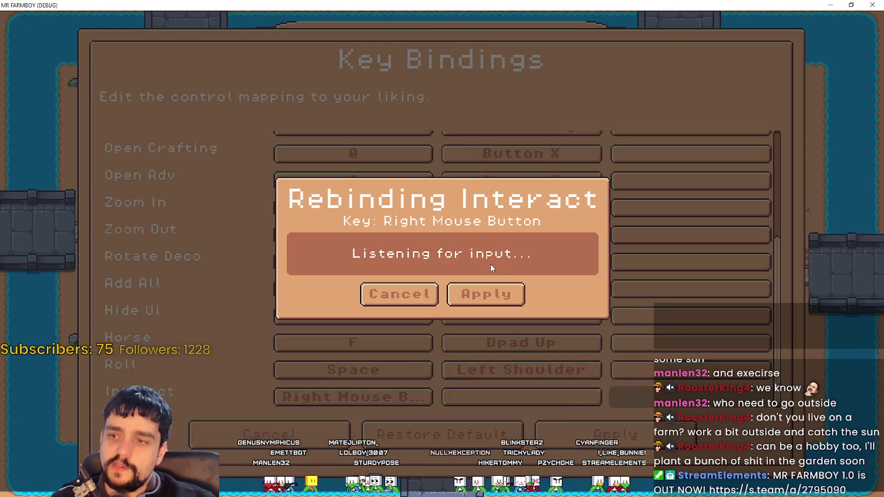
pyautogui.press('k')
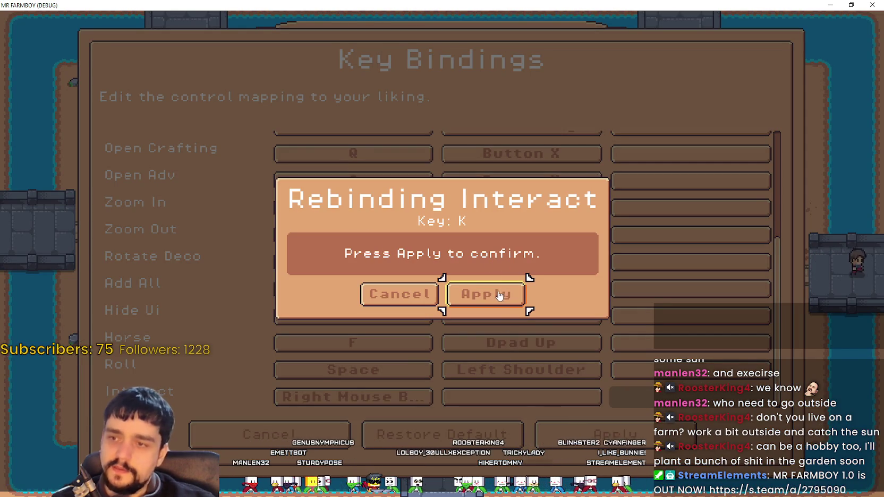
pyautogui.click(503, 293)
# Try assigning a mouse button to Interact and dismiss the can't-be-assigned warning.
pyautogui.scroll(5, 392, 274)
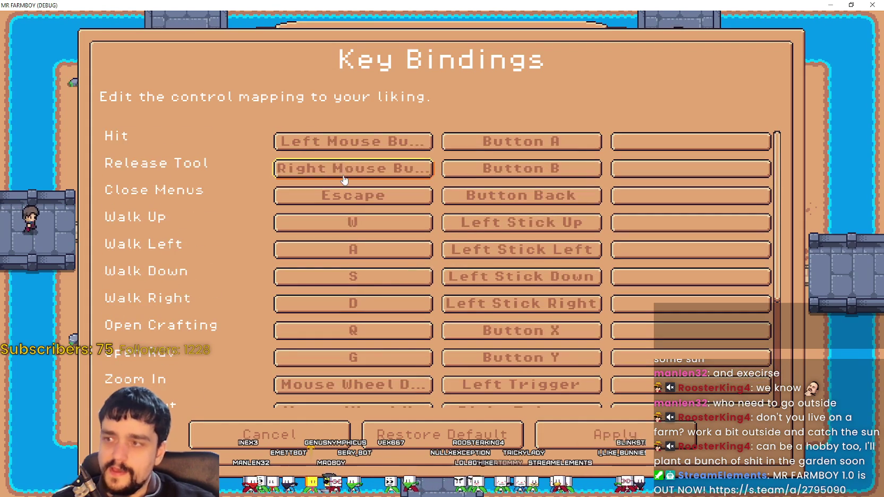
pyautogui.scroll(-5, 393, 274)
pyautogui.click(353, 397)
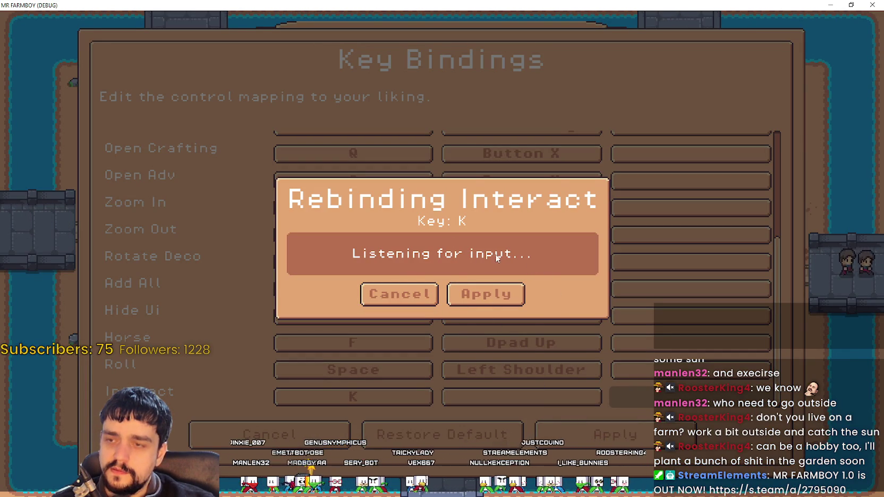
pyautogui.click(486, 294)
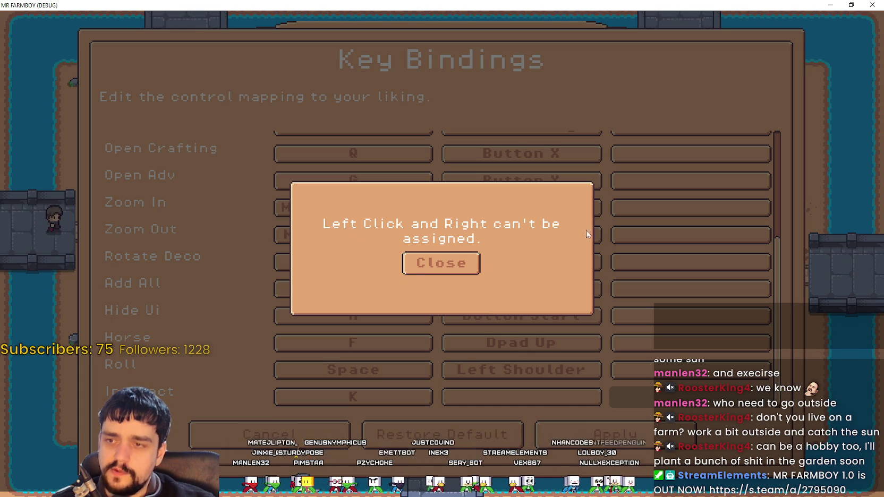
pyautogui.click(431, 264)
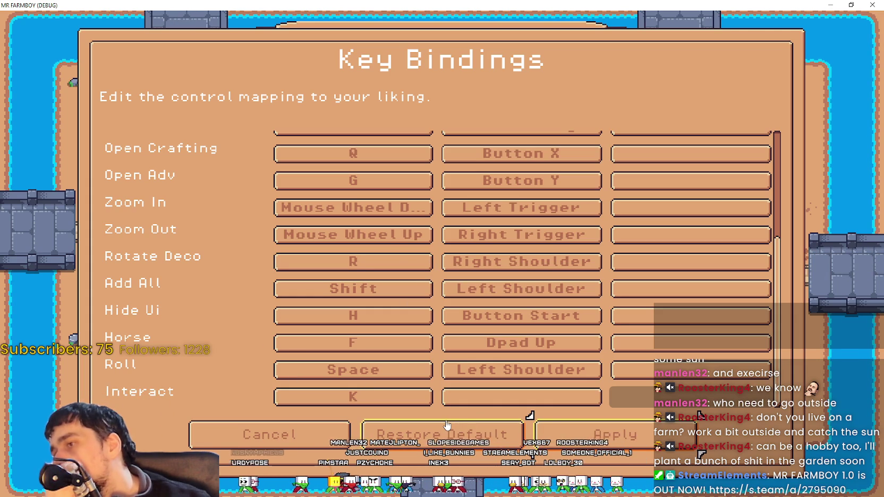
# Reset all key bindings to their defaults.
pyautogui.scroll(5, 364, 287)
pyautogui.scroll(-5, 382, 325)
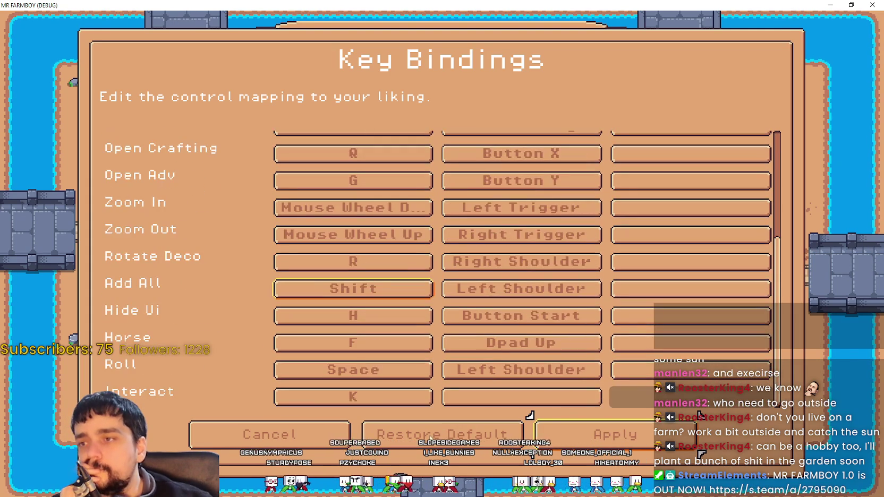
pyautogui.click(455, 437)
pyautogui.click(468, 287)
# Try assigning a mouse click to Interact's empty second slot; dismiss the refusal warning.
pyautogui.scroll(-5, 372, 372)
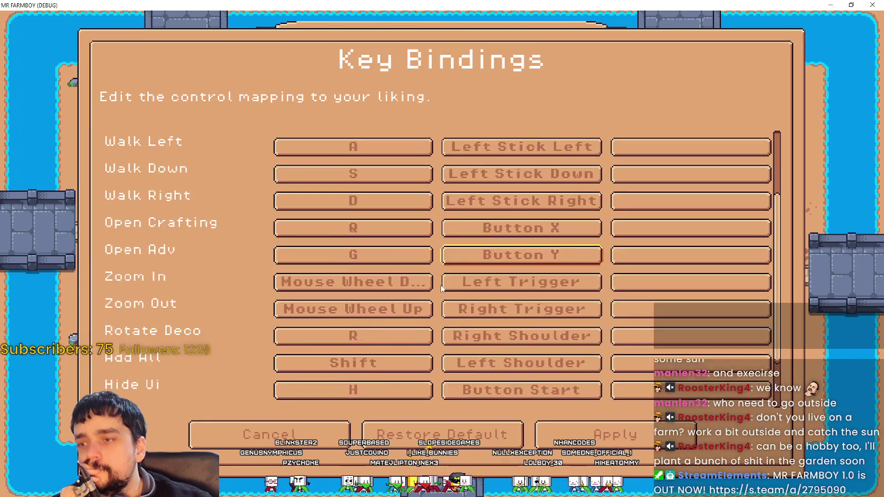
pyautogui.scroll(5, 374, 380)
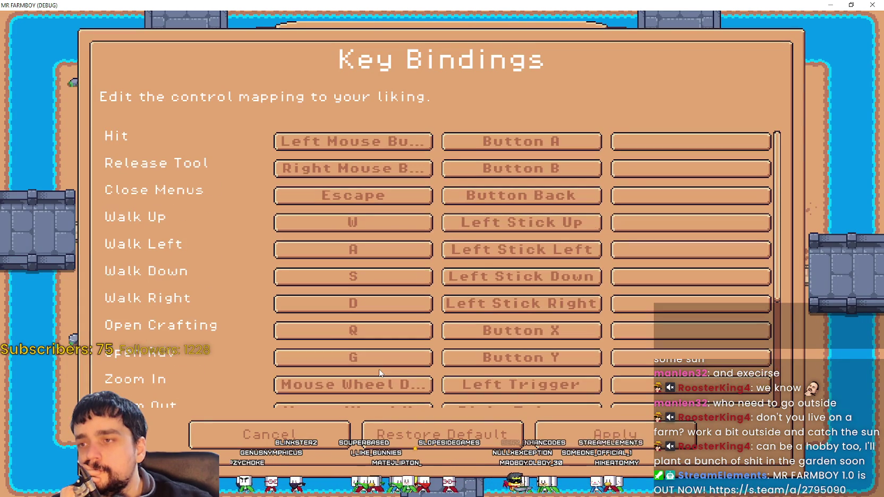
pyautogui.scroll(-5, 380, 374)
pyautogui.click(537, 395)
pyautogui.click(537, 395)
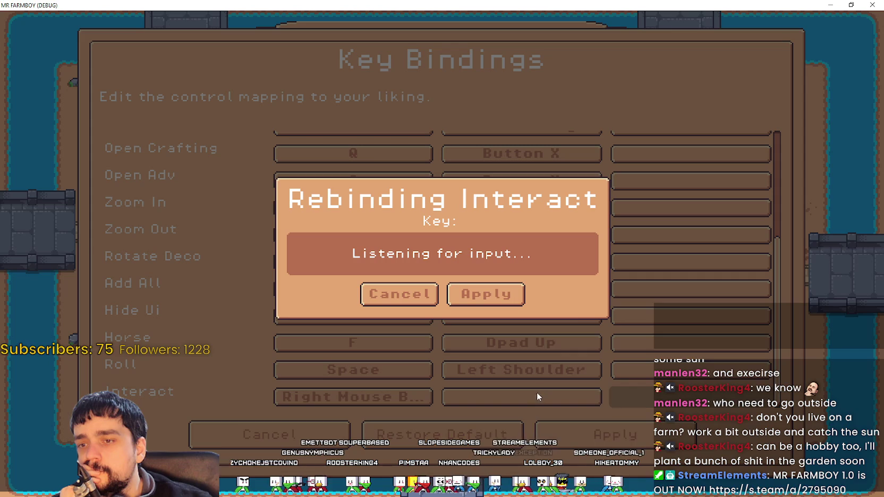
pyautogui.click(486, 294)
pyautogui.click(438, 264)
# Scroll the list until the Interact row shows at the bottom and start rebinding its second slot.
pyautogui.scroll(4, 445, 319)
pyautogui.scroll(2, 446, 319)
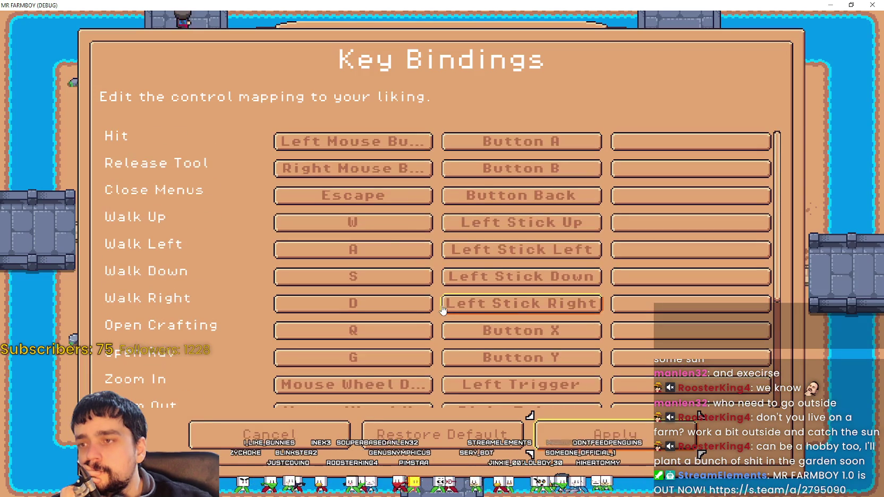
pyautogui.press('Down')
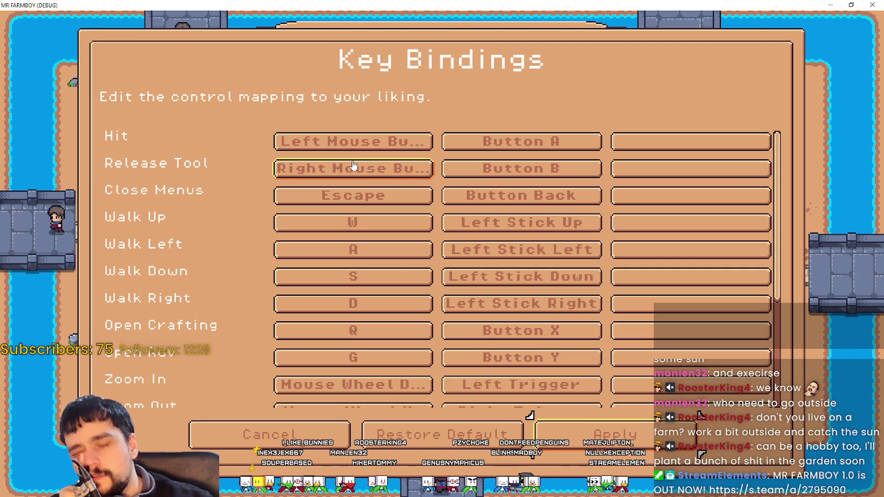
pyautogui.scroll(-5, 353, 170)
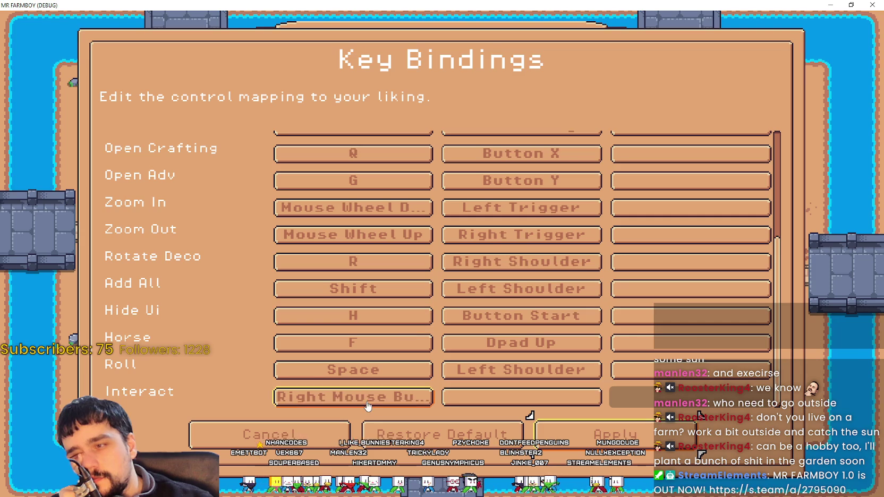
pyautogui.scroll(5, 336, 395)
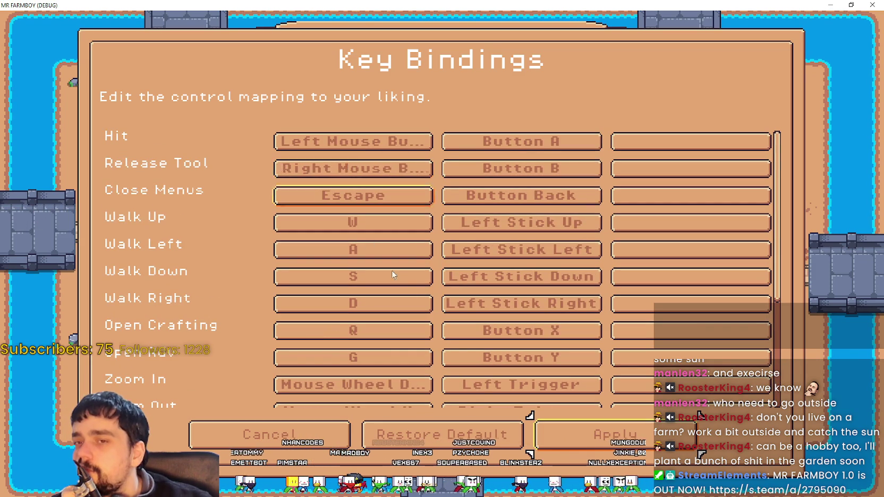
pyautogui.scroll(-5, 369, 246)
pyautogui.scroll(5, 502, 366)
pyautogui.scroll(-5, 502, 360)
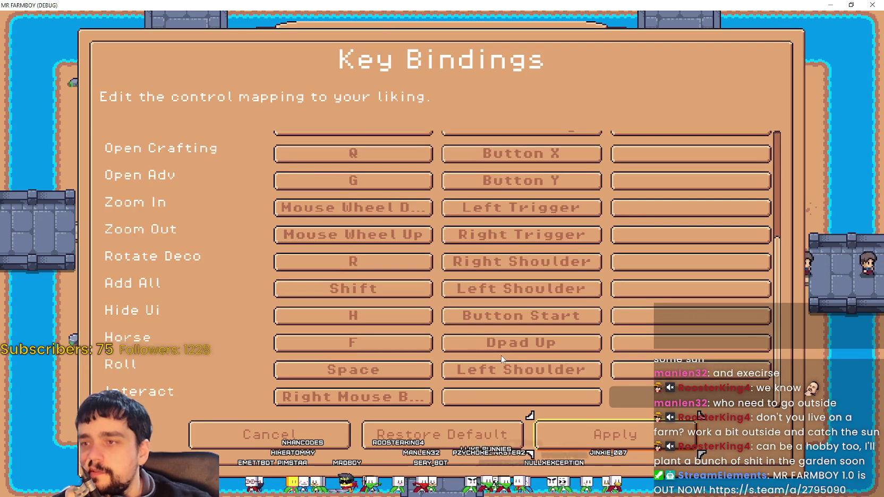
pyautogui.scroll(5, 502, 358)
pyautogui.scroll(-3, 473, 277)
pyautogui.scroll(-3, 471, 272)
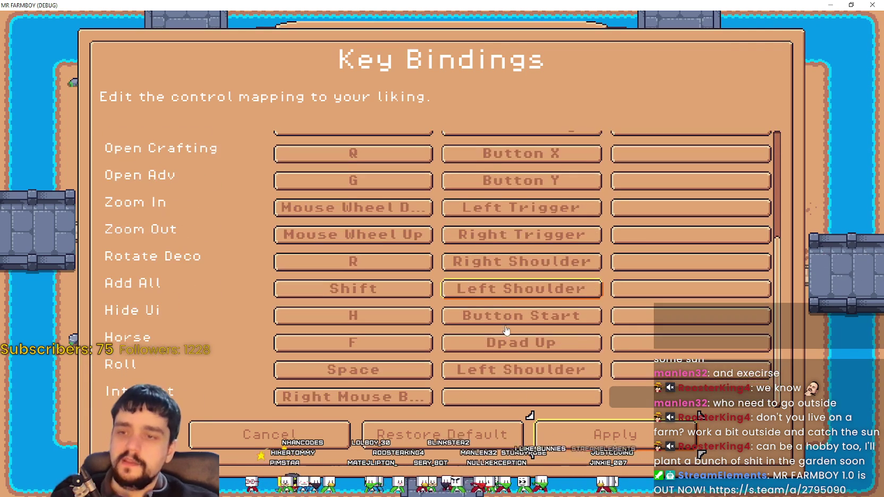
pyautogui.click(500, 400)
# Bind E to Interact's second slot, keeping Right Mouse Button as primary.
pyautogui.press('e')
pyautogui.click(489, 290)
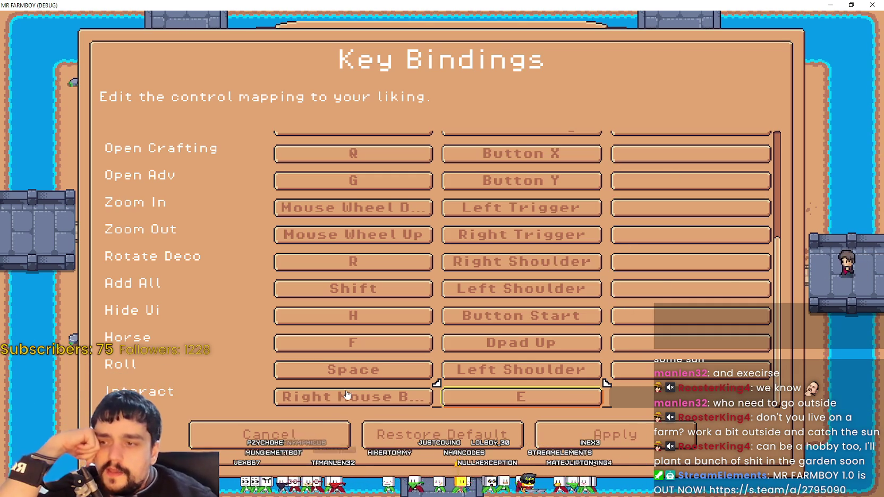
pyautogui.scroll(5, 322, 394)
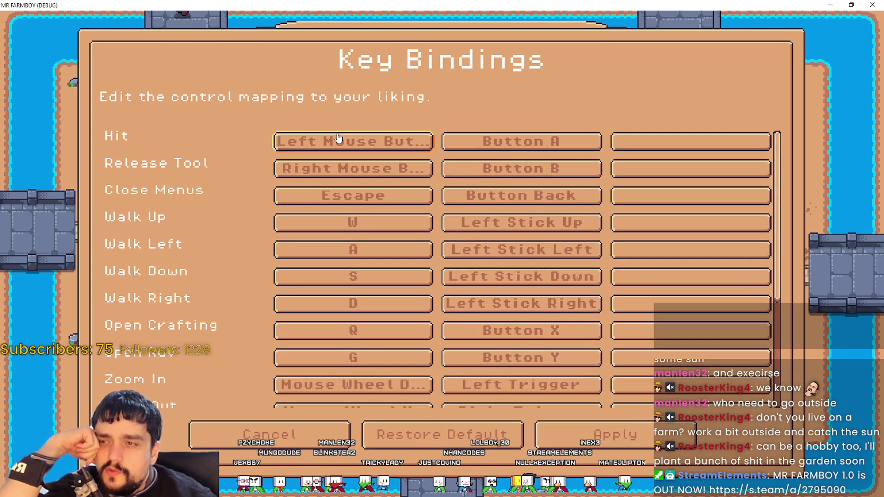
pyautogui.scroll(-5, 411, 238)
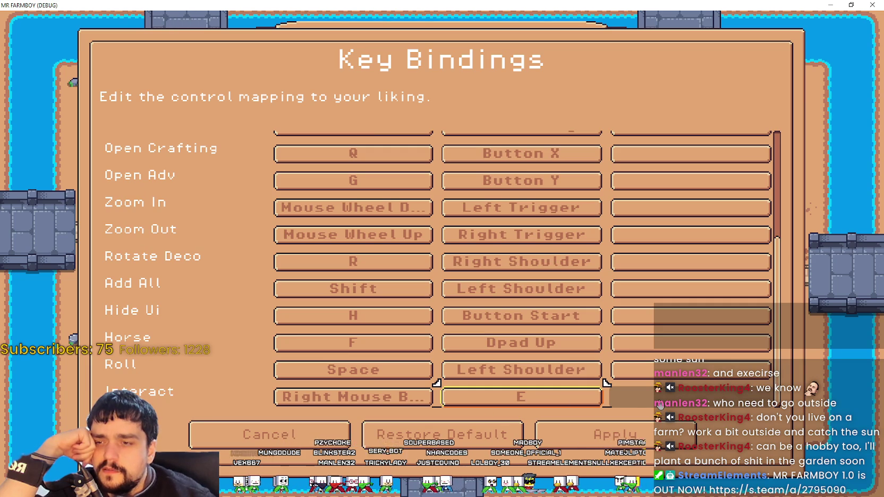
pyautogui.scroll(5, 658, 401)
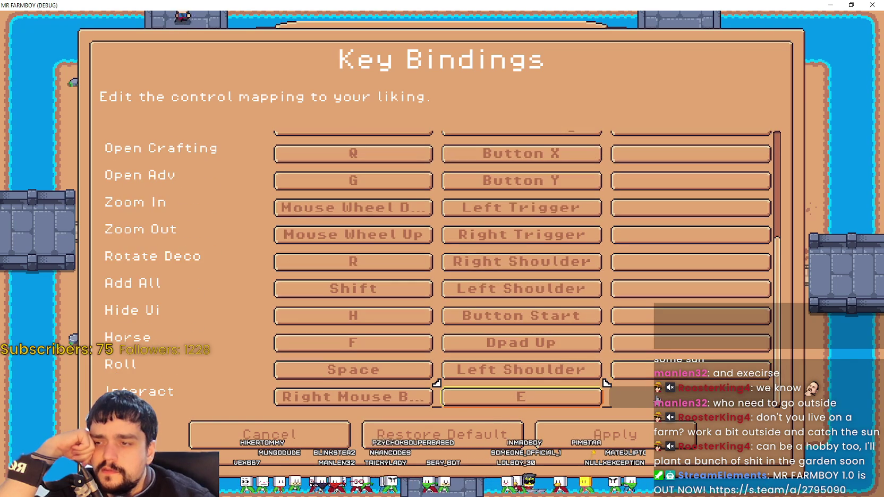
# Restore all key bindings to defaults, removing Interact's E binding.
pyautogui.click(425, 433)
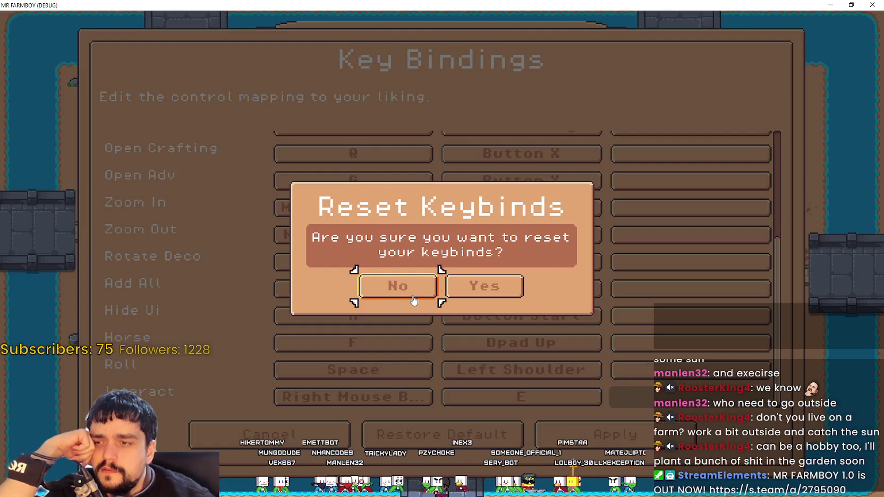
pyautogui.click(484, 286)
pyautogui.scroll(-3, 536, 303)
pyautogui.scroll(6, 536, 304)
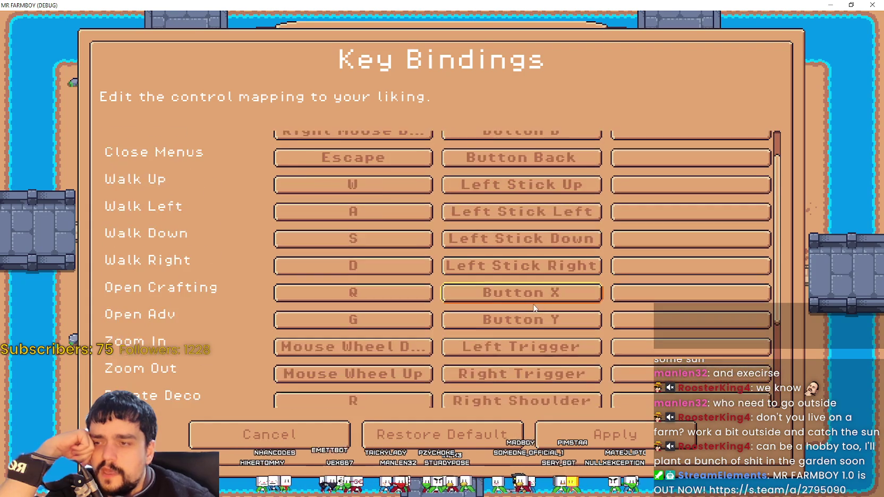
pyautogui.scroll(-3, 532, 310)
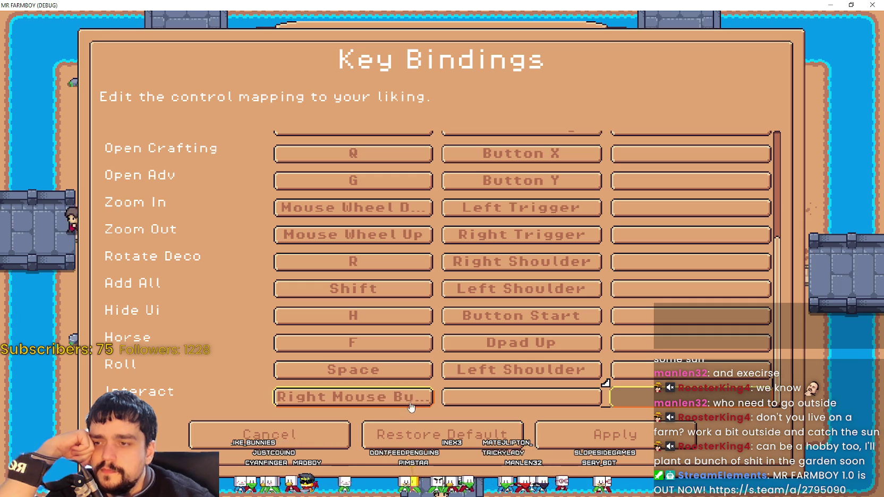
pyautogui.scroll(5, 409, 400)
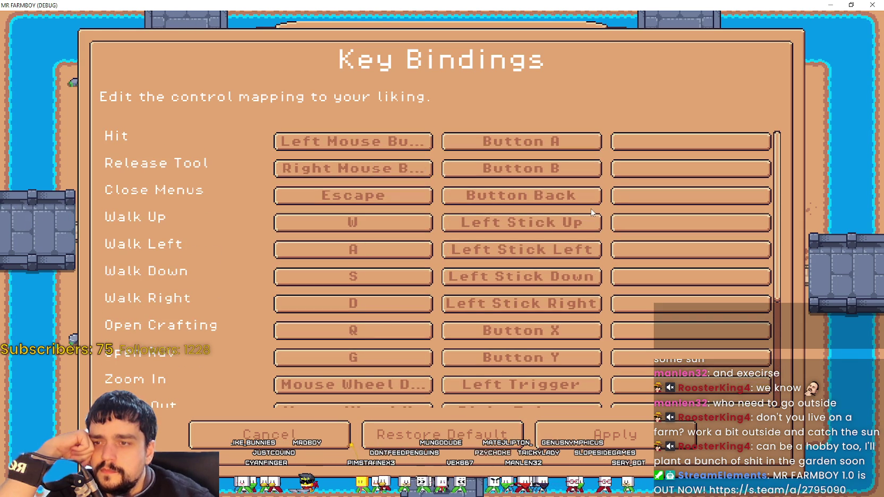
pyautogui.scroll(-3, 412, 302)
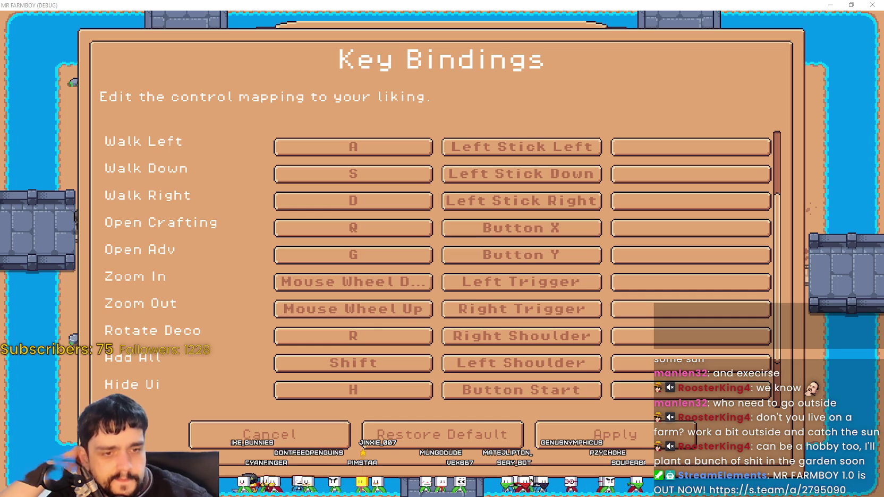
# Close the browser window showing the AZERTY keyboard image, closing all tabs.
pyautogui.hotkey('alt', 'Tab')
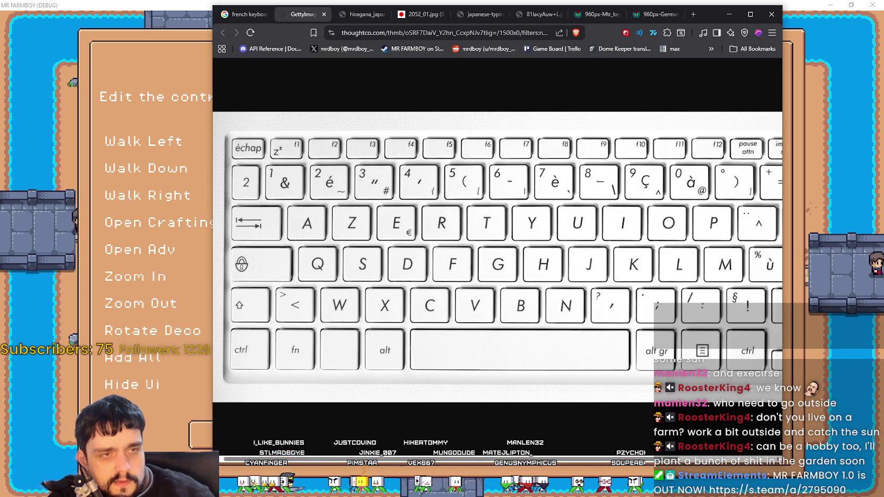
pyautogui.click(779, 10)
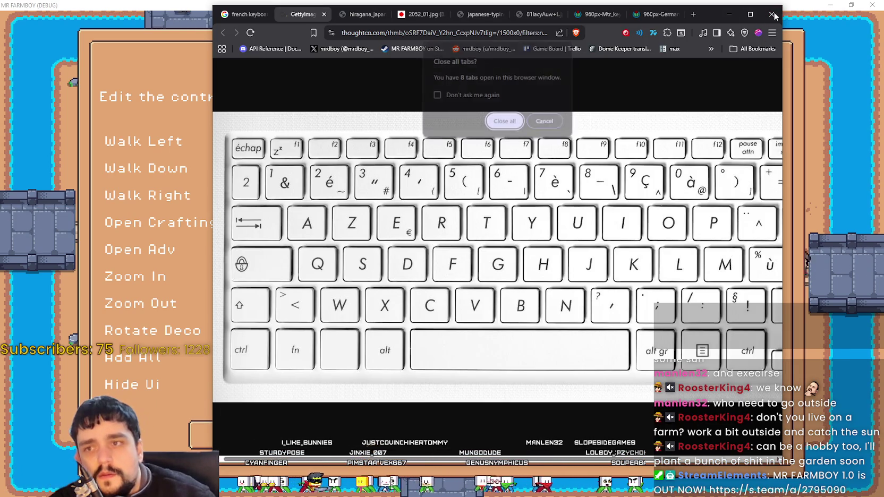
pyautogui.click(509, 129)
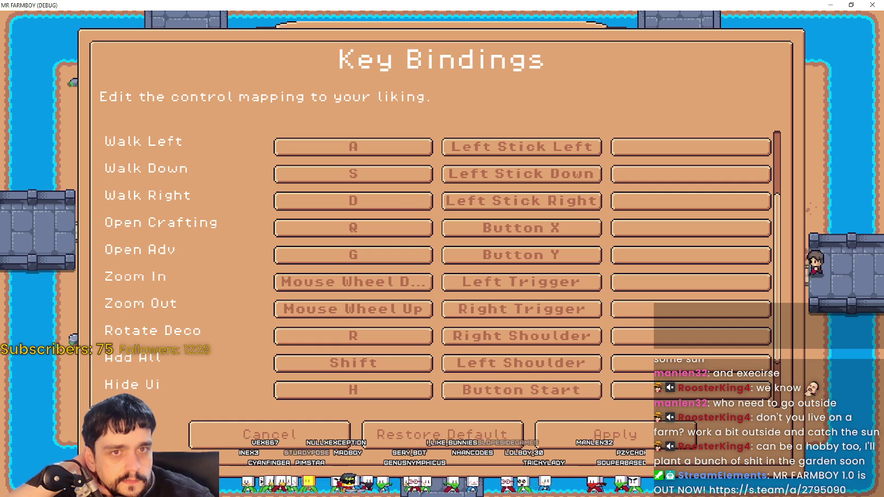
pyautogui.scroll(-3, 405, 338)
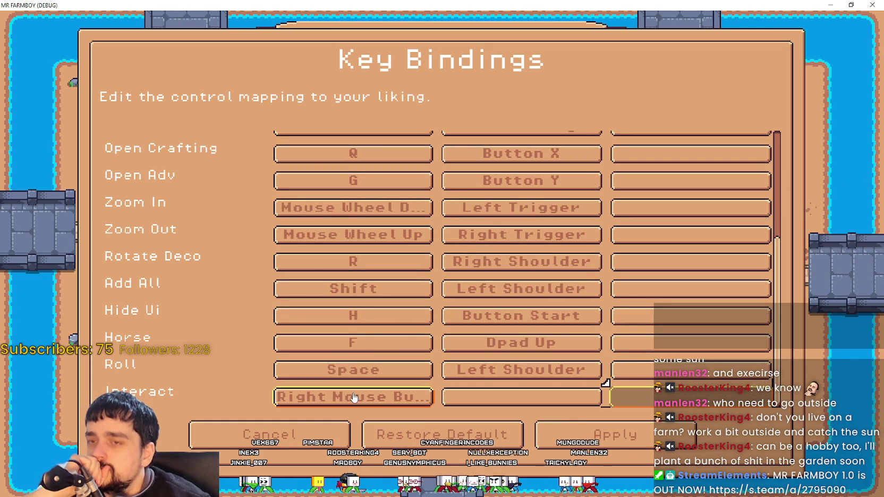
pyautogui.scroll(5, 355, 388)
pyautogui.scroll(-5, 355, 383)
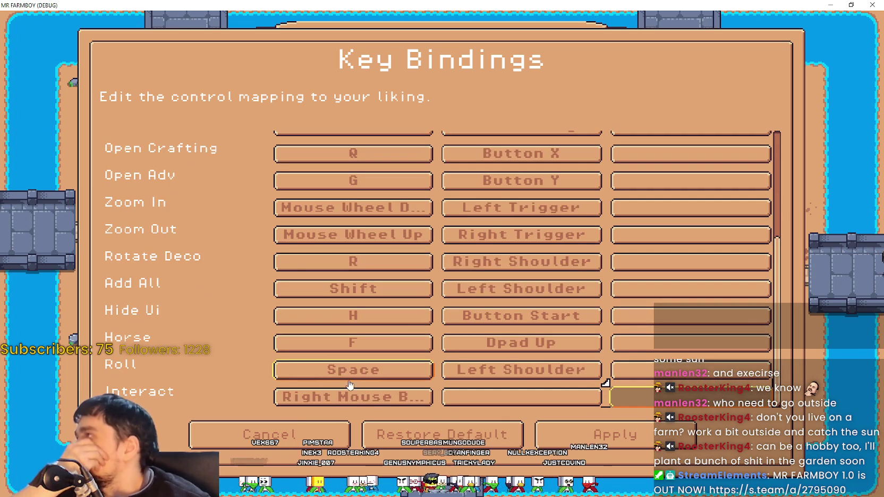
pyautogui.click(371, 400)
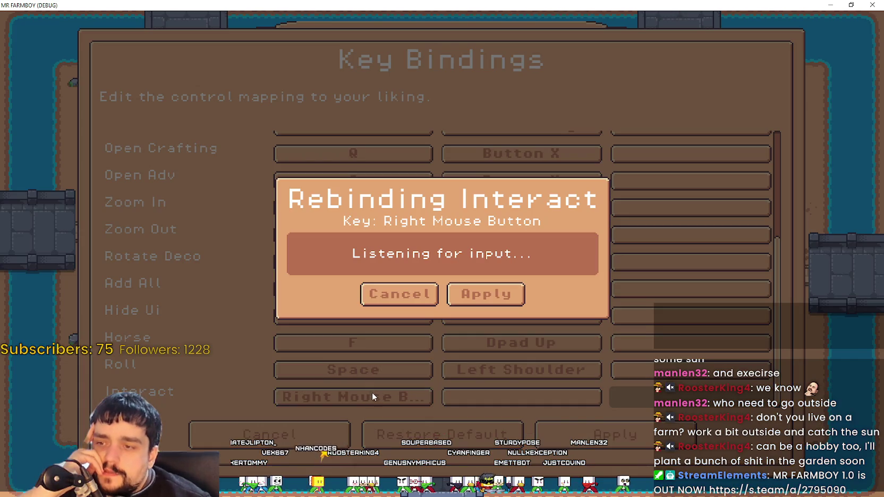
pyautogui.press('f')
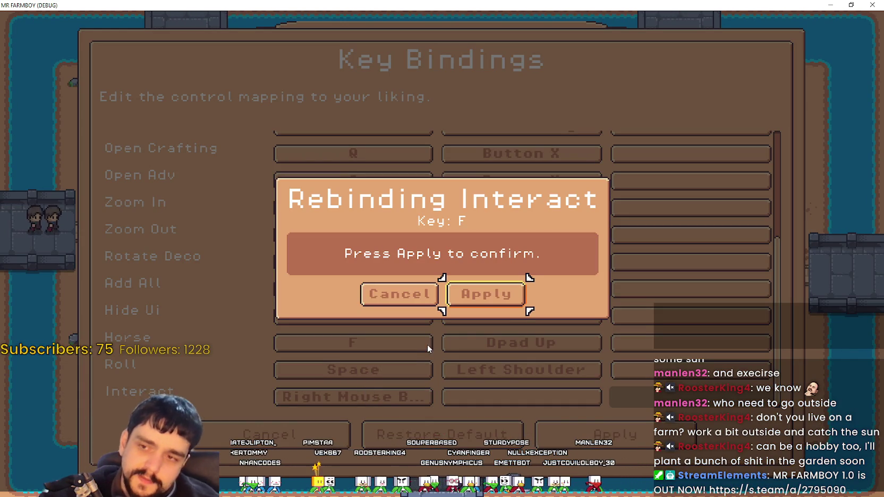
pyautogui.click(503, 295)
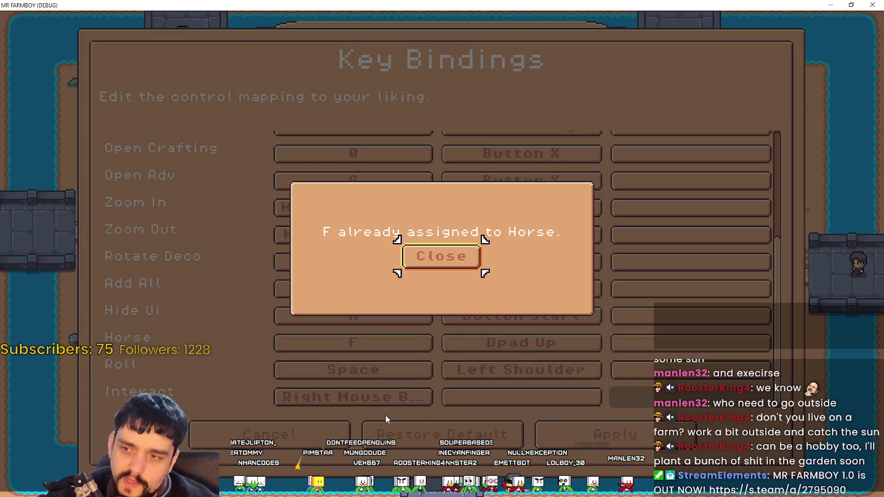
pyautogui.click(435, 257)
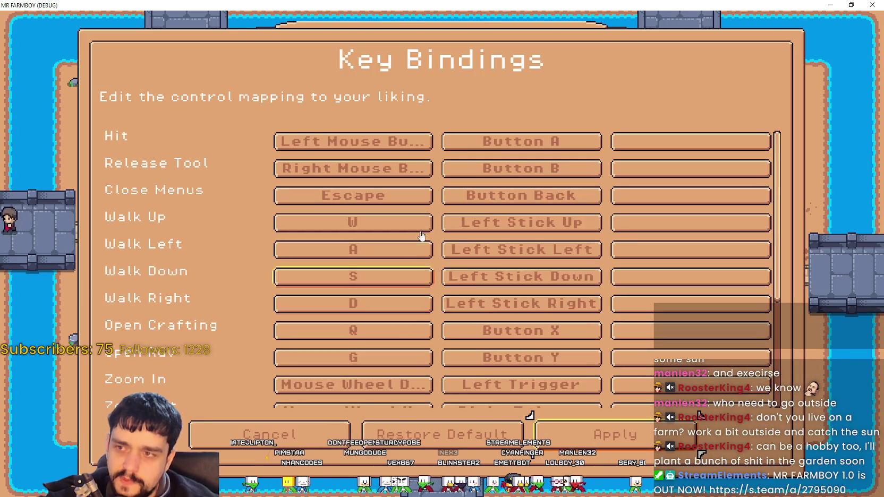
# Replace Interact's primary Right Mouse Button binding with E.
pyautogui.scroll(-6, 372, 308)
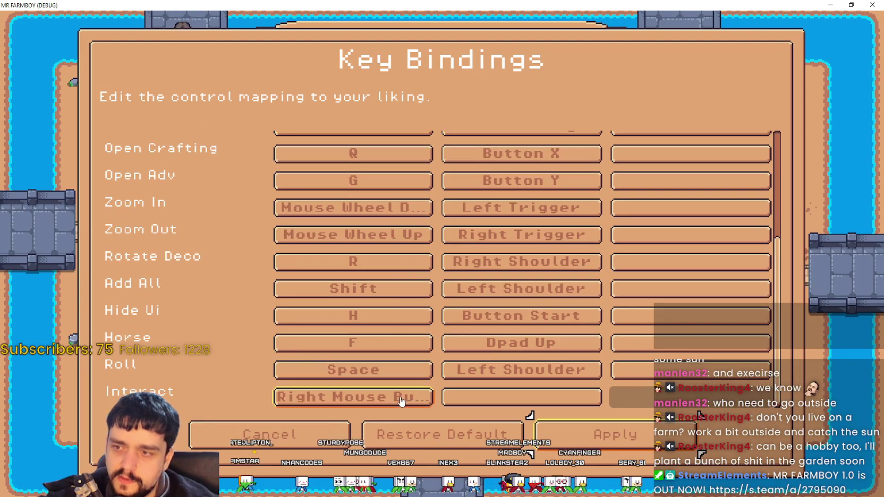
pyautogui.click(389, 400)
pyautogui.press('e')
pyautogui.click(480, 297)
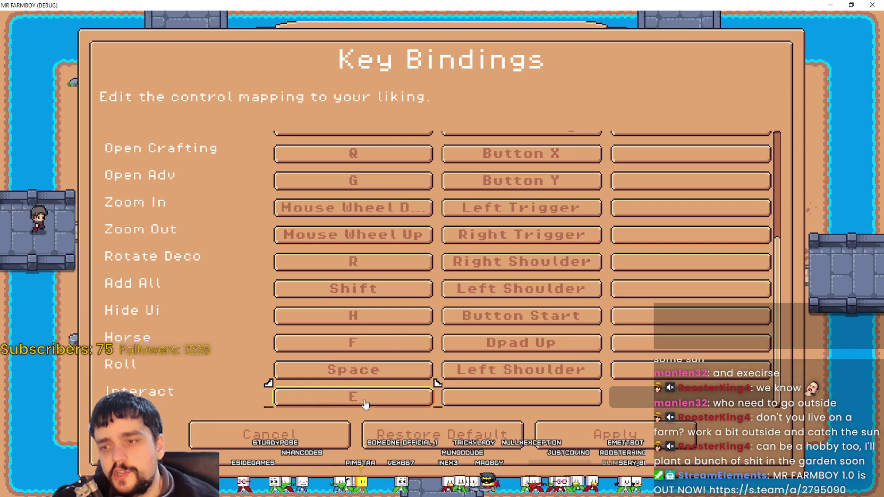
# Test assigning a mouse click to Interact and dismiss the can't-be-assigned warning.
pyautogui.click(401, 394)
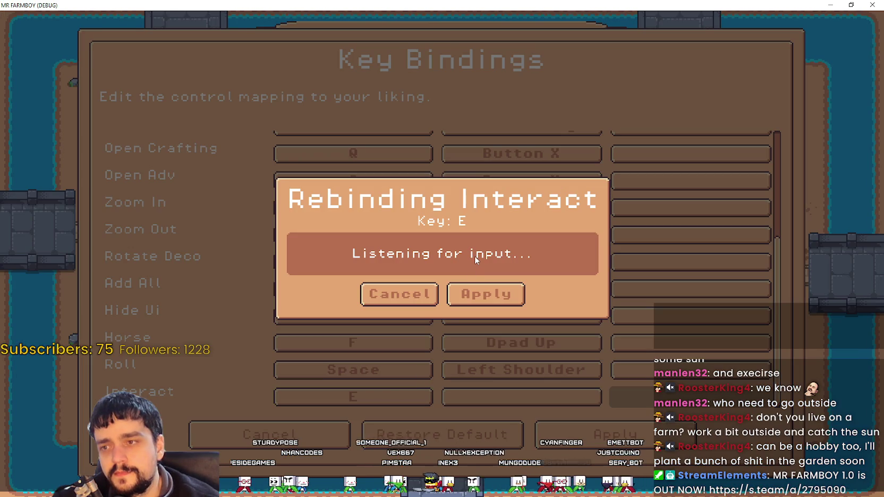
pyautogui.click(428, 298)
pyautogui.click(365, 399)
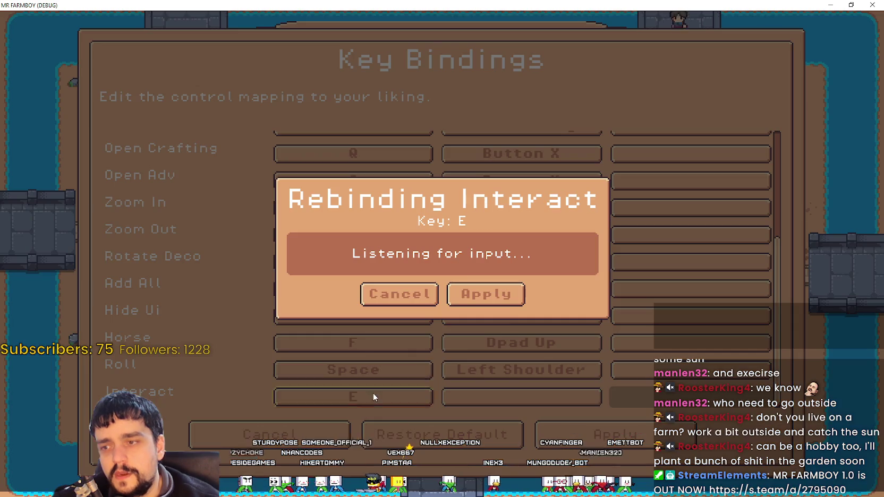
pyautogui.click(443, 317)
pyautogui.click(441, 267)
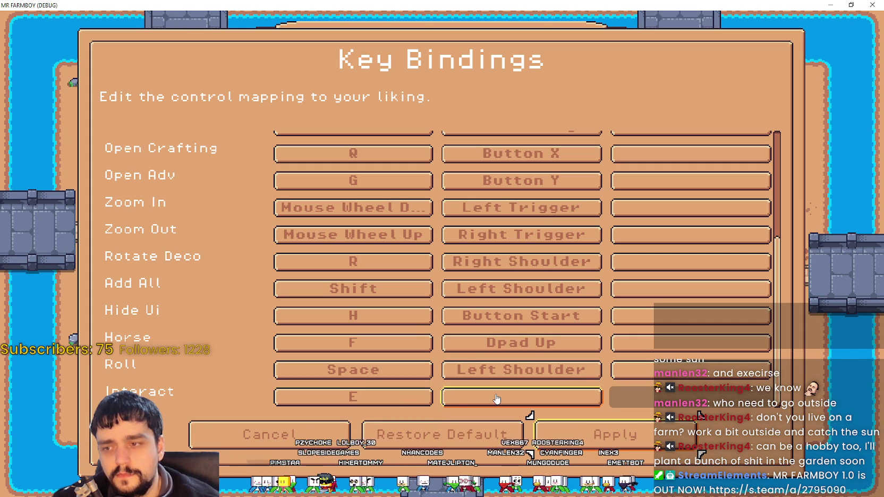
# Retry rebinding Interact, dismiss the warning, and restore the default key bindings.
pyautogui.click(385, 399)
pyautogui.press('e')
pyautogui.click(473, 296)
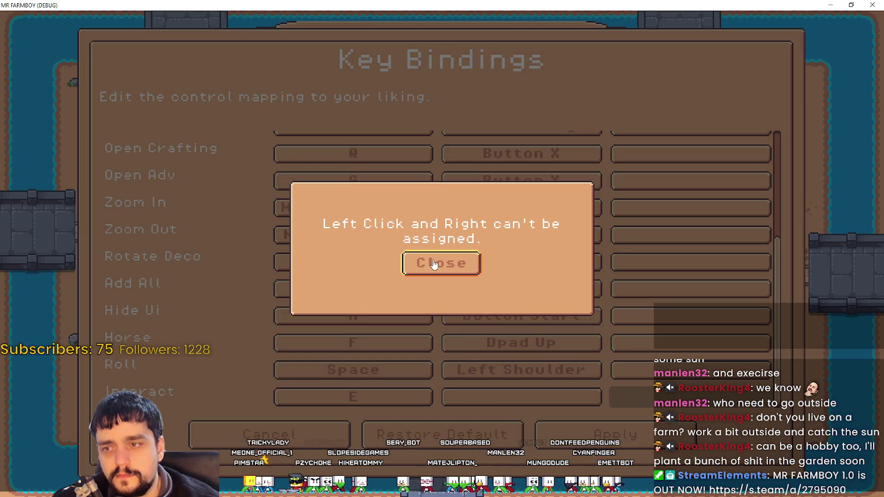
pyautogui.click(435, 263)
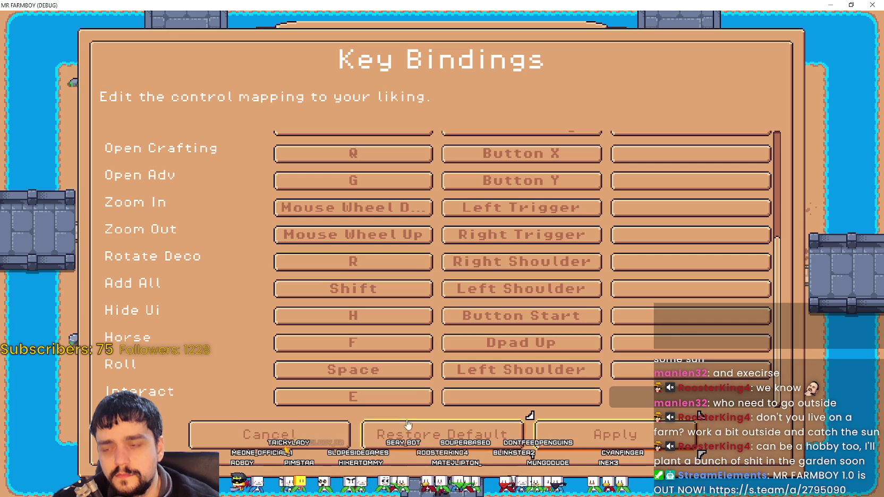
pyautogui.click(412, 432)
pyautogui.click(485, 287)
pyautogui.scroll(-5, 409, 423)
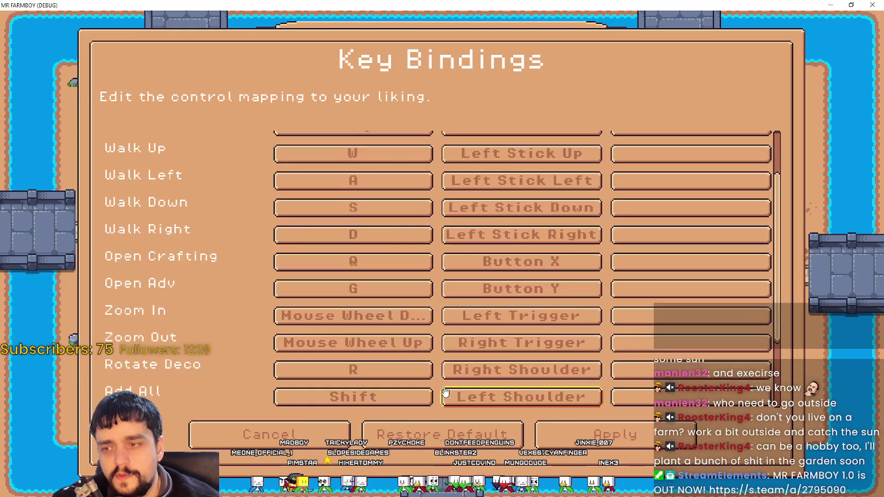
# Add E as Interact's second binding beside Right Mouse Button.
pyautogui.click(498, 407)
pyautogui.press('e')
pyautogui.click(518, 289)
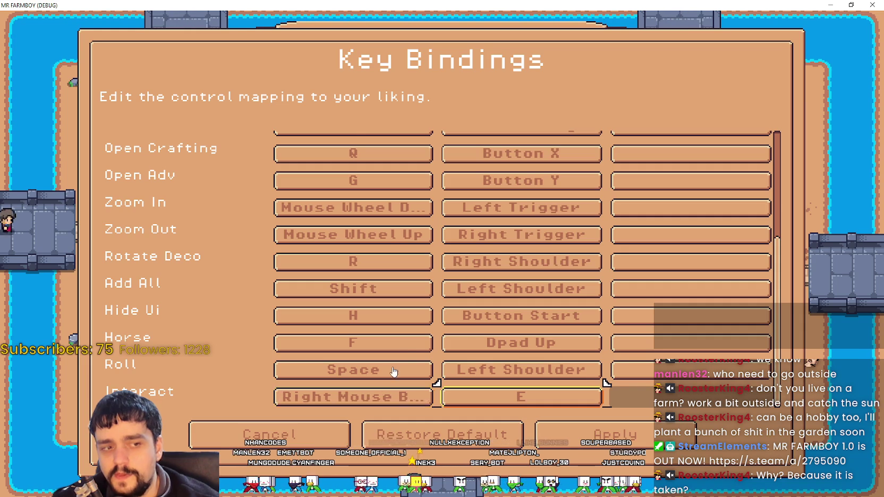
pyautogui.scroll(5, 396, 362)
pyautogui.scroll(-3, 395, 357)
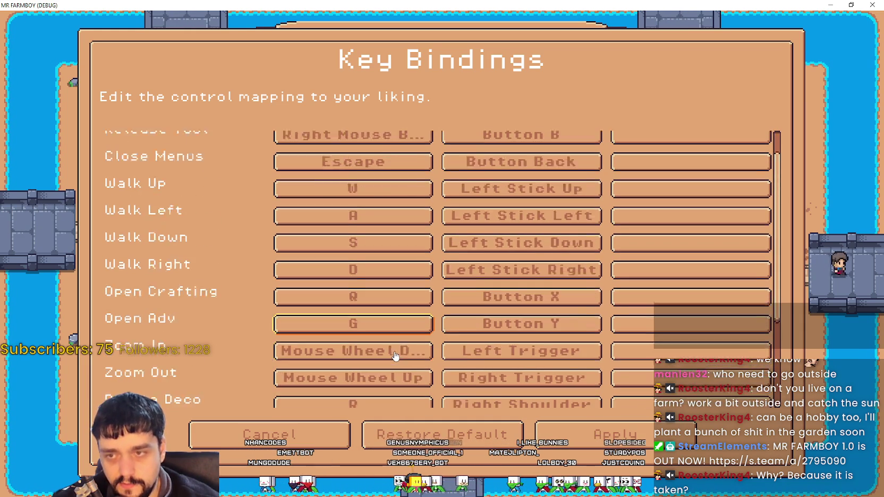
pyautogui.scroll(3, 416, 240)
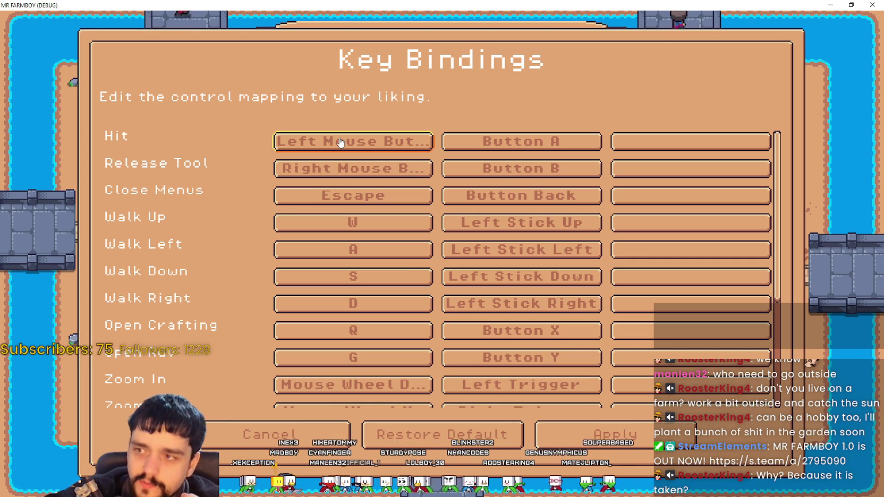
pyautogui.scroll(-5, 329, 257)
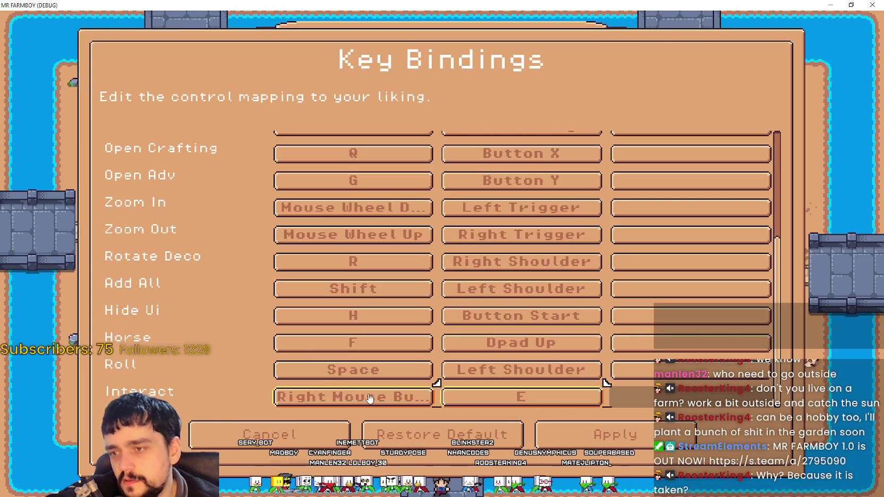
# Review the Key Bindings list, then switch back to the Godot editor with the game running.
pyautogui.scroll(5, 367, 396)
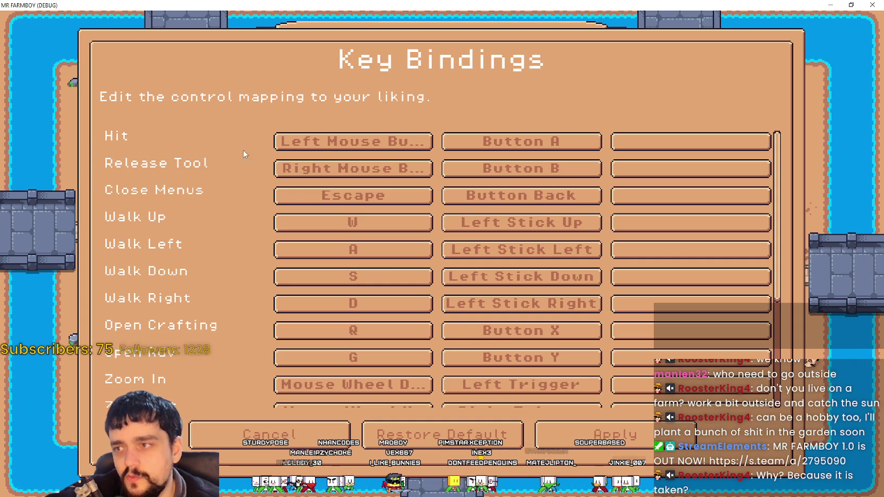
pyautogui.scroll(-5, 251, 174)
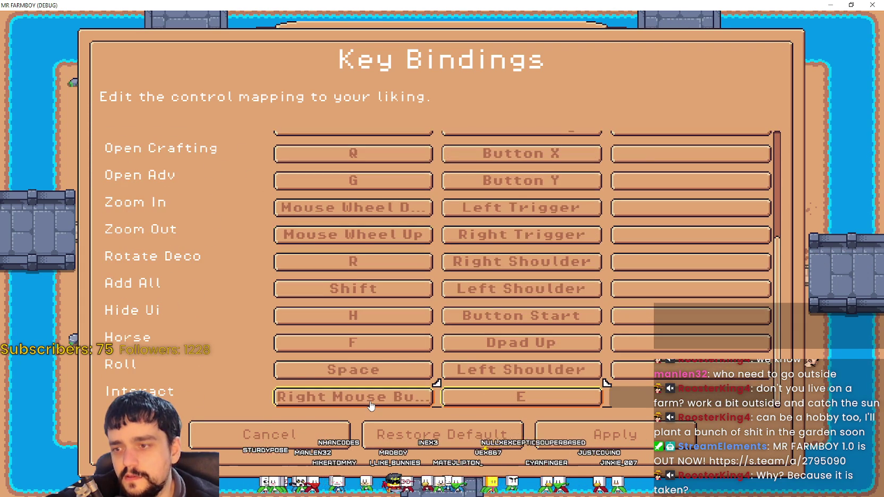
pyautogui.scroll(5, 378, 391)
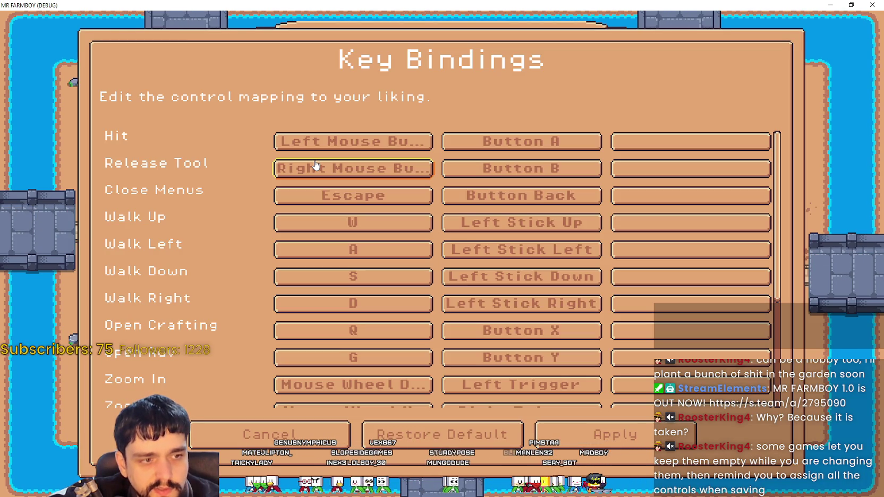
pyautogui.scroll(-5, 341, 212)
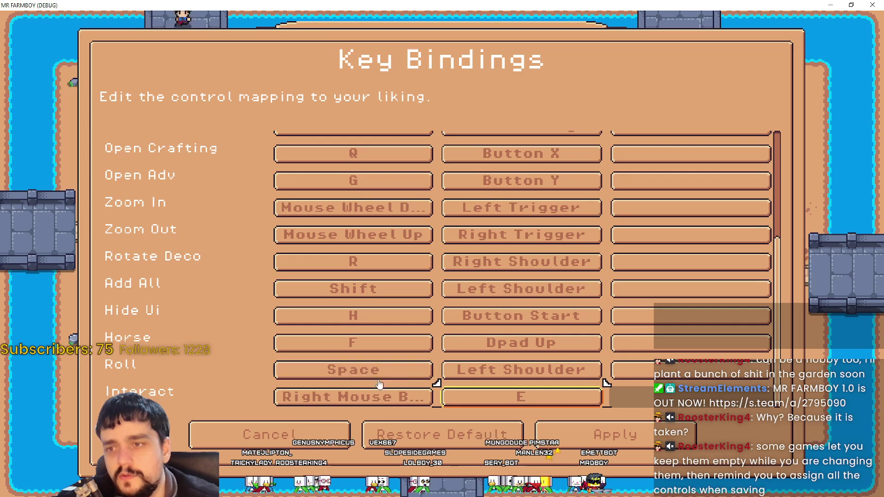
pyautogui.scroll(6, 534, 409)
pyautogui.scroll(-6, 360, 376)
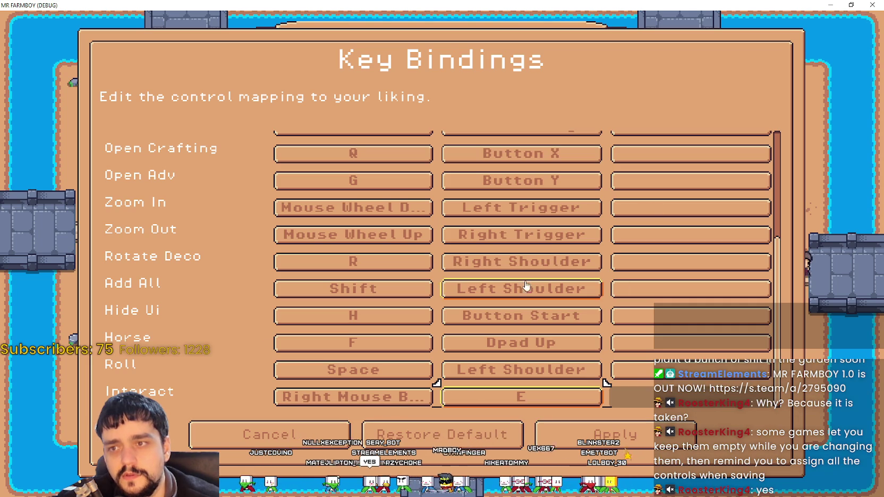
pyautogui.scroll(3, 321, 287)
pyautogui.scroll(1, 322, 286)
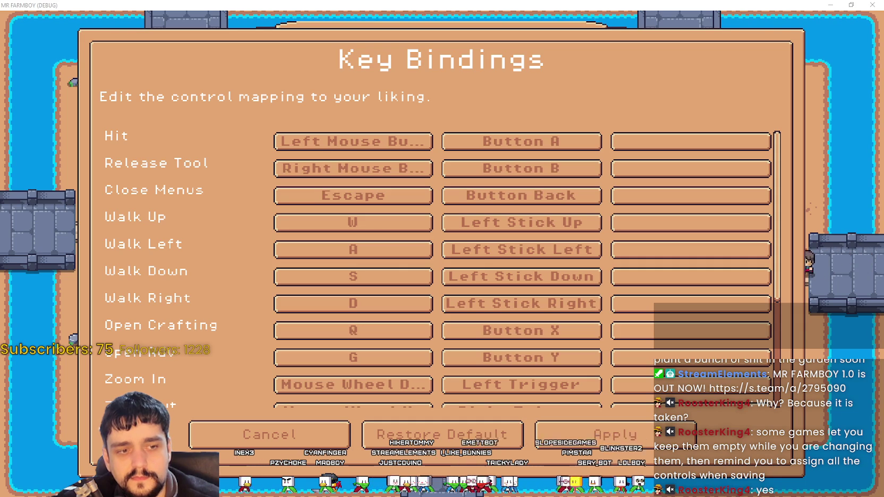
pyautogui.hotkey('alt', 'Tab')
pyautogui.scroll(-3, 443, 253)
pyautogui.scroll(10, 377, 379)
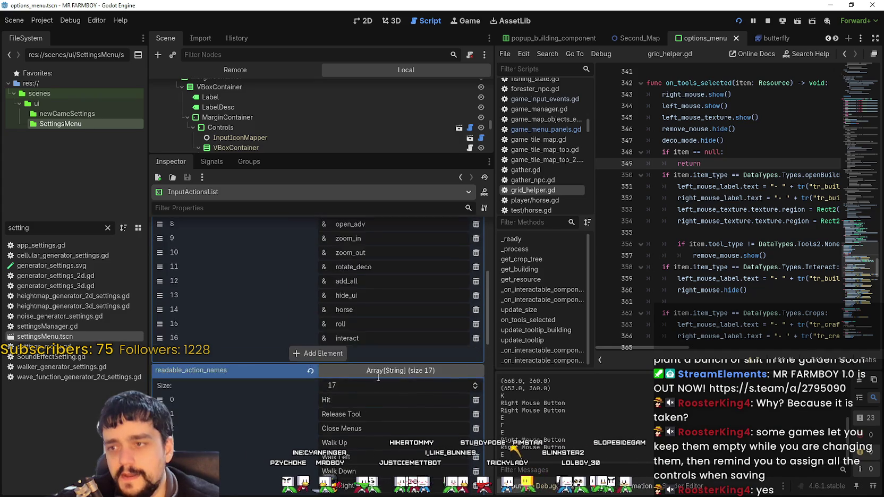
pyautogui.click(374, 286)
pyautogui.click(381, 270)
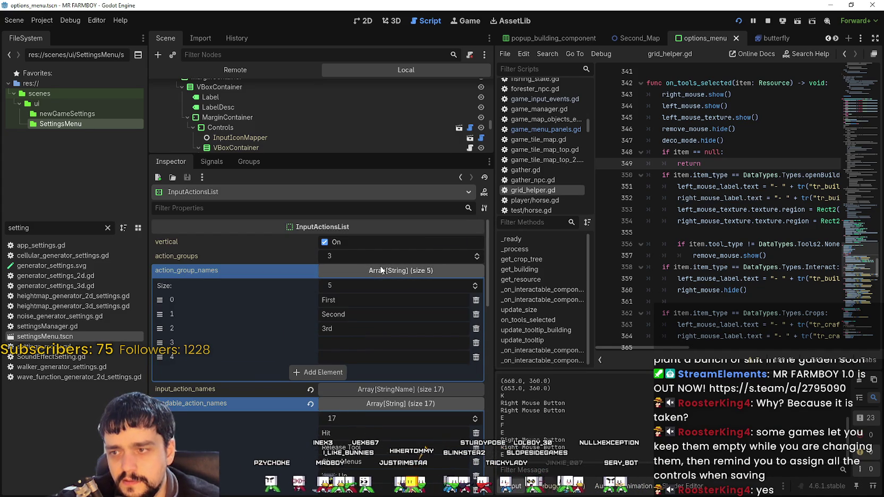
pyautogui.click(381, 270)
pyautogui.click(371, 271)
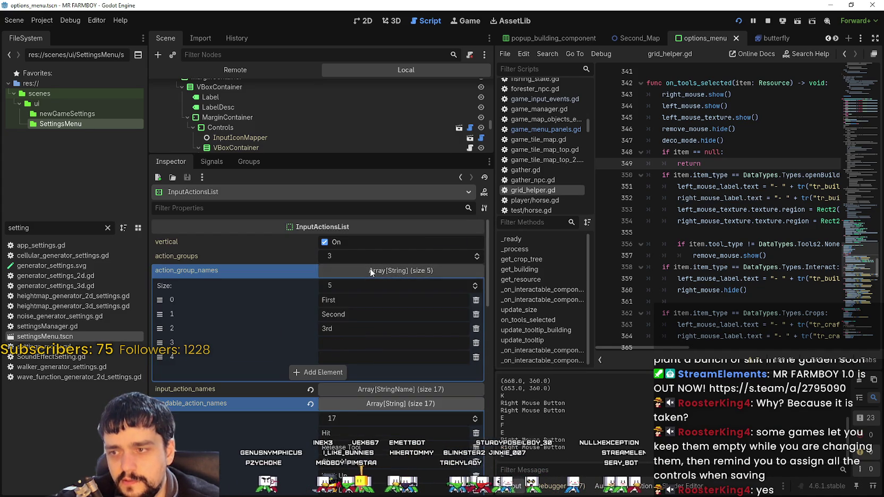
pyautogui.click(371, 271)
pyautogui.click(375, 296)
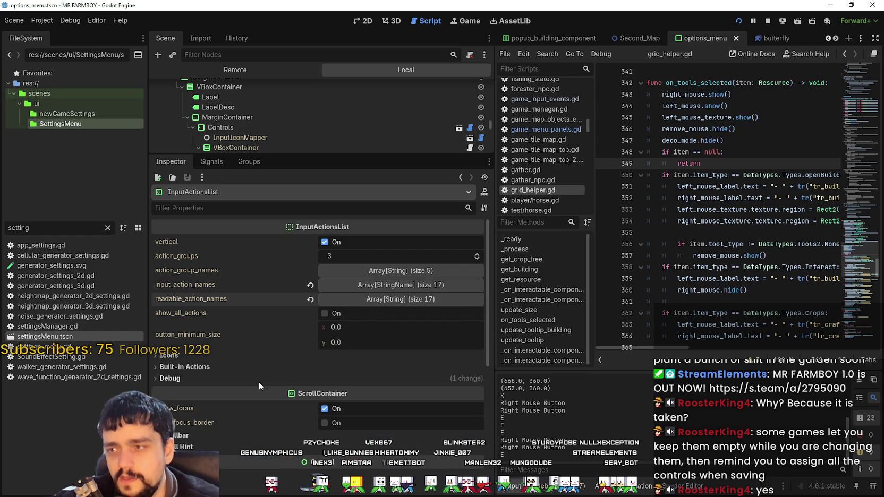
pyautogui.click(382, 304)
pyautogui.click(392, 269)
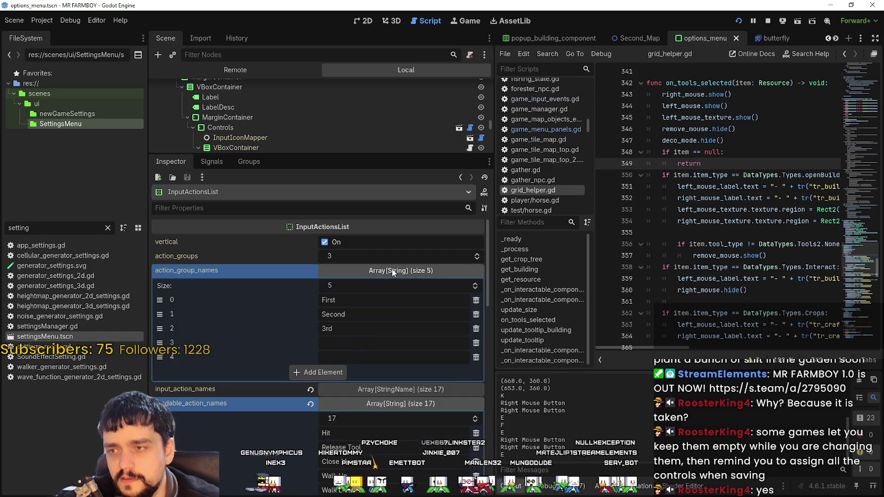
pyautogui.click(392, 270)
pyautogui.press('F6')
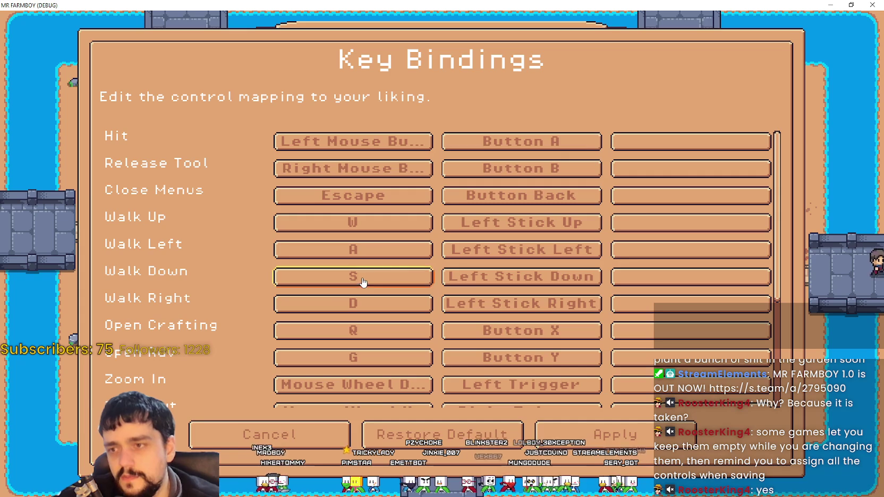
pyautogui.scroll(-5, 671, 316)
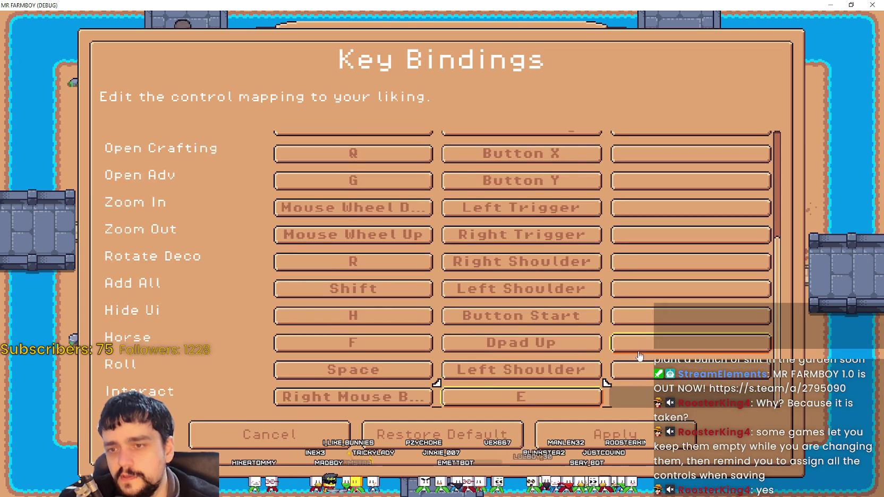
pyautogui.scroll(5, 645, 351)
pyautogui.scroll(-5, 532, 297)
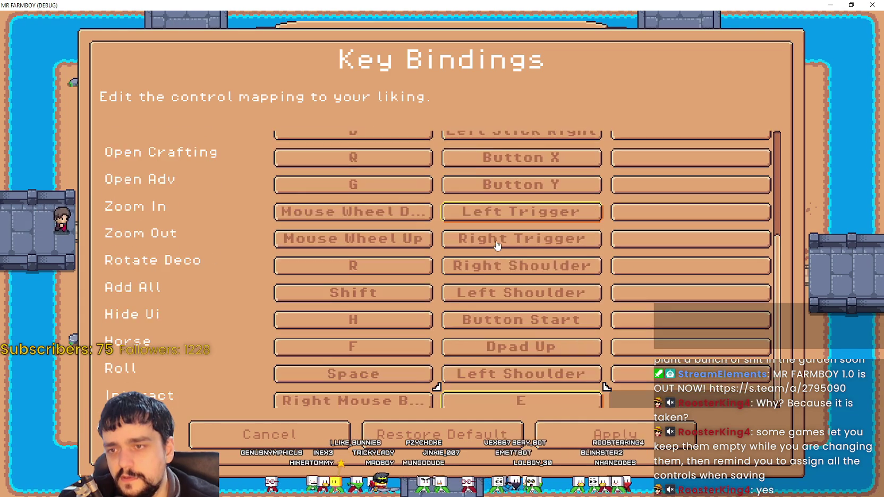
pyautogui.scroll(5, 538, 388)
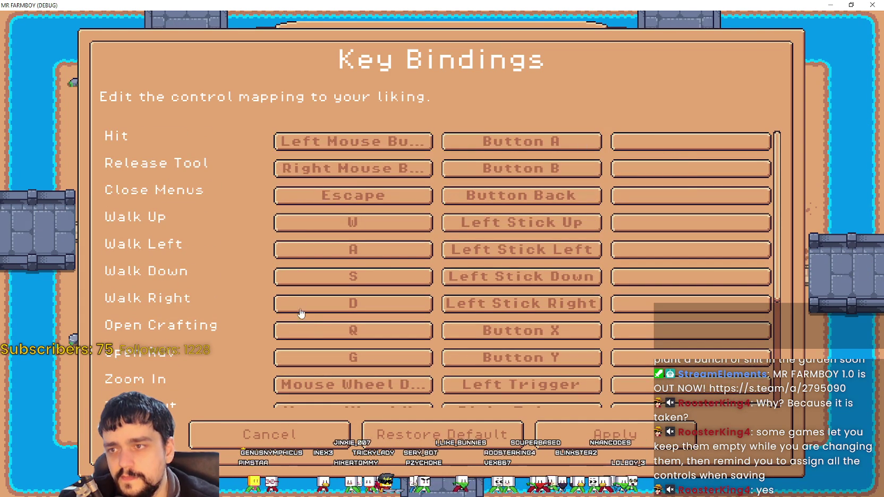
pyautogui.scroll(-5, 308, 312)
pyautogui.hotkey('alt', 'Tab')
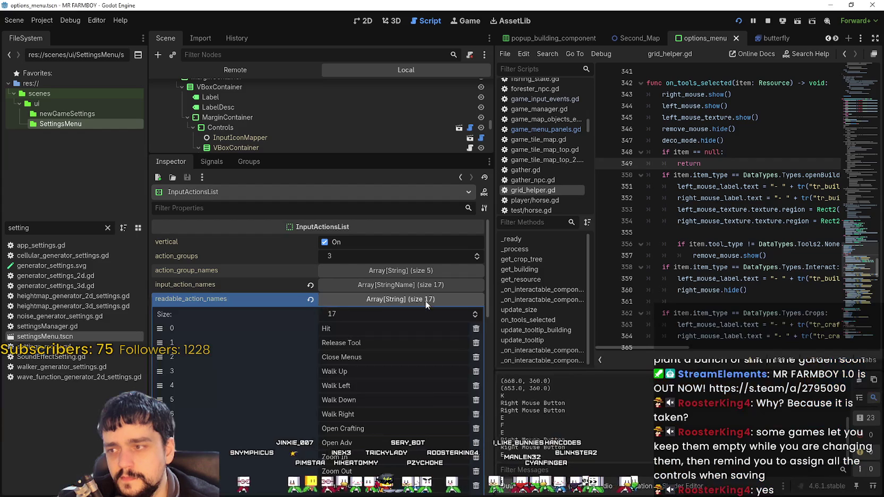
# Turn on expand_icon in InputActionsList's Icons group and check the result in the running game.
pyautogui.click(397, 300)
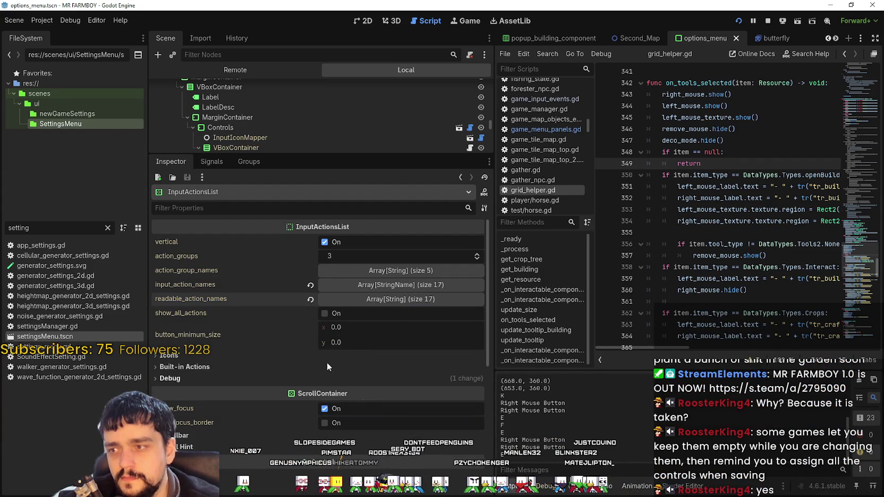
pyautogui.click(291, 357)
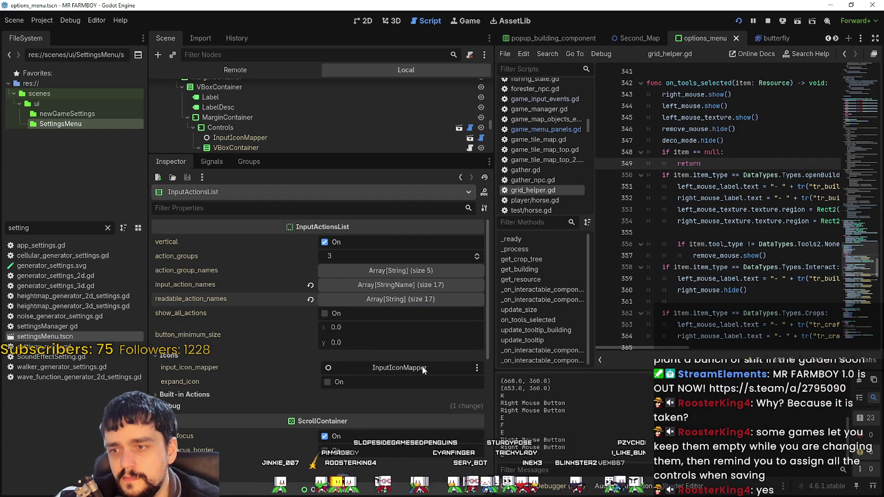
pyautogui.click(341, 385)
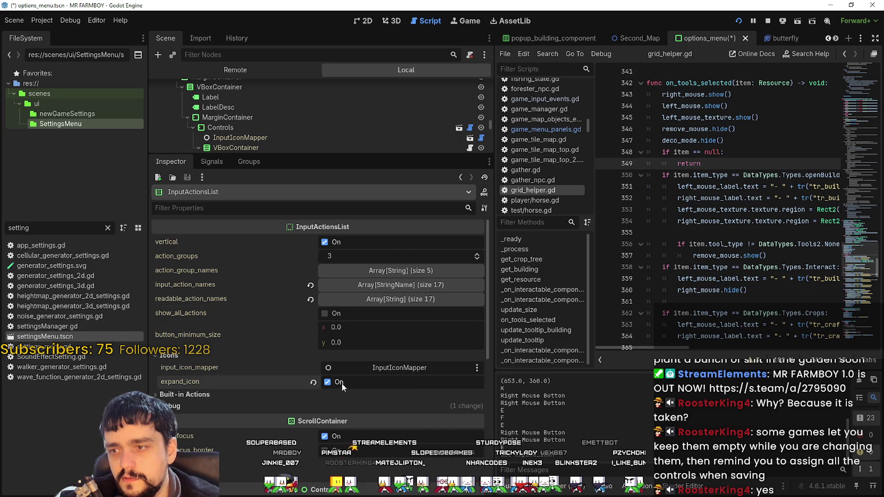
pyautogui.hotkey('alt', 'Tab')
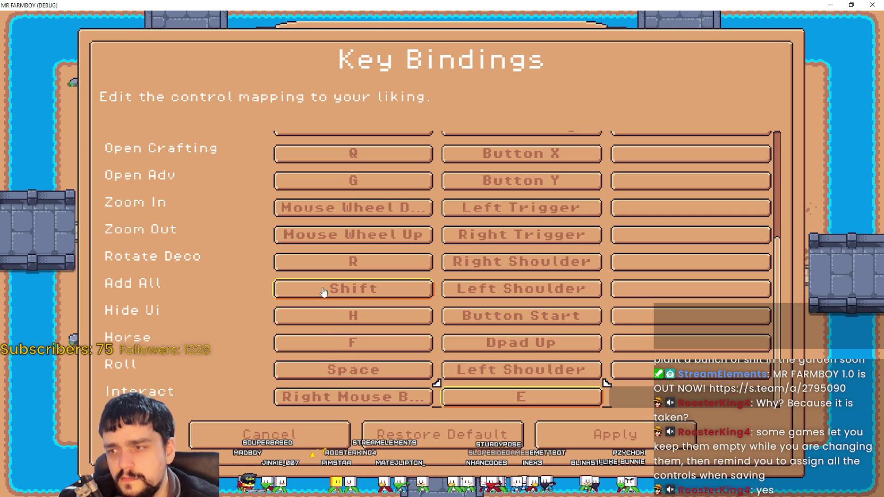
pyautogui.scroll(5, 324, 293)
pyautogui.scroll(2, 322, 293)
pyautogui.scroll(-6, 354, 206)
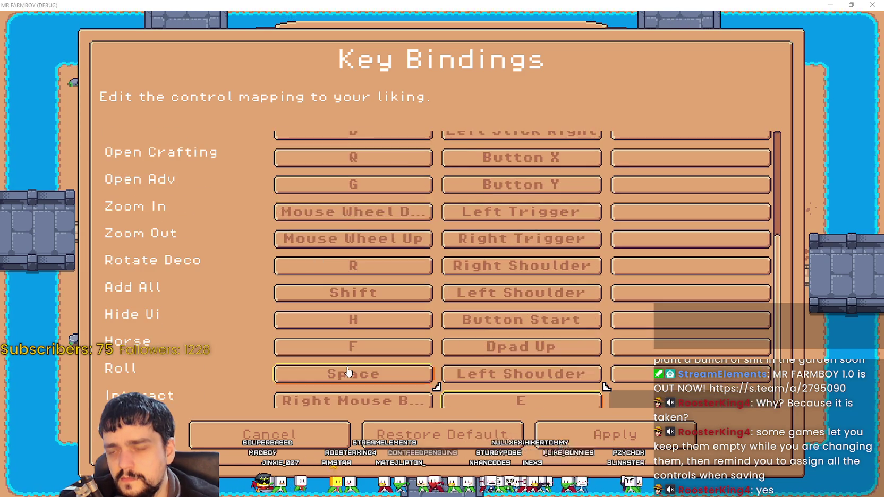
pyautogui.hotkey('alt', 'Tab')
# Inspect the InputIconMapper node and turn on its add_stick_directions option.
pyautogui.click(289, 394)
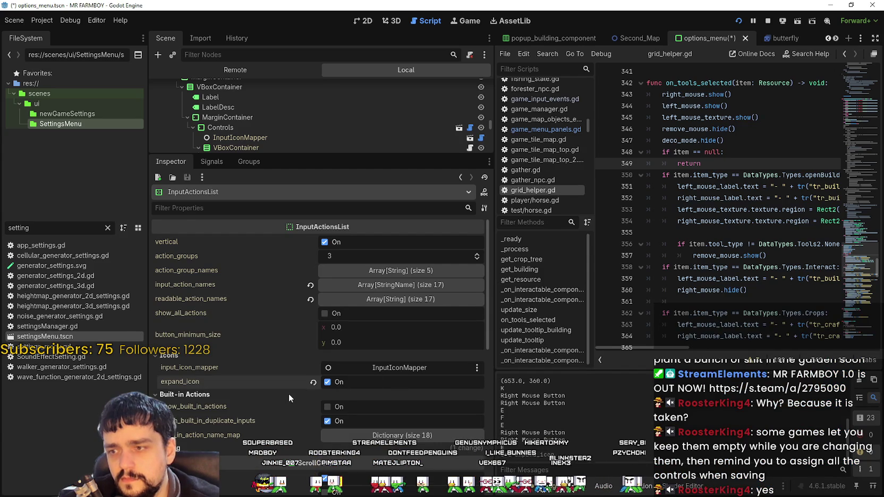
pyautogui.click(289, 394)
pyautogui.click(410, 368)
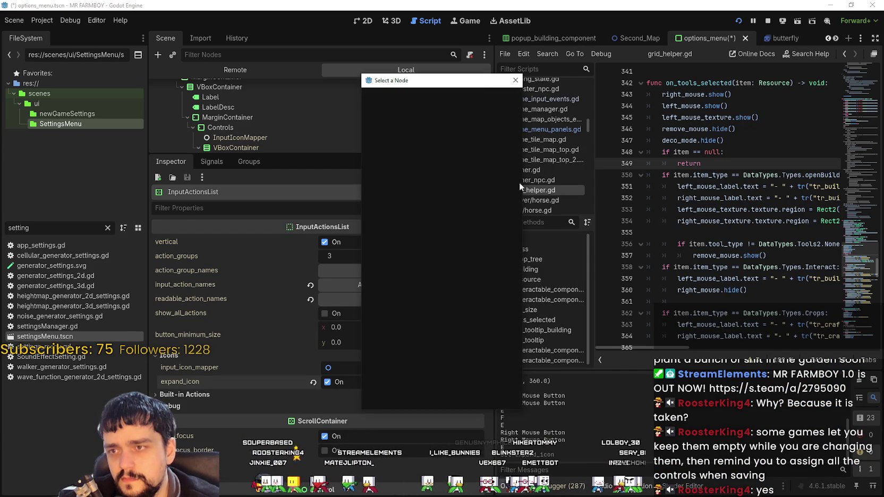
pyautogui.click(515, 80)
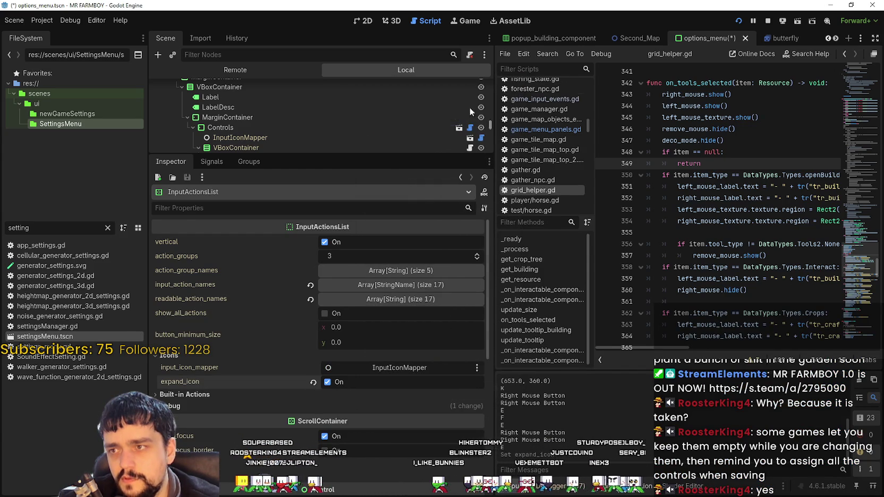
pyautogui.click(320, 136)
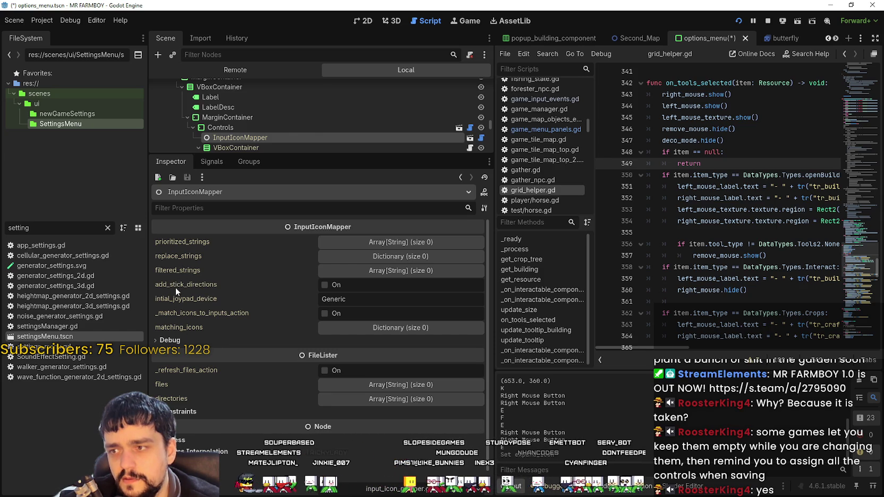
pyautogui.click(335, 287)
# Stop the game and review InputIconMapper's joypad device, matching_icons and Constraints properties.
pyautogui.press('F6')
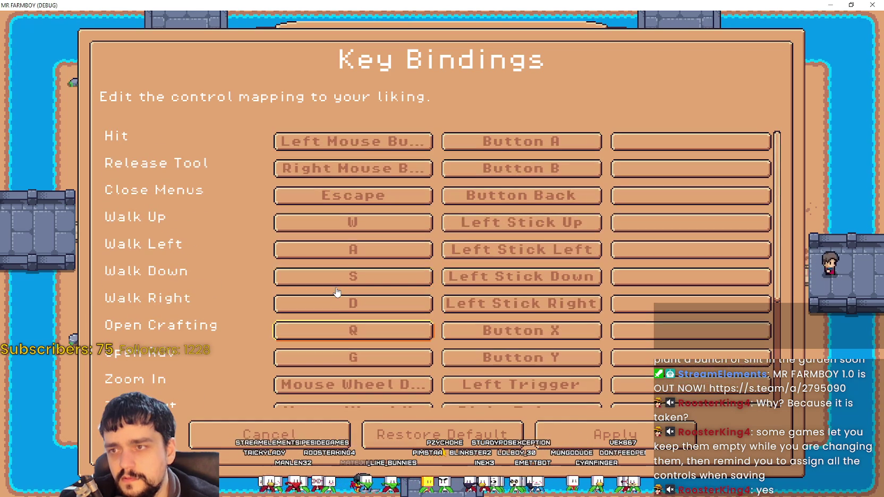
pyautogui.press('F8')
pyautogui.click(340, 299)
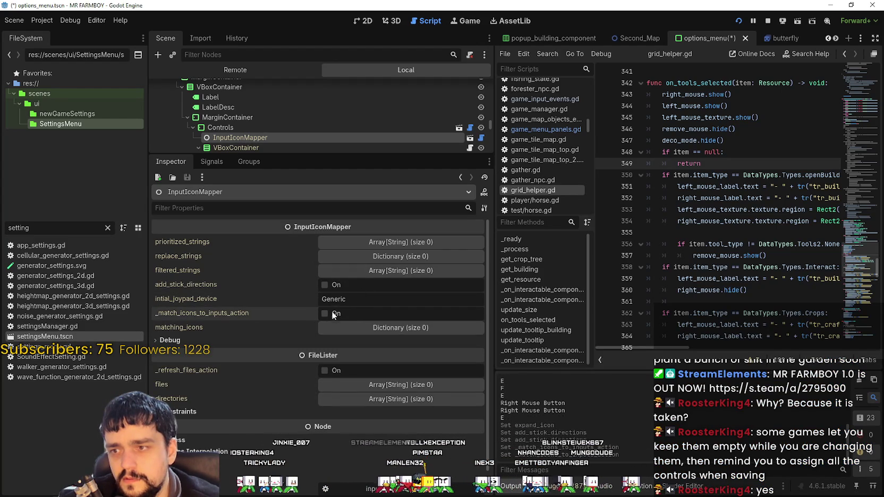
pyautogui.scroll(-1, 325, 321)
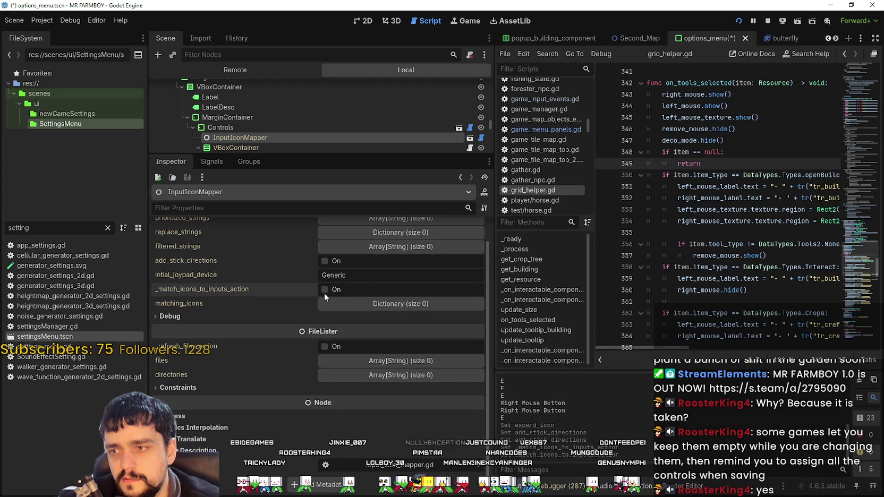
pyautogui.click(373, 307)
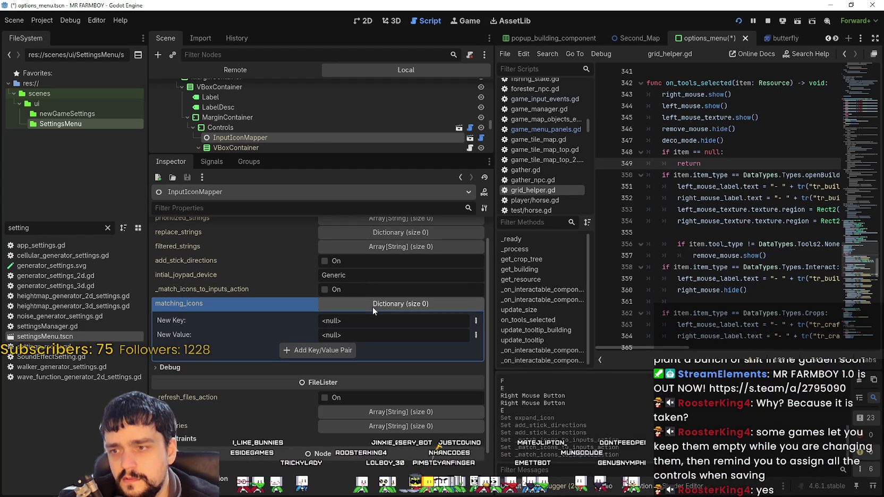
pyautogui.click(373, 306)
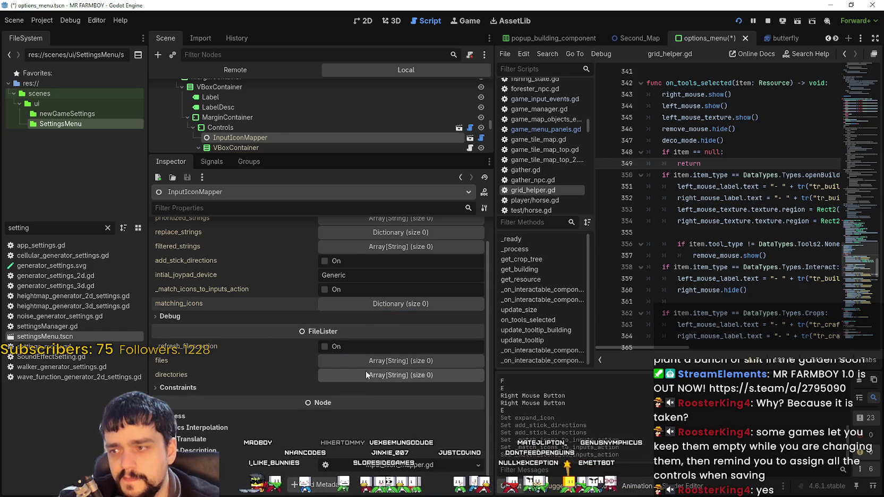
pyautogui.scroll(1, 372, 373)
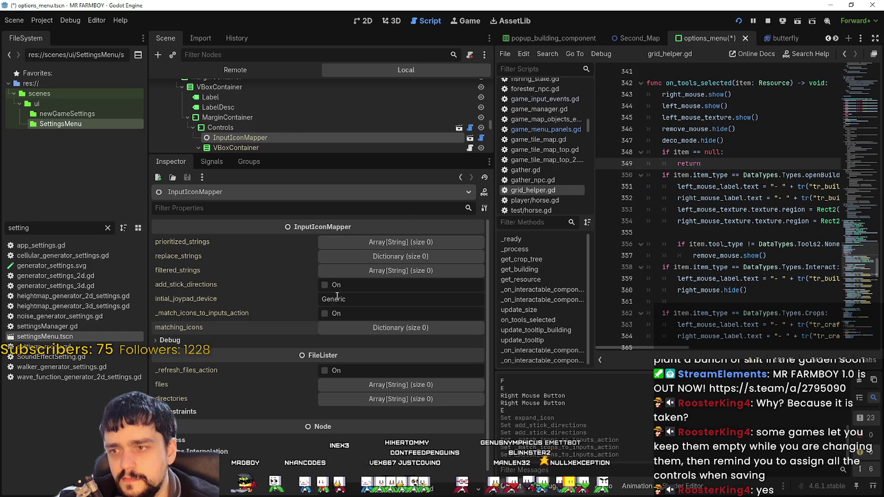
pyautogui.scroll(-1, 298, 228)
pyautogui.scroll(-2, 254, 109)
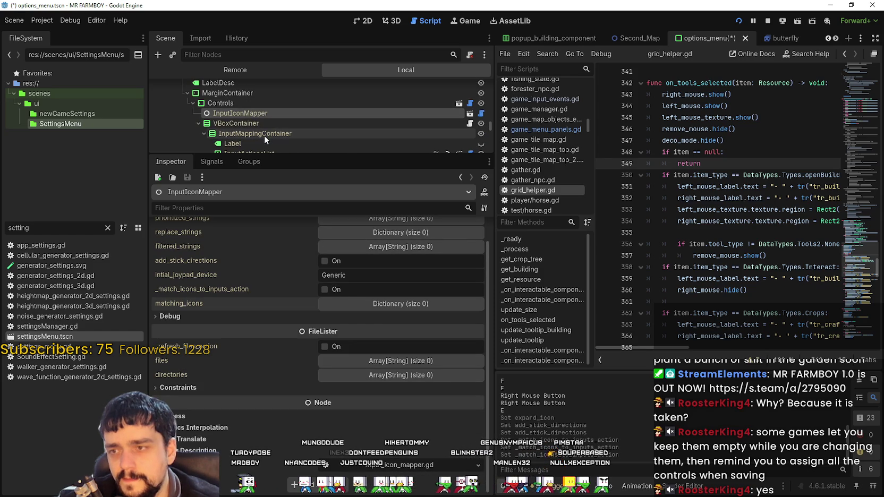
pyautogui.click(218, 392)
# Relaunch the game to recheck Key Bindings, then stop it and enlarge the Scene dock.
pyautogui.press('F6')
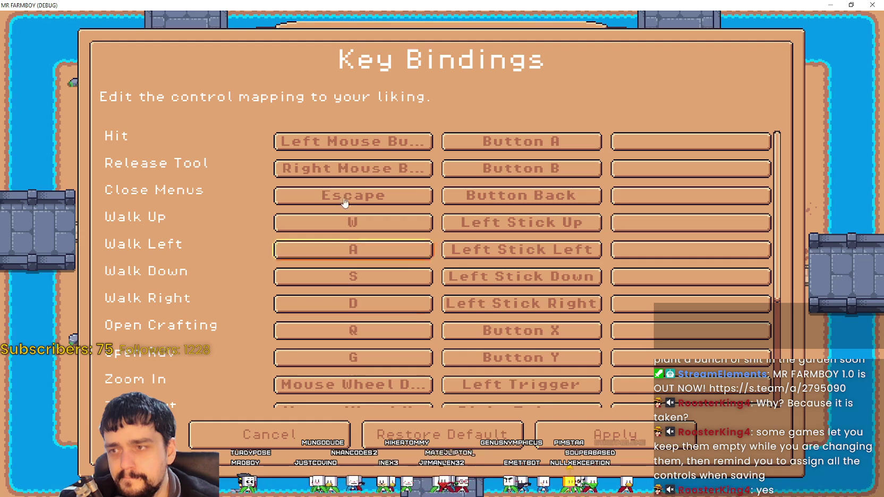
pyautogui.scroll(-6, 344, 325)
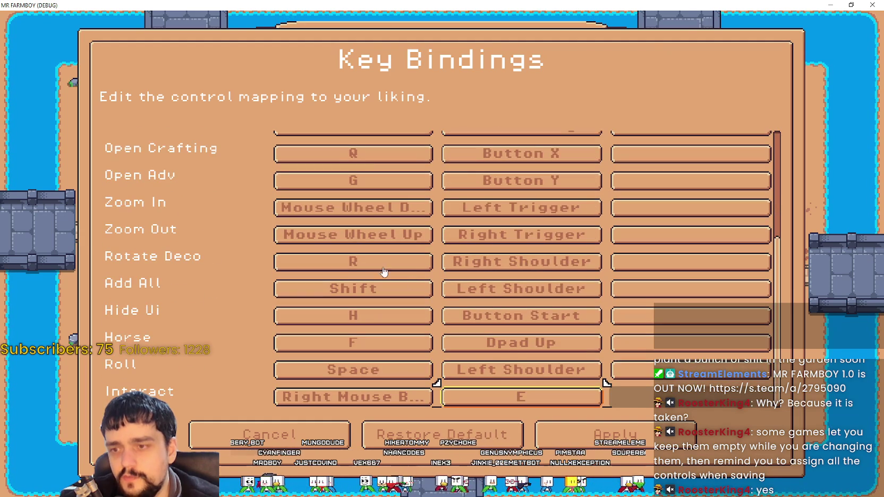
pyautogui.press('F8')
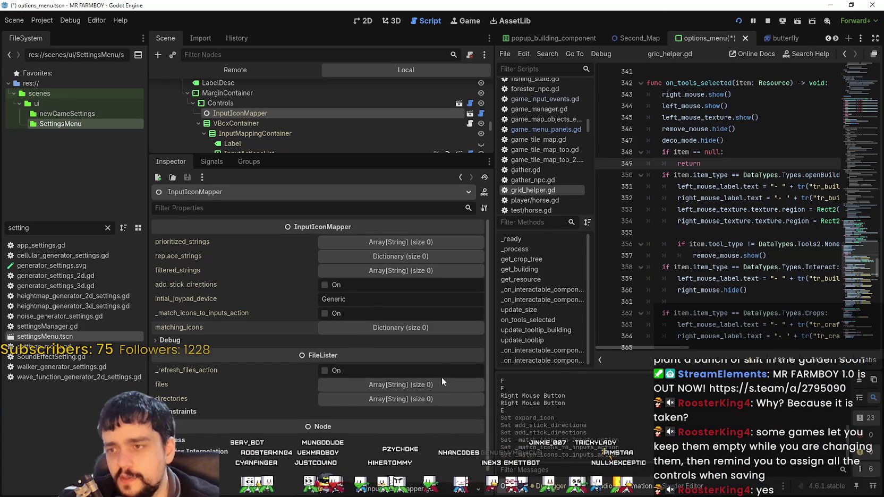
pyautogui.scroll(-1, 442, 366)
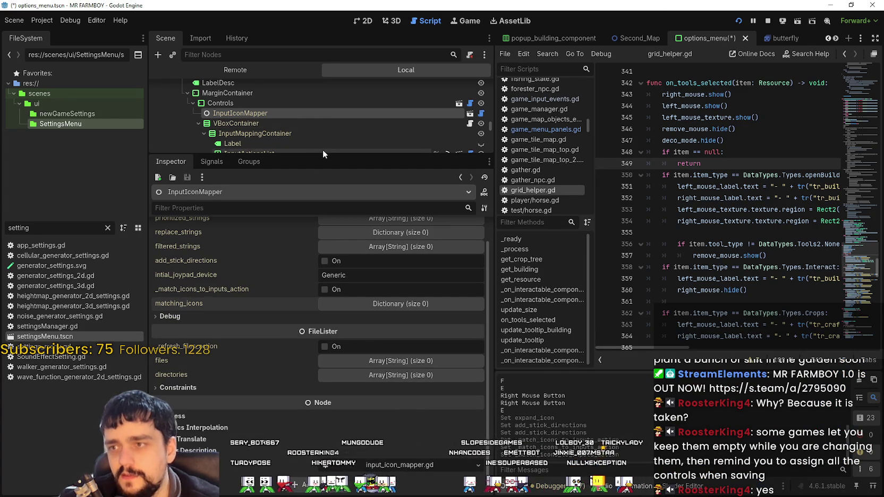
pyautogui.moveTo(320, 154); pyautogui.dragTo(318, 307)
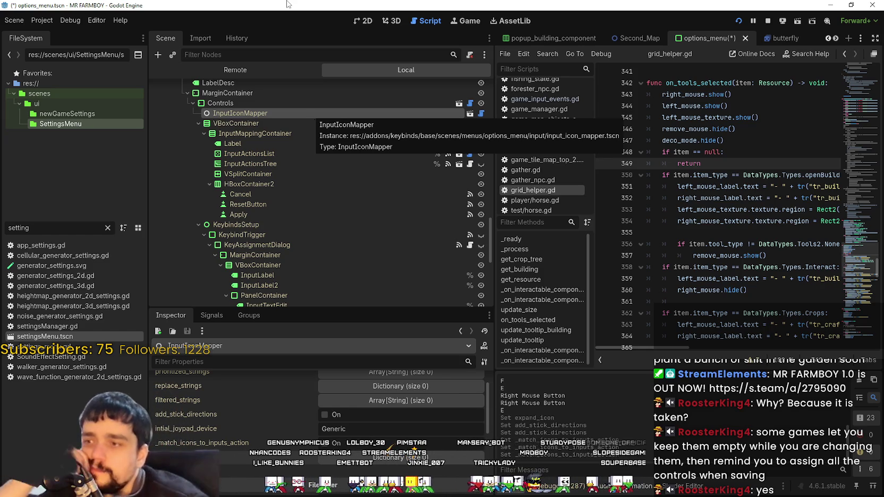
# Step through InputMappingContainer, InputIconMapper and InputActionsTree, ending on InputActionsList's properties.
pyautogui.click(284, 131)
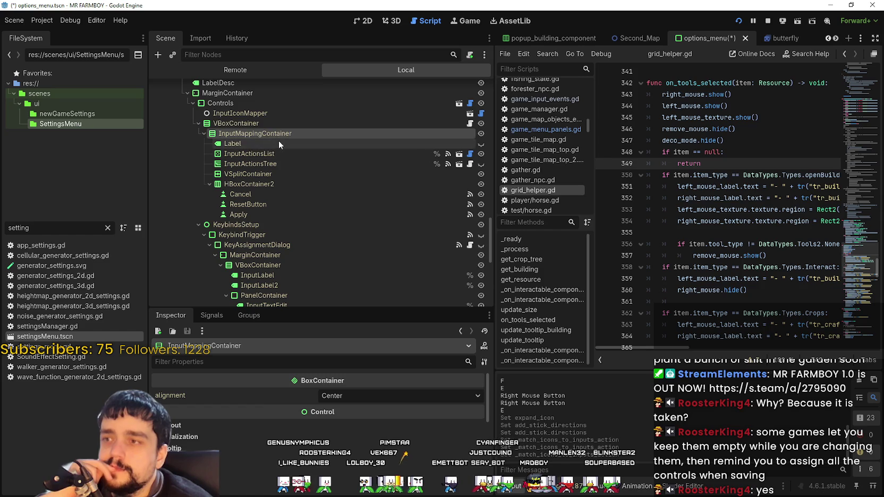
pyautogui.click(271, 113)
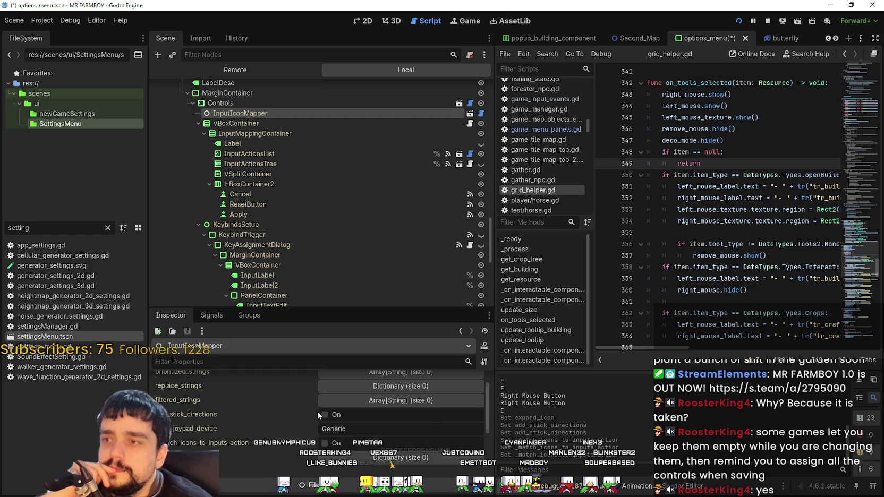
pyautogui.click(238, 163)
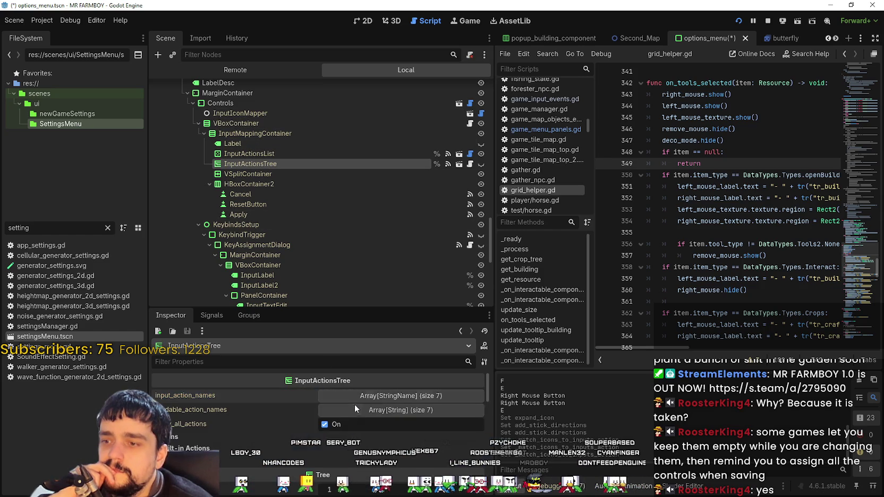
pyautogui.scroll(-1, 356, 410)
pyautogui.moveTo(362, 307); pyautogui.dragTo(371, 203)
pyautogui.click(250, 154)
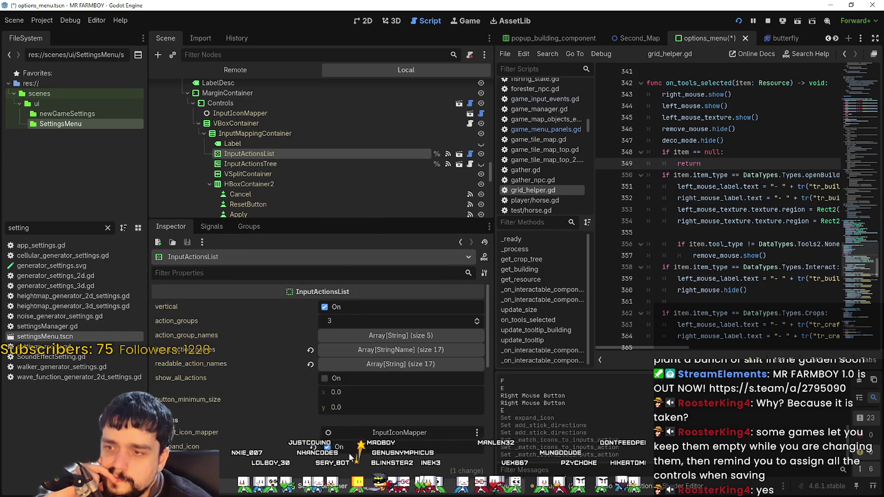
# Look over InputActionsList's Debug group and the entries of its action_name_map dictionary.
pyautogui.scroll(-2, 216, 408)
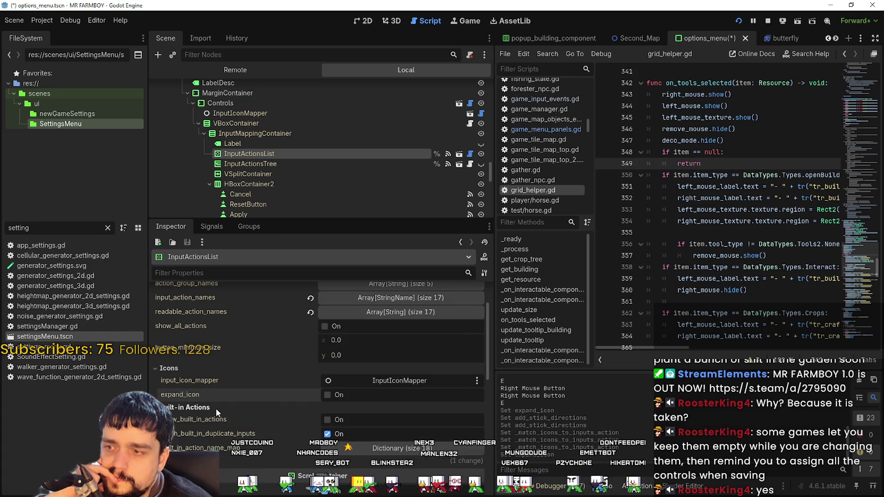
pyautogui.moveTo(191, 435)
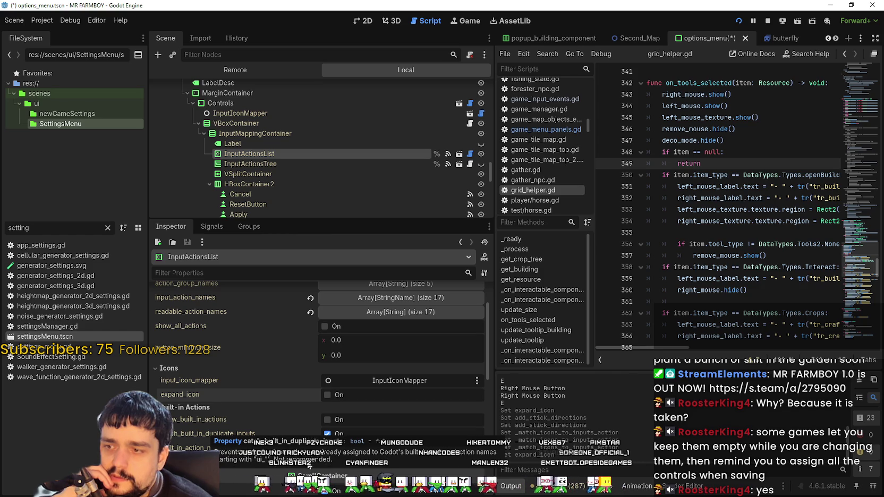
pyautogui.scroll(-1, 262, 398)
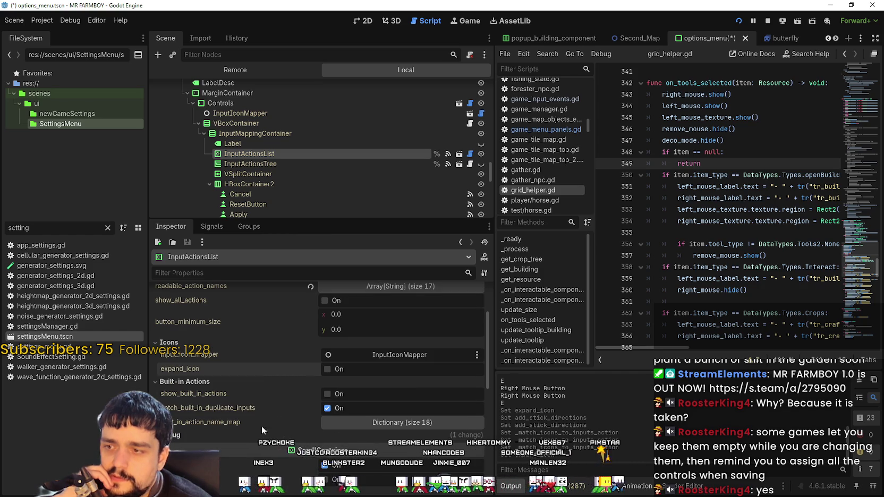
pyautogui.click(196, 433)
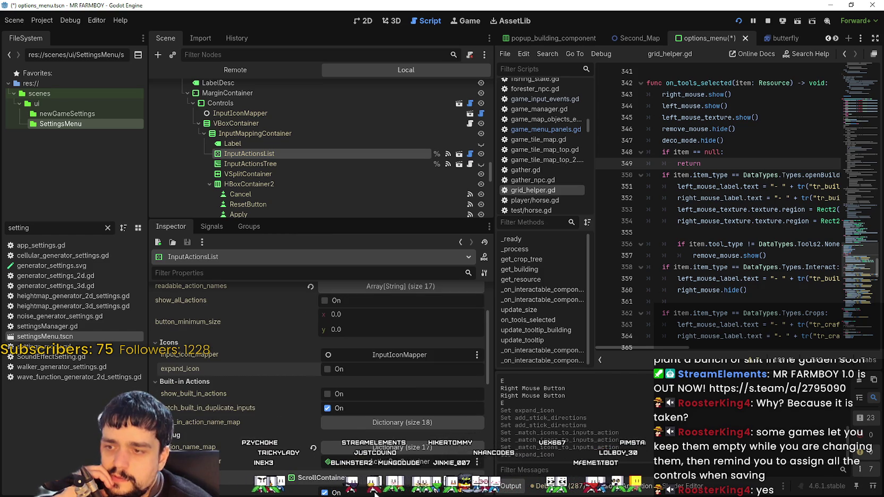
pyautogui.click(389, 446)
pyautogui.scroll(-1, 389, 442)
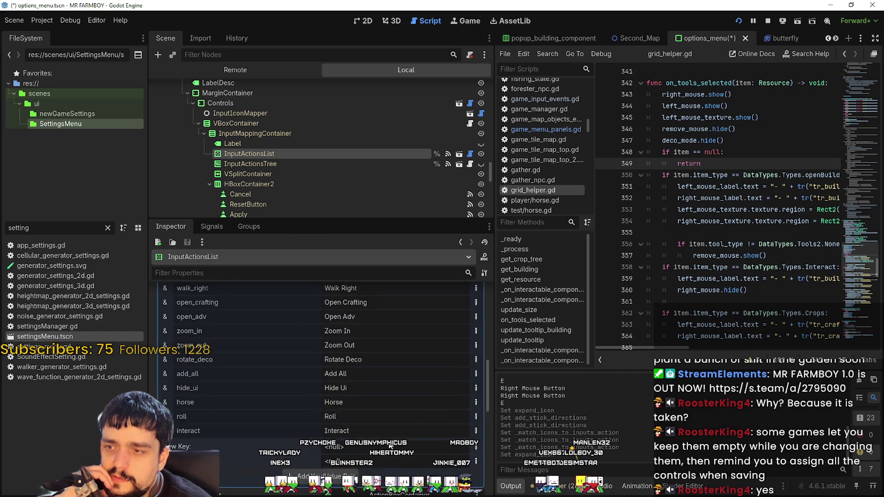
pyautogui.scroll(3, 387, 431)
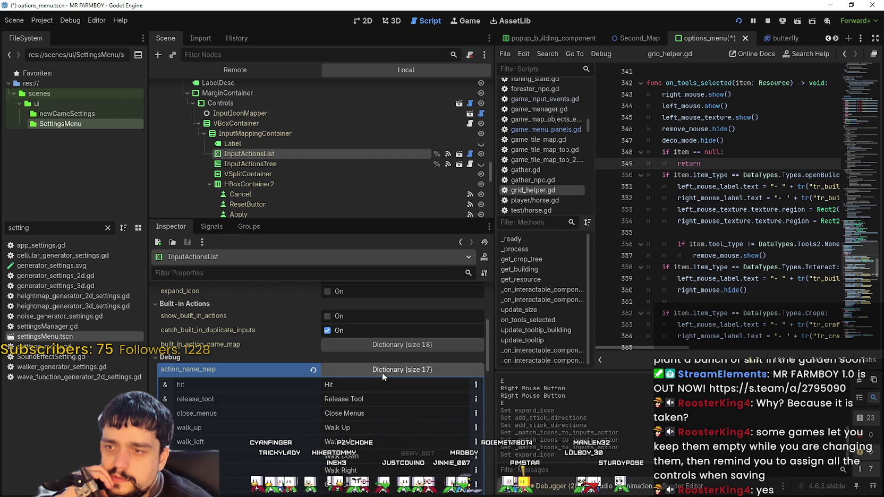
pyautogui.click(382, 373)
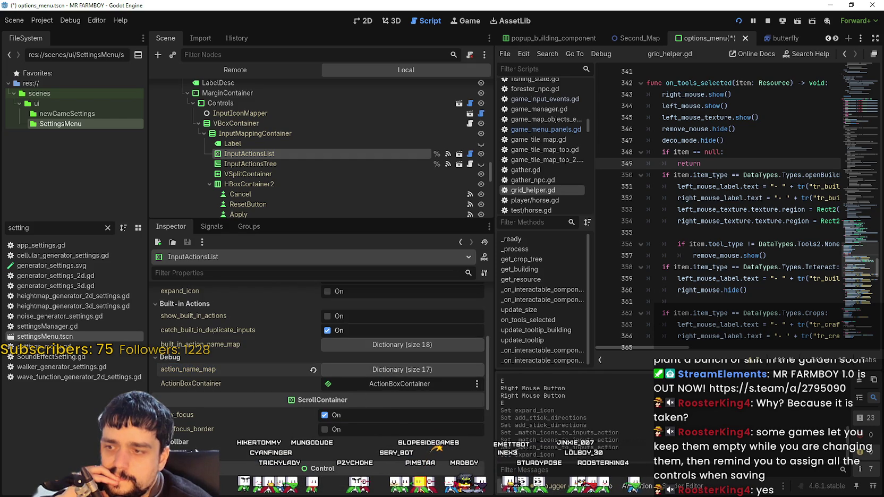
pyautogui.scroll(-3, 282, 207)
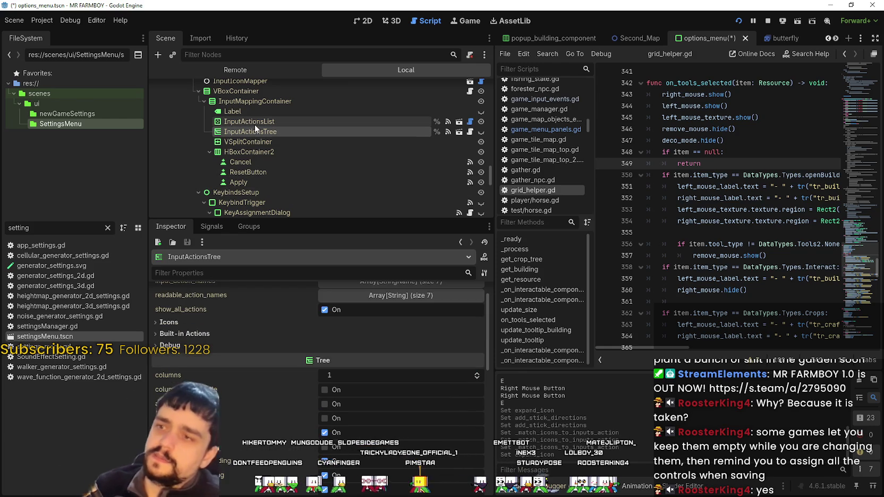
pyautogui.scroll(-2, 249, 170)
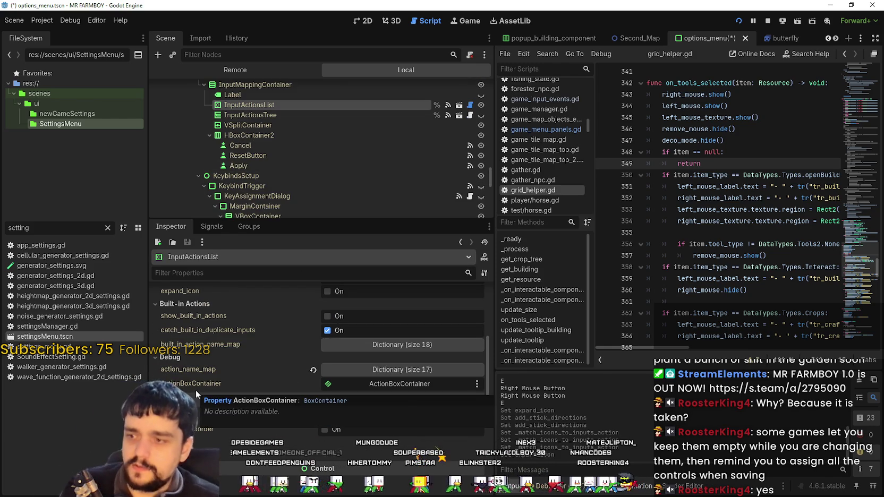
pyautogui.scroll(2, 292, 364)
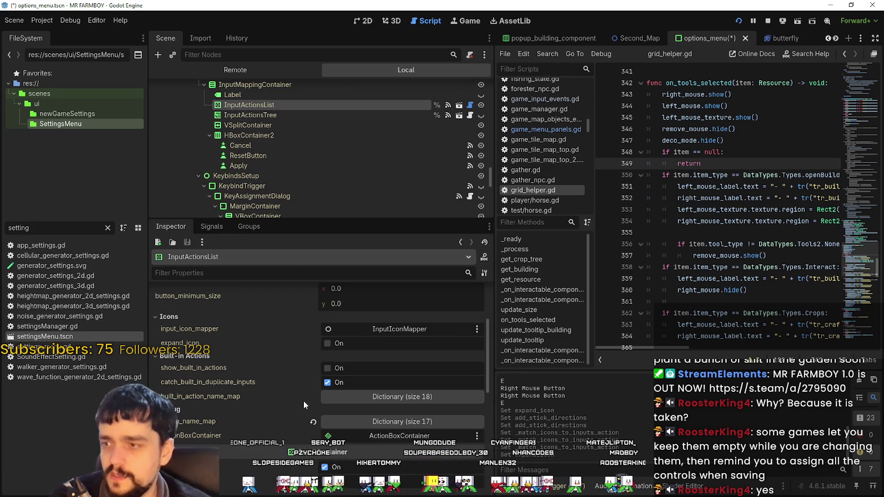
pyautogui.scroll(2, 289, 388)
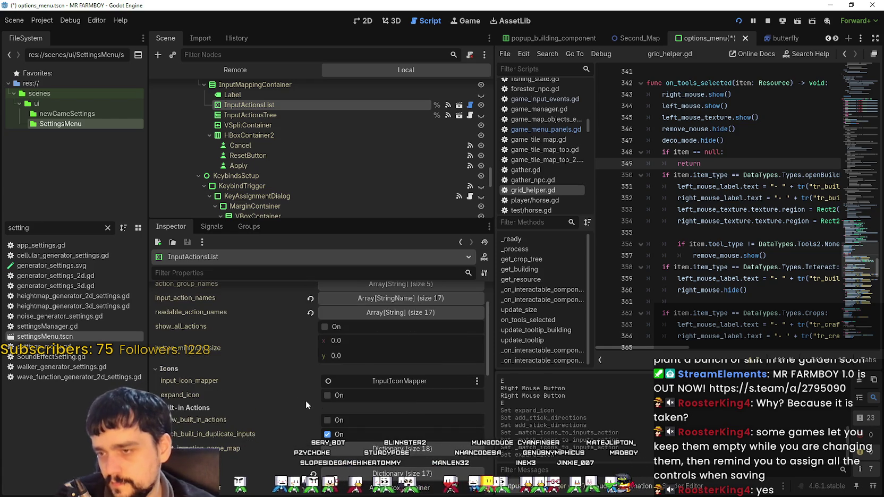
pyautogui.scroll(2, 299, 397)
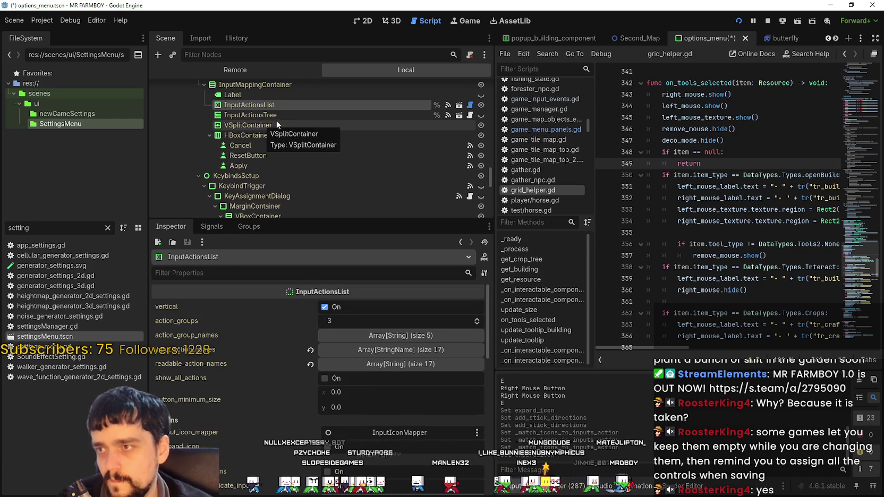
pyautogui.scroll(2, 278, 121)
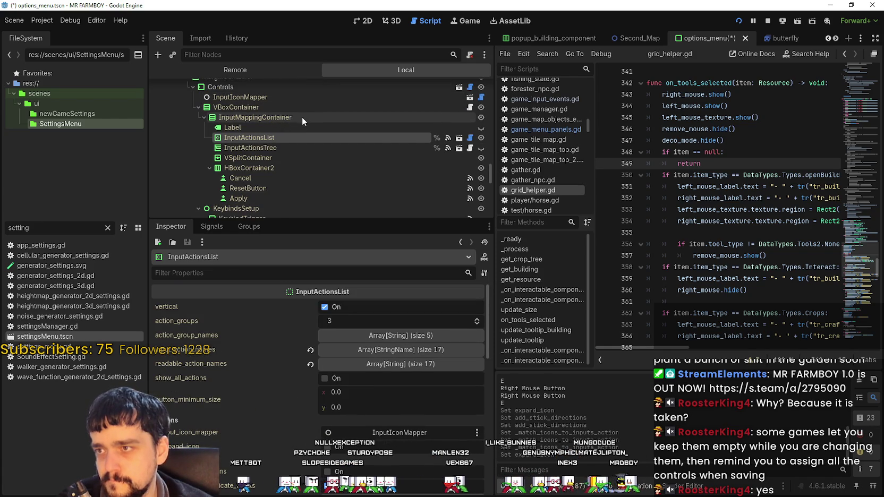
# Inspect KeybindsSetup and KeyAssignmentDialog, leaving the input confirmation mode unchanged.
pyautogui.click(301, 117)
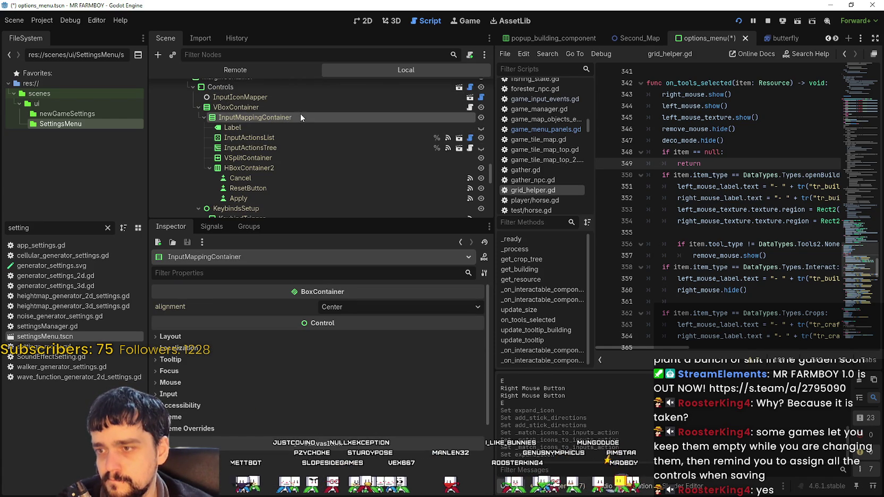
pyautogui.scroll(-3, 277, 155)
pyautogui.click(275, 159)
pyautogui.click(269, 171)
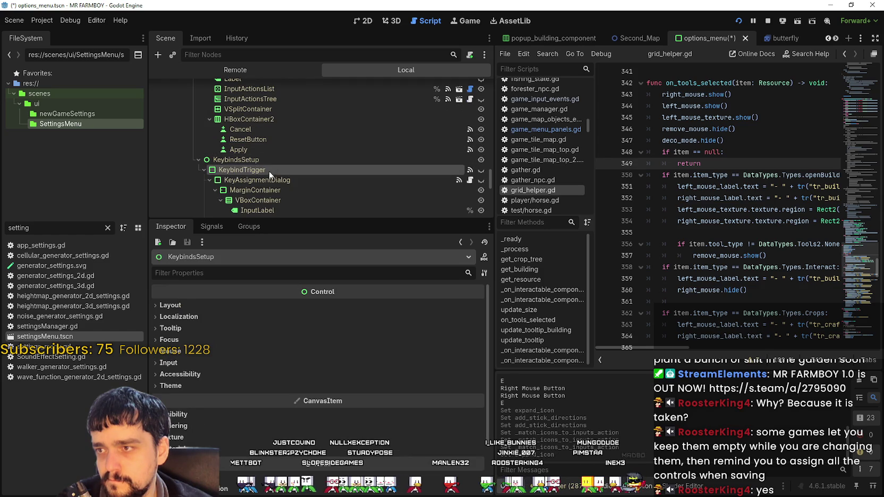
pyautogui.click(272, 181)
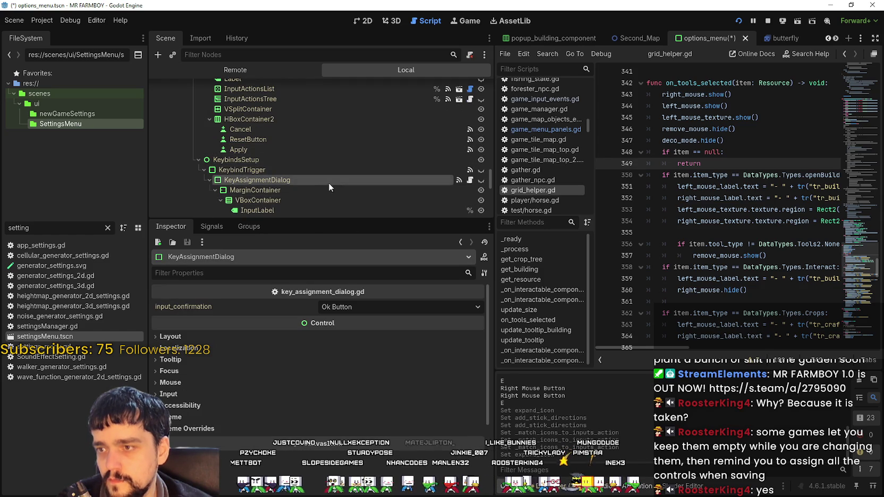
pyautogui.click(387, 311)
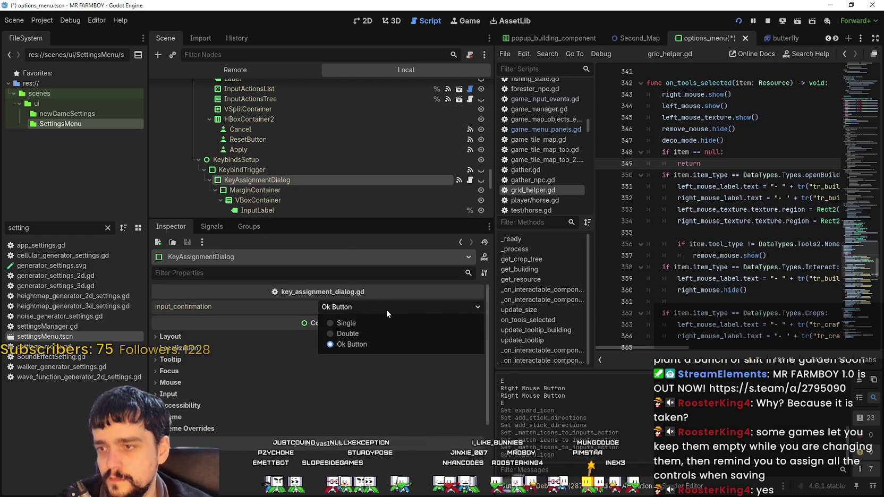
pyautogui.click(386, 309)
# Inspect the dialog's MarginContainer, VBoxContainer, InputLabel and PanelContainer nodes.
pyautogui.scroll(-2, 296, 178)
pyautogui.click(269, 158)
pyautogui.click(263, 169)
pyautogui.click(263, 180)
pyautogui.click(265, 199)
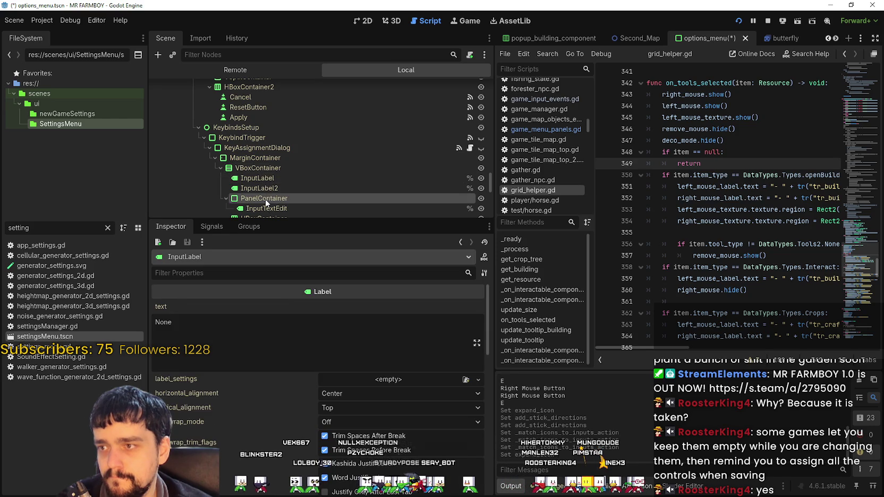
pyautogui.scroll(3, 282, 205)
pyautogui.scroll(6, 288, 208)
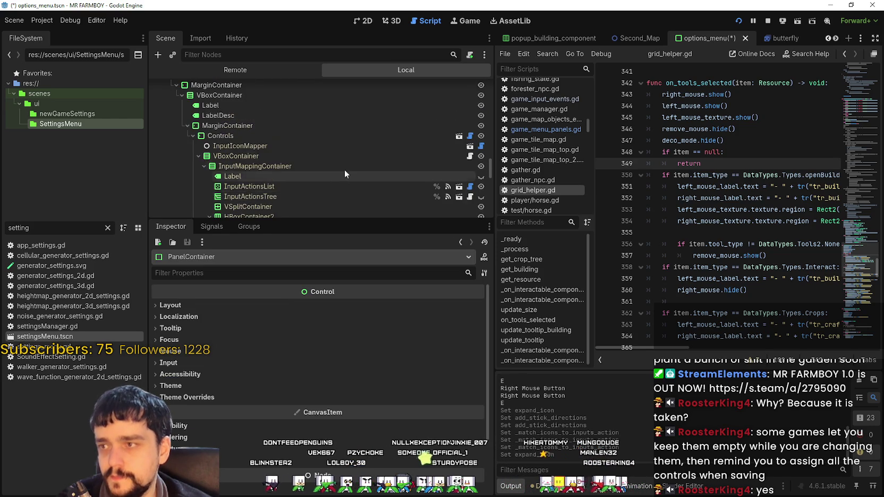
# Select the Controls node, keep remapping_mode on List, and open input_options_menu.gd.
pyautogui.click(450, 151)
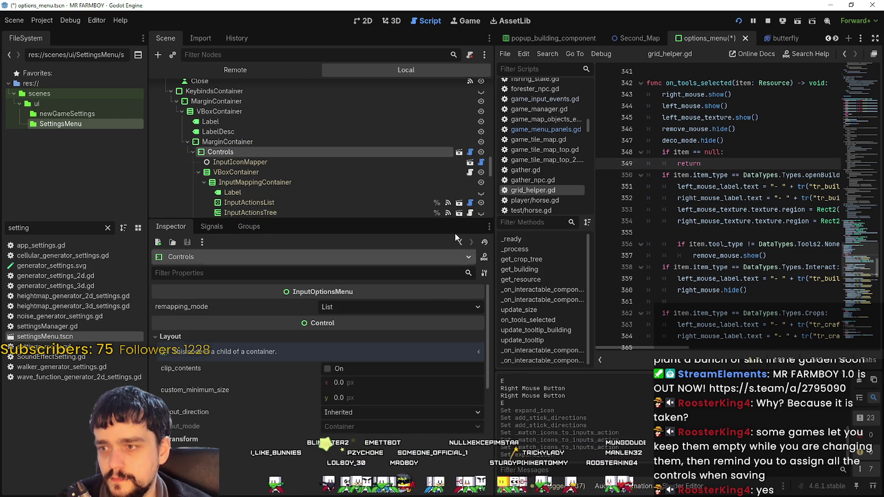
pyautogui.click(365, 306)
pyautogui.click(365, 306)
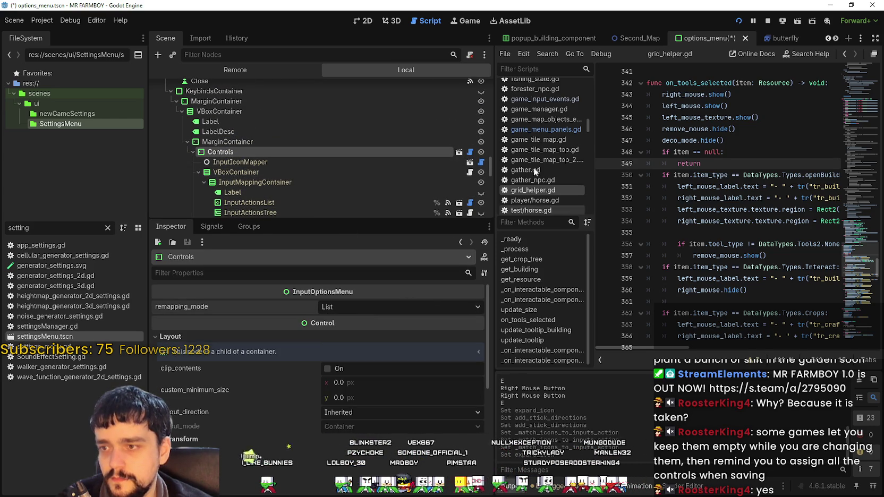
pyautogui.click(471, 152)
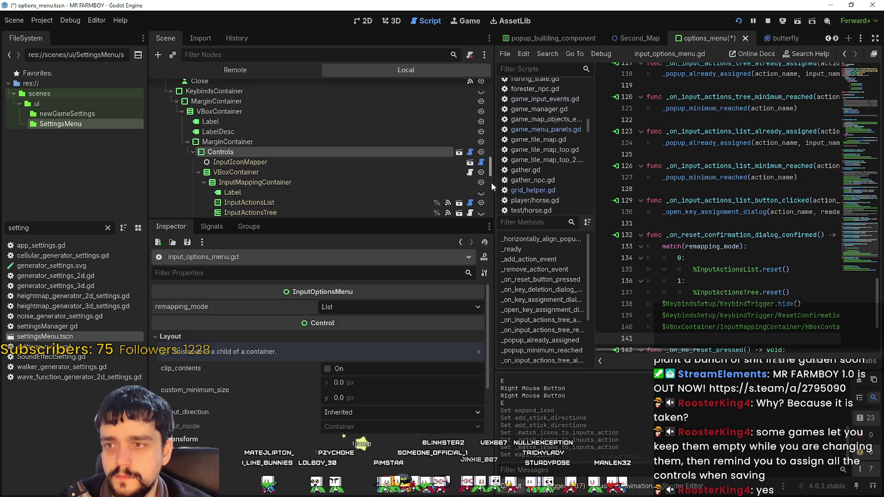
# Widen the code editor and scroll up through input_options_menu.gd.
pyautogui.moveTo(494, 182); pyautogui.dragTo(332, 183)
pyautogui.scroll(-3, 592, 173)
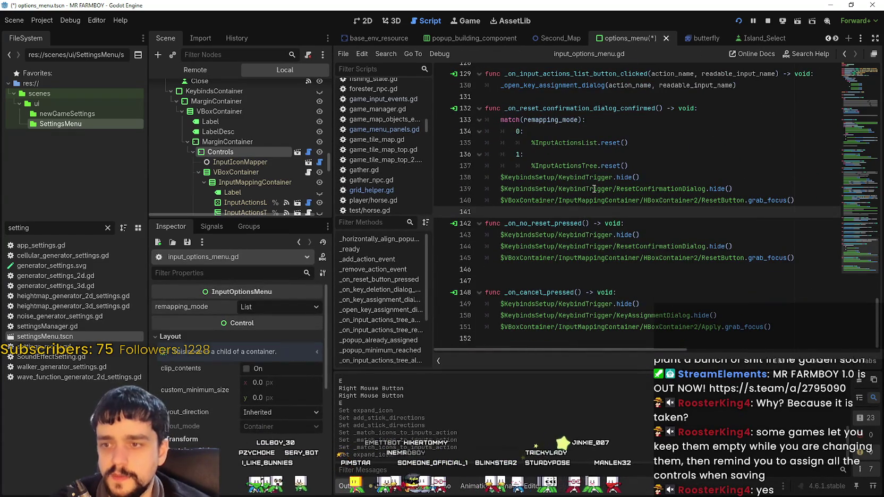
pyautogui.scroll(7, 594, 189)
pyautogui.scroll(4, 583, 185)
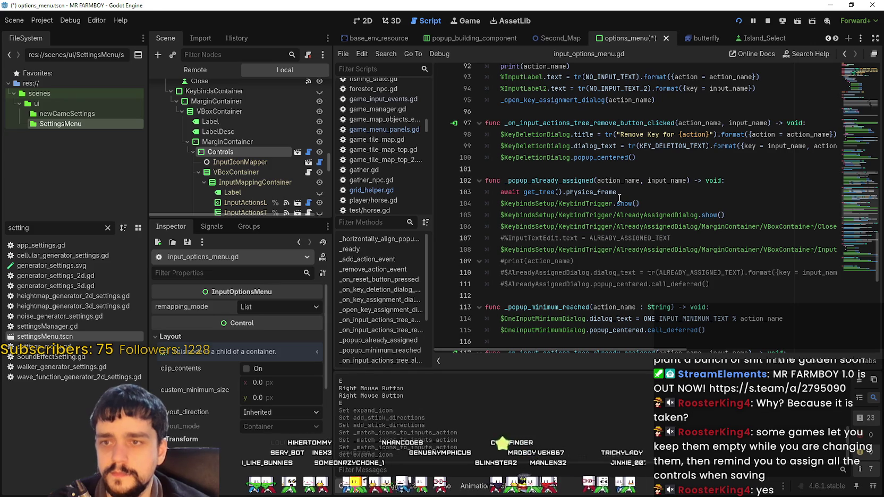
pyautogui.scroll(7, 620, 197)
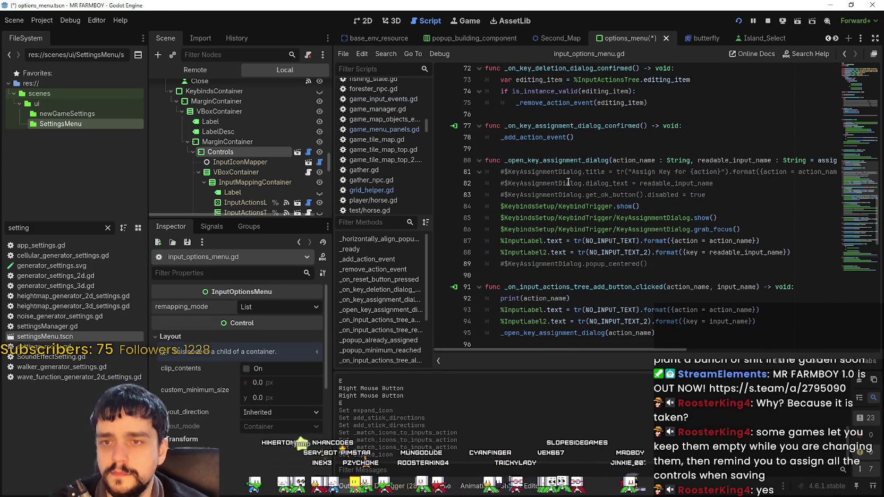
pyautogui.scroll(2, 569, 181)
pyautogui.scroll(2, 658, 236)
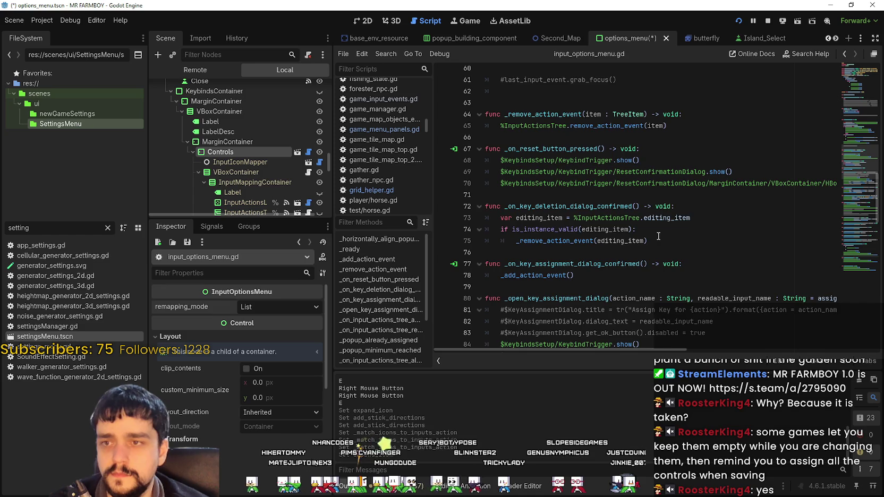
# Read back to _ready() and select the remapping_mode assignment on line 35.
pyautogui.click(598, 125)
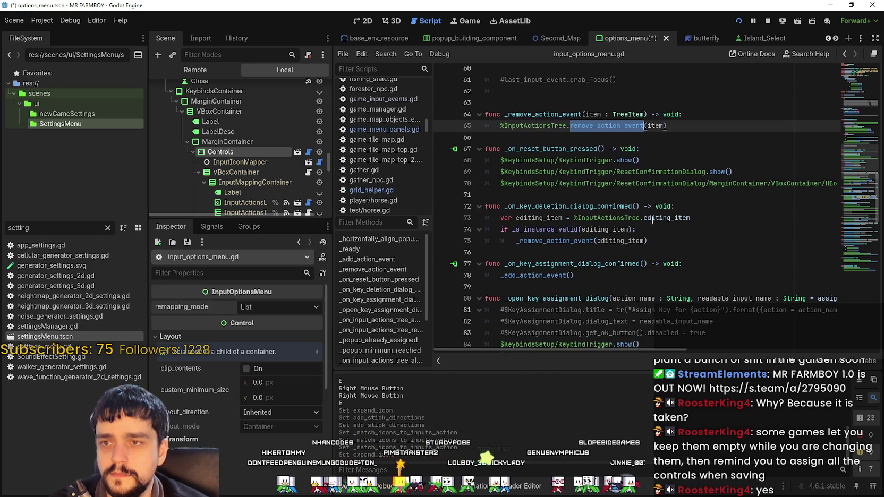
pyautogui.scroll(10, 650, 201)
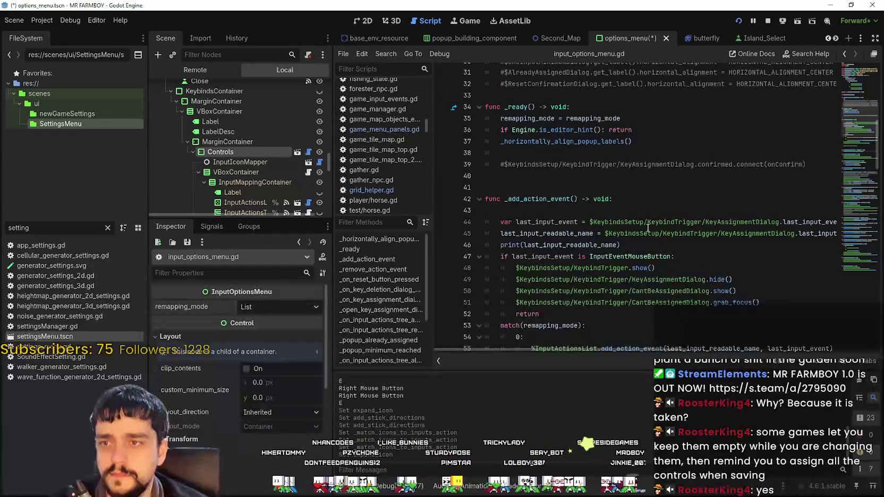
pyautogui.click(597, 181)
pyautogui.scroll(4, 601, 211)
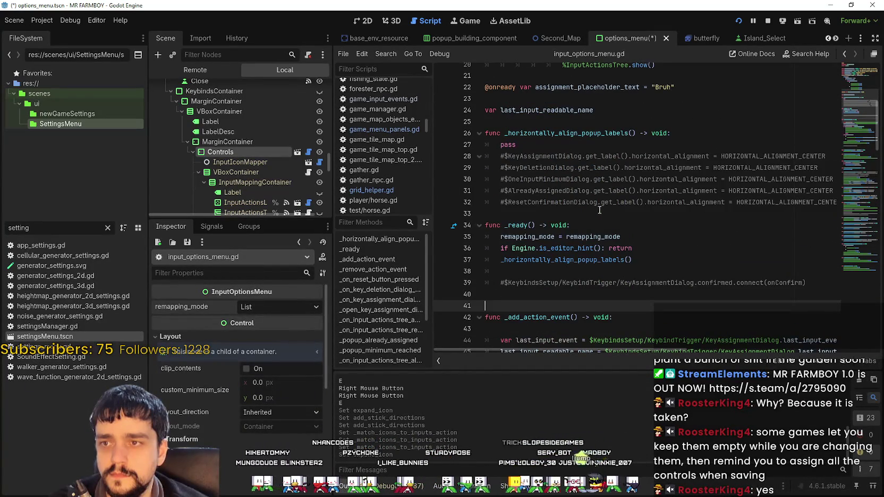
pyautogui.click(596, 212)
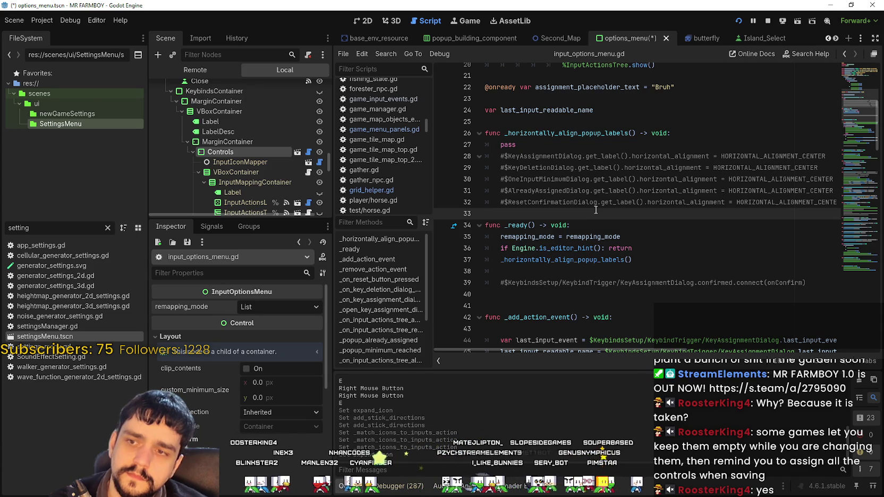
pyautogui.click(561, 233)
pyautogui.doubleClick(518, 226)
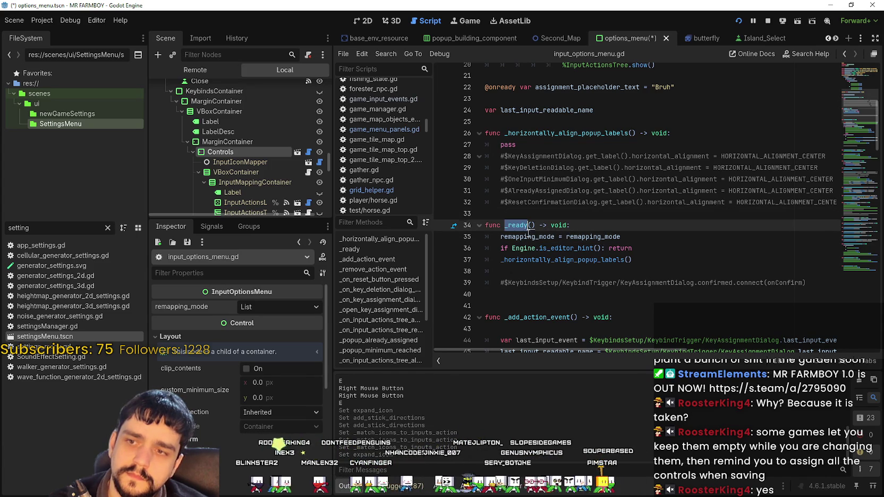
pyautogui.click(534, 236)
pyautogui.moveTo(527, 233); pyautogui.dragTo(630, 234)
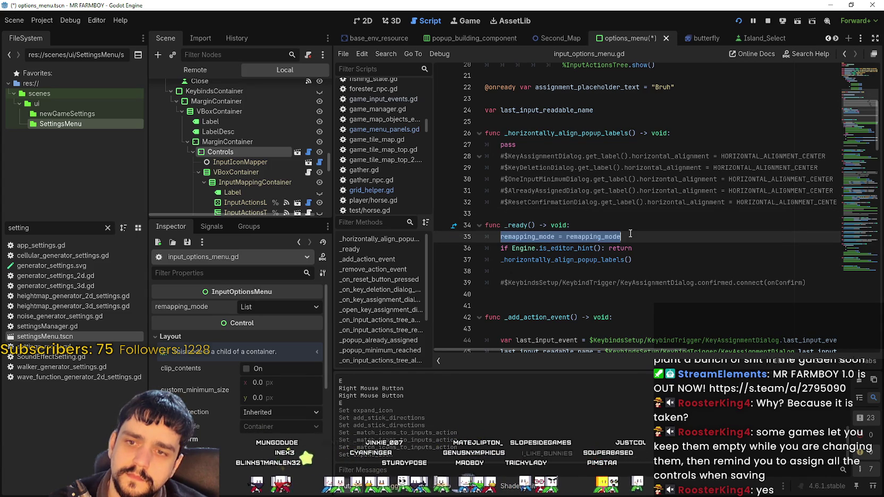
pyautogui.scroll(6, 630, 234)
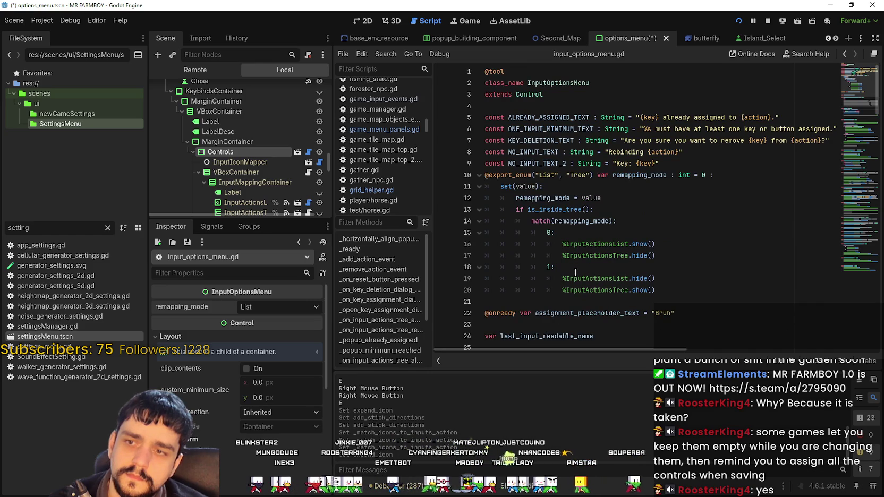
# Select the message constants and search for ALREADY_ASSIGNED_TEXT, landing on _popup_already_assigned.
pyautogui.click(576, 268)
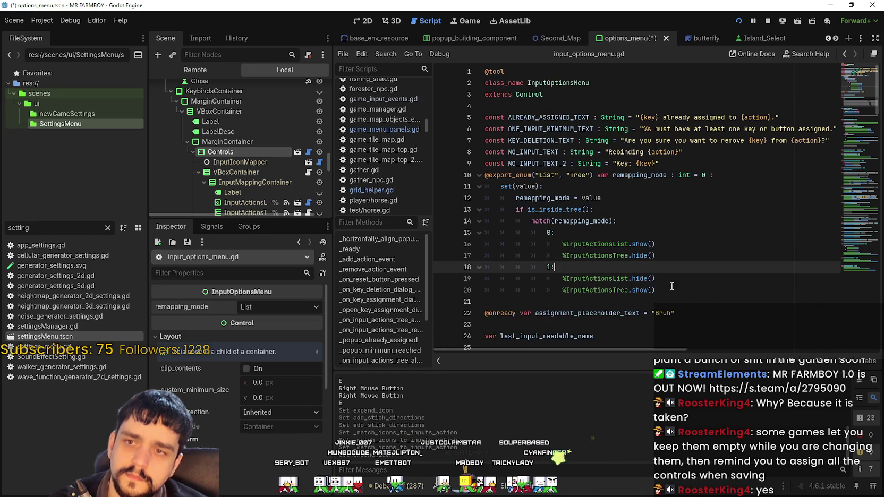
pyautogui.moveTo(773, 129); pyautogui.dragTo(812, 130)
pyautogui.moveTo(804, 129); pyautogui.dragTo(453, 121)
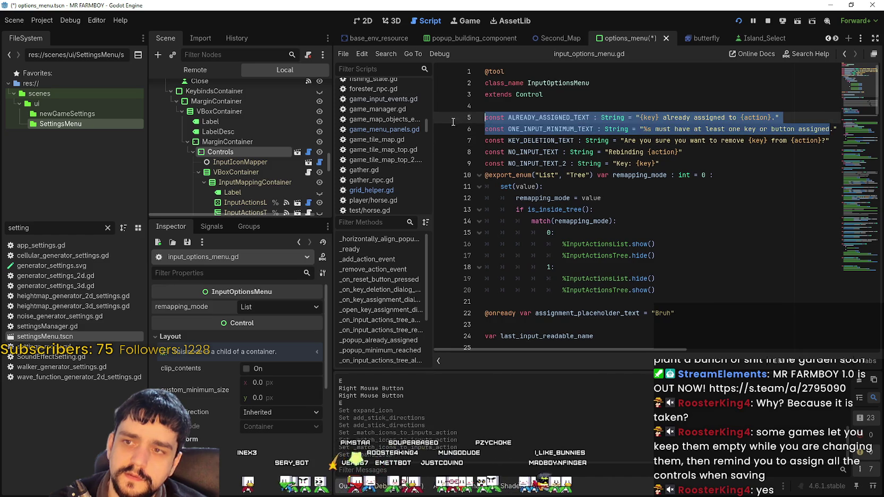
pyautogui.doubleClick(549, 131)
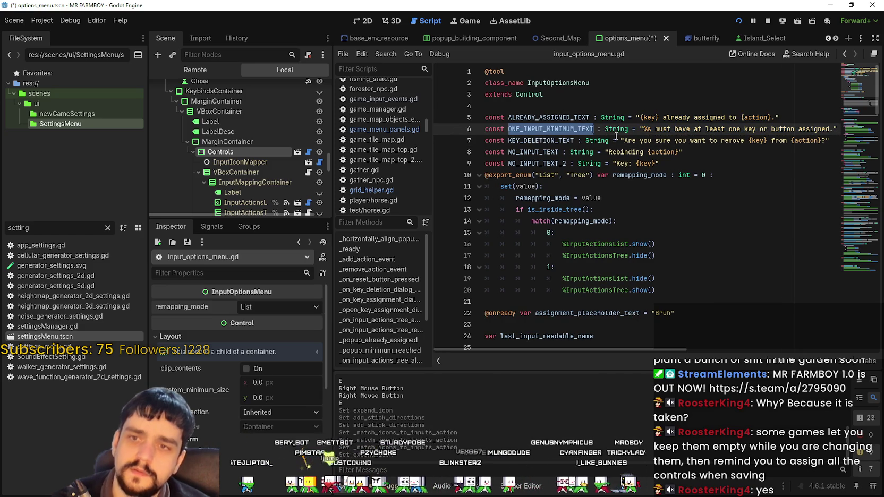
pyautogui.doubleClick(562, 116)
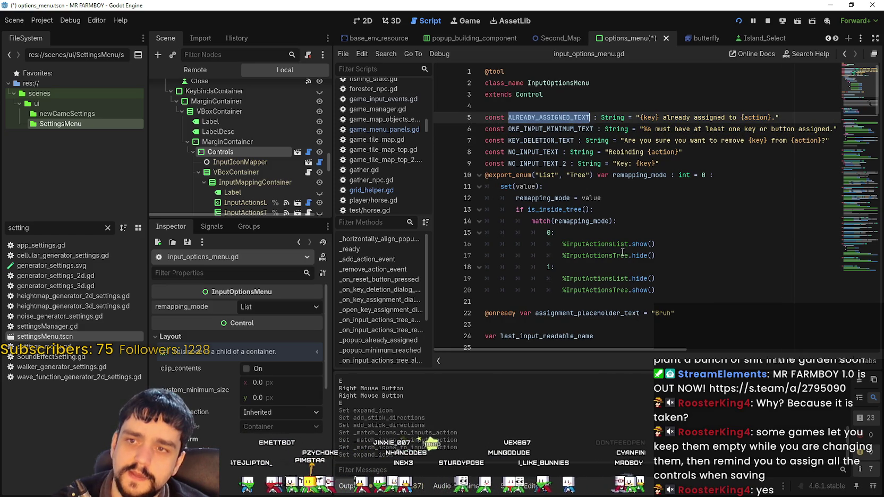
pyautogui.hotkey('ctrl', 'f')
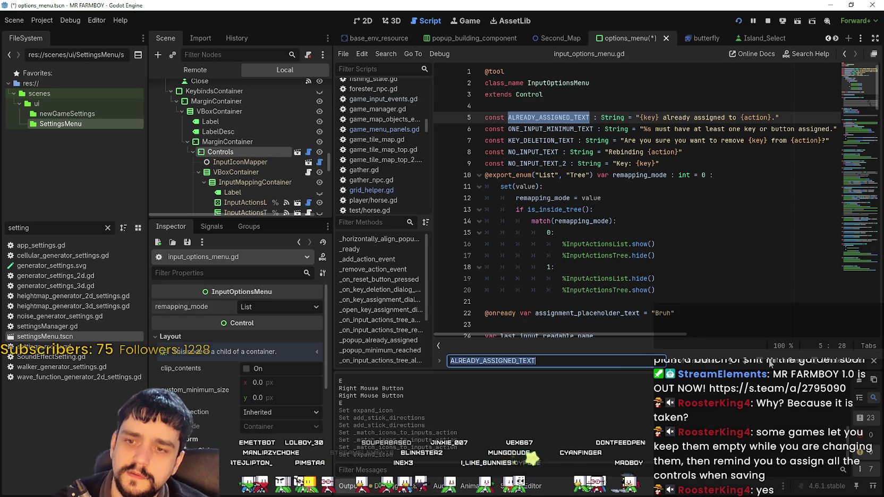
pyautogui.press('Return')
pyautogui.press('Return')
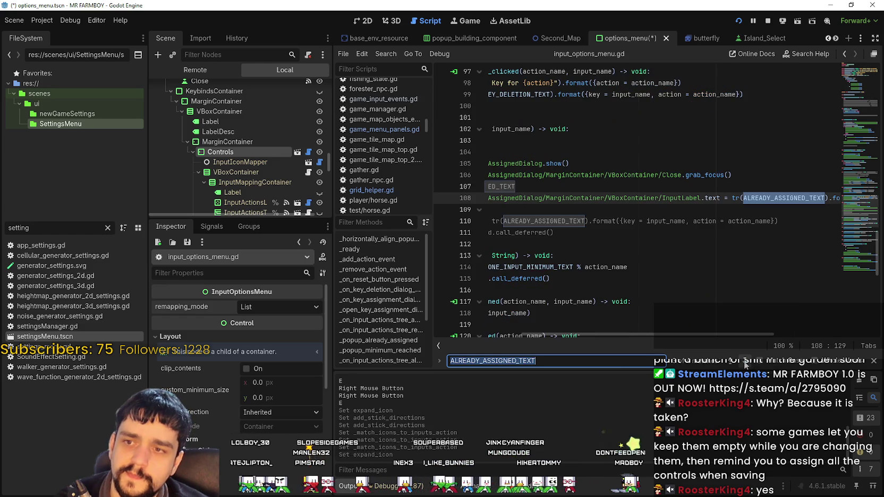
pyautogui.moveTo(685, 329)
pyautogui.mouseDown()
pyautogui.moveTo(811, 331)
pyautogui.moveTo(536, 316)
pyautogui.moveTo(626, 331)
pyautogui.moveTo(546, 309)
pyautogui.mouseUp()
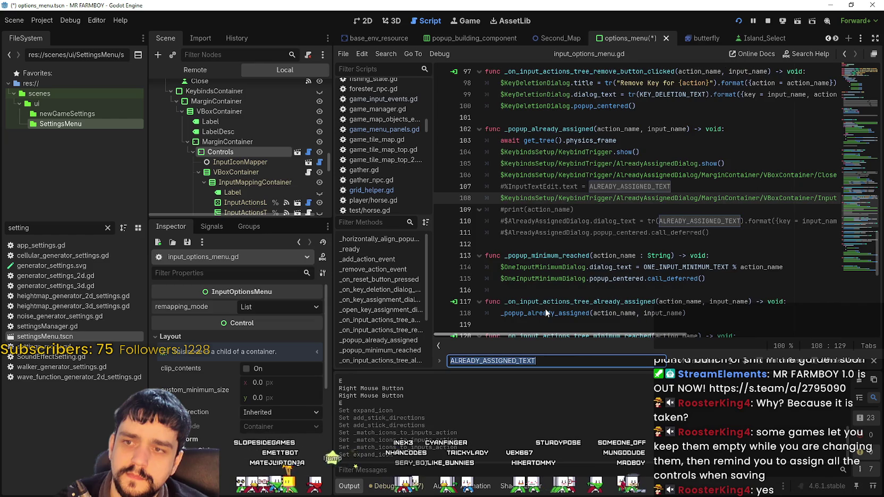
pyautogui.doubleClick(553, 130)
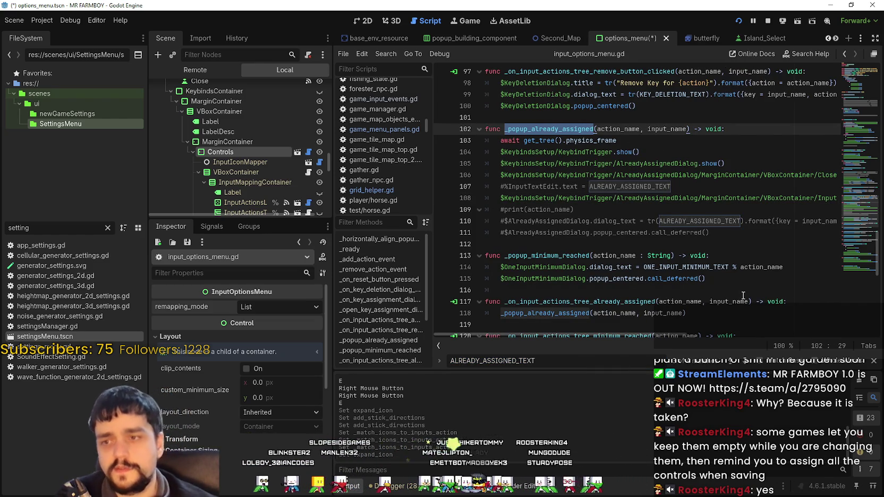
# Select the _on_input_actions_list_already_assigned handler name on line 123.
pyautogui.scroll(-1, 678, 273)
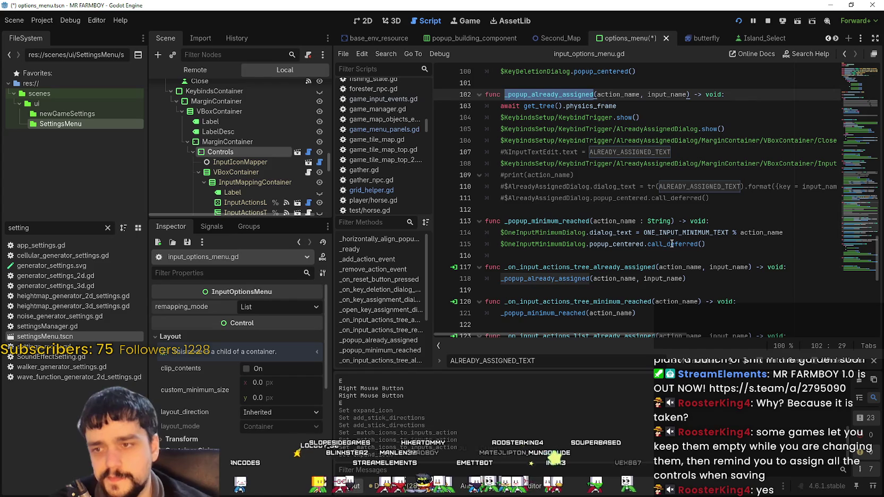
pyautogui.scroll(-2, 648, 215)
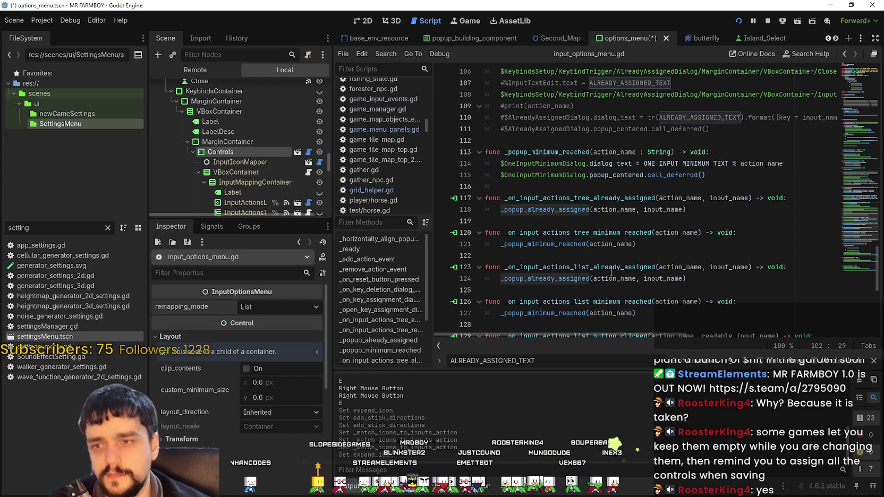
pyautogui.click(568, 266)
pyautogui.doubleClick(567, 266)
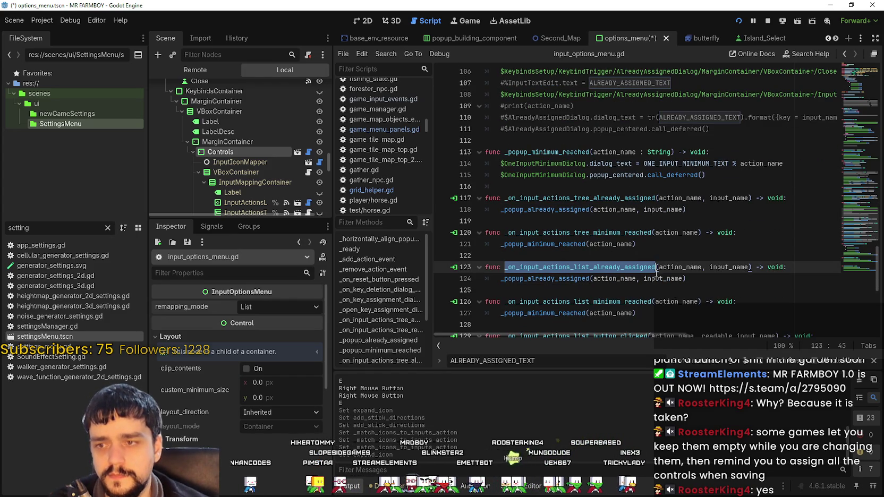
pyautogui.scroll(-2, 558, 208)
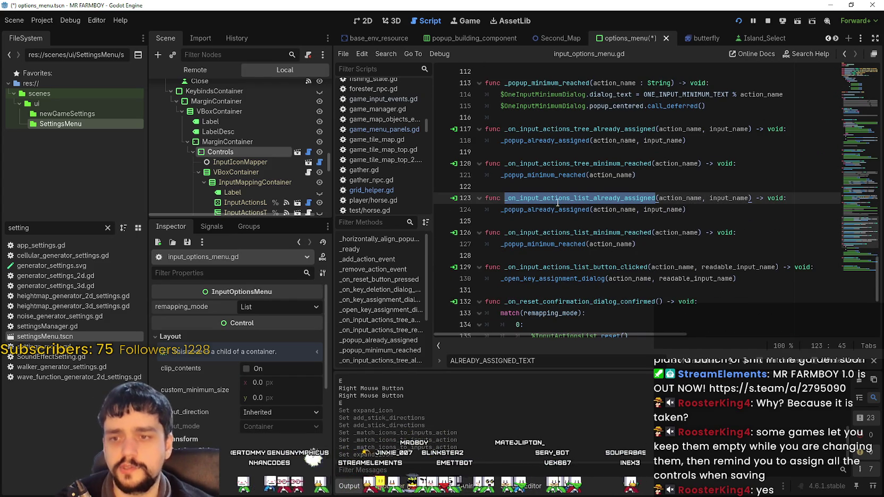
# Run a Find in Files search for the _on_input_actions_list_already_assigned handler.
pyautogui.hotkey('ctrl', 'f')
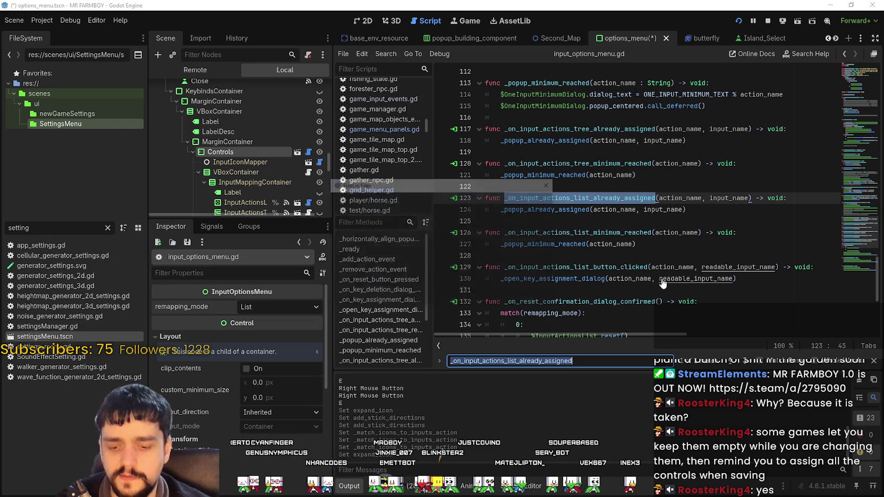
pyautogui.hotkey('ctrl', 'shift', 'f')
pyautogui.click(425, 289)
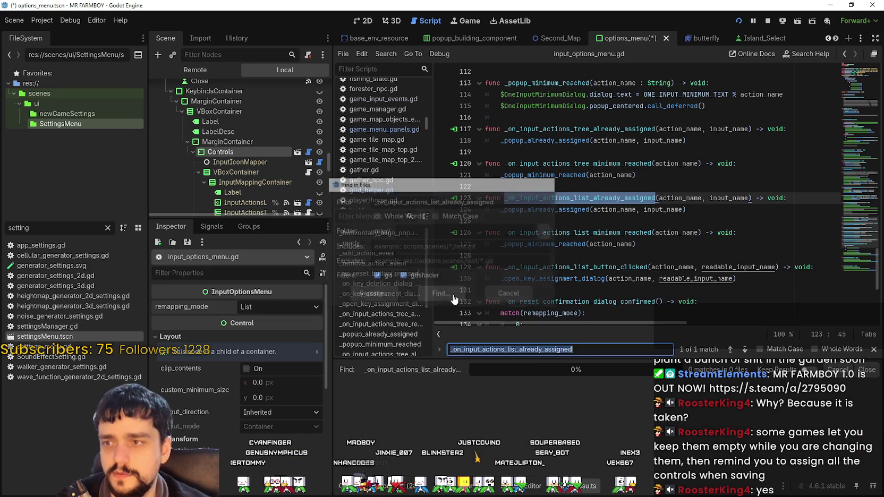
pyautogui.click(590, 441)
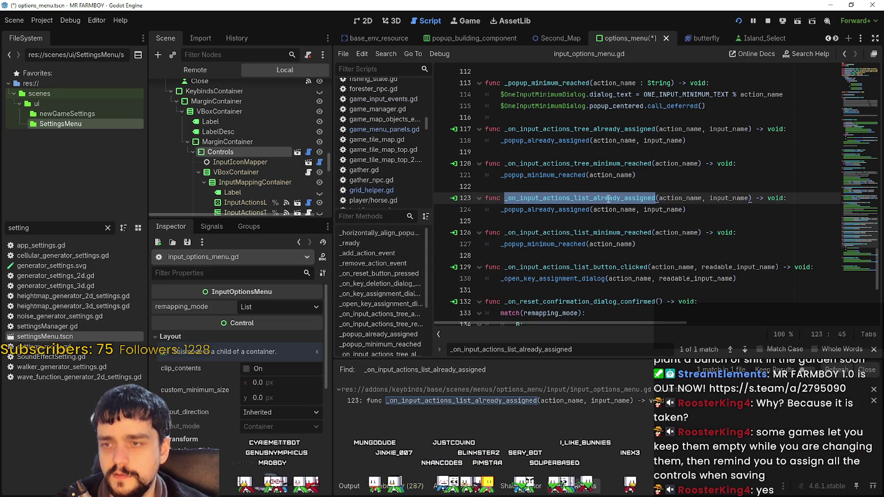
# Find _popup_already_assigned across files, visiting its calls on lines 118 and 124 and definition on 102.
pyautogui.click(569, 208)
pyautogui.doubleClick(569, 208)
pyautogui.hotkey('ctrl', 'shift', 'f')
pyautogui.click(443, 299)
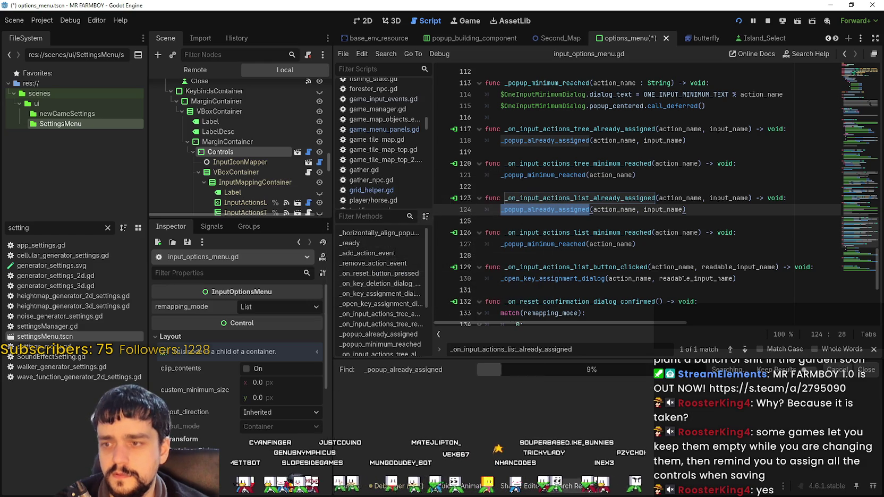
pyautogui.click(518, 412)
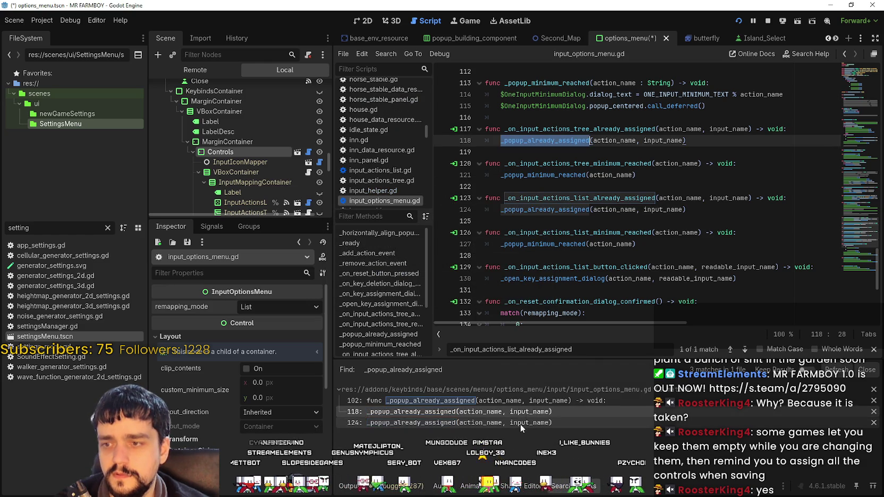
pyautogui.click(521, 423)
pyautogui.scroll(5, 640, 171)
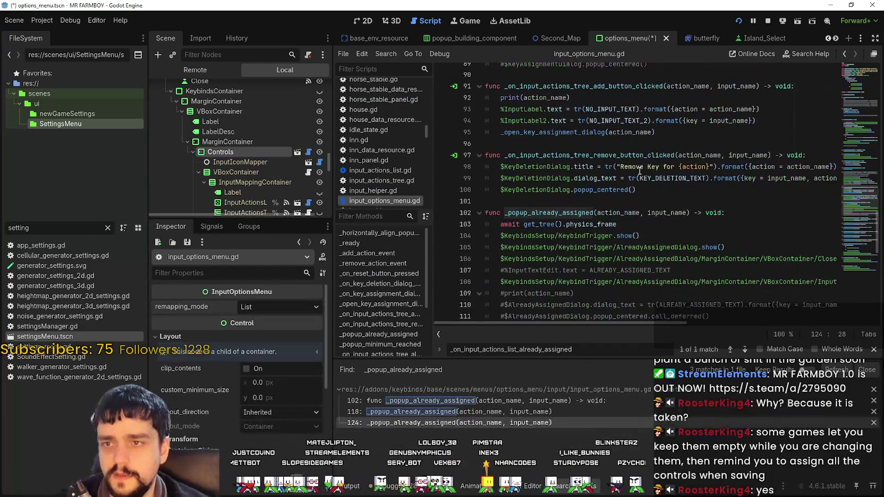
pyautogui.click(574, 215)
pyautogui.moveTo(633, 321)
pyautogui.mouseDown()
pyautogui.moveTo(785, 325)
pyautogui.moveTo(574, 305)
pyautogui.moveTo(665, 309)
pyautogui.moveTo(568, 288)
pyautogui.mouseUp()
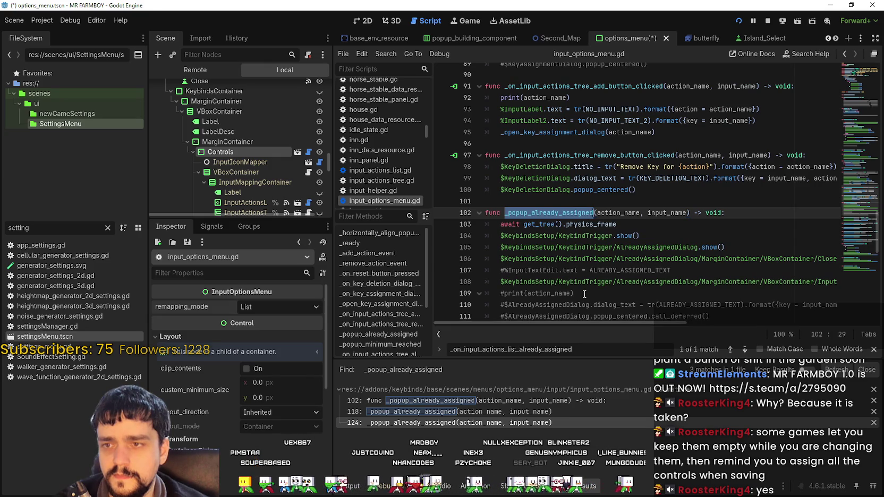
# Rerun the _popup_already_assigned search, check its action_name parameter, and return to the line-123 handler.
pyautogui.hotkey('ctrl', 'shift', 'f')
pyautogui.click(439, 293)
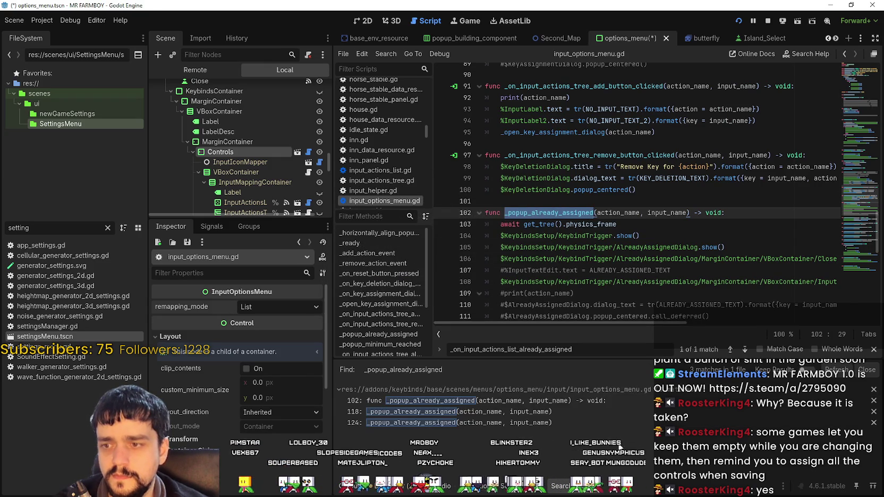
pyautogui.doubleClick(614, 213)
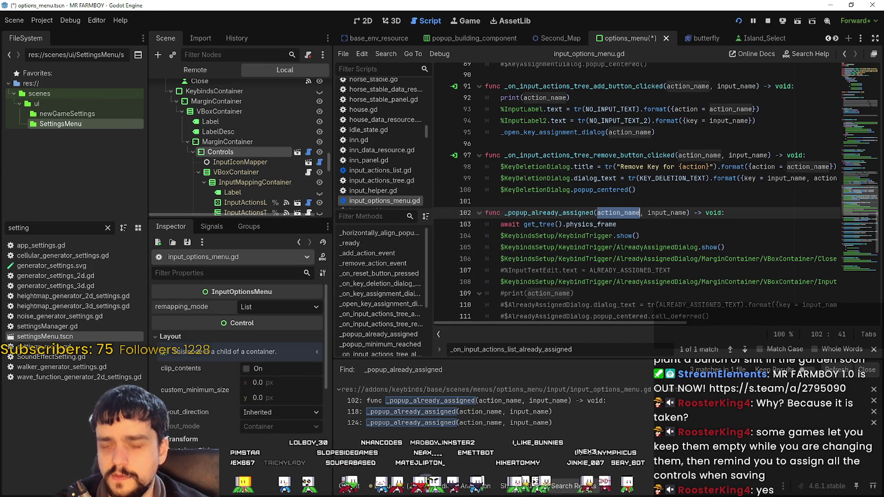
pyautogui.click(654, 349)
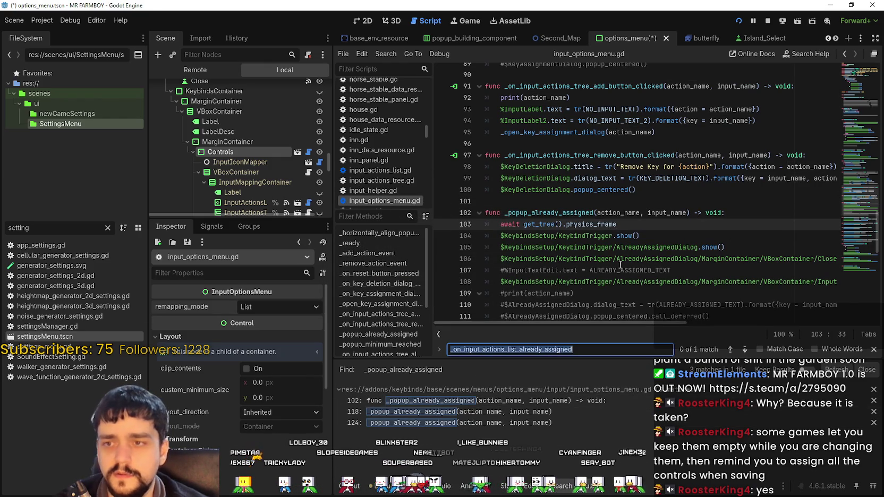
pyautogui.click(730, 349)
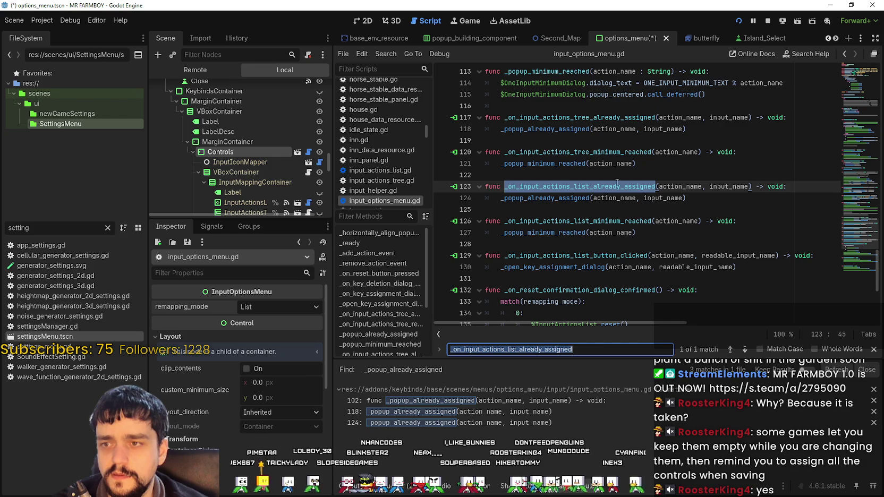
pyautogui.scroll(1, 544, 266)
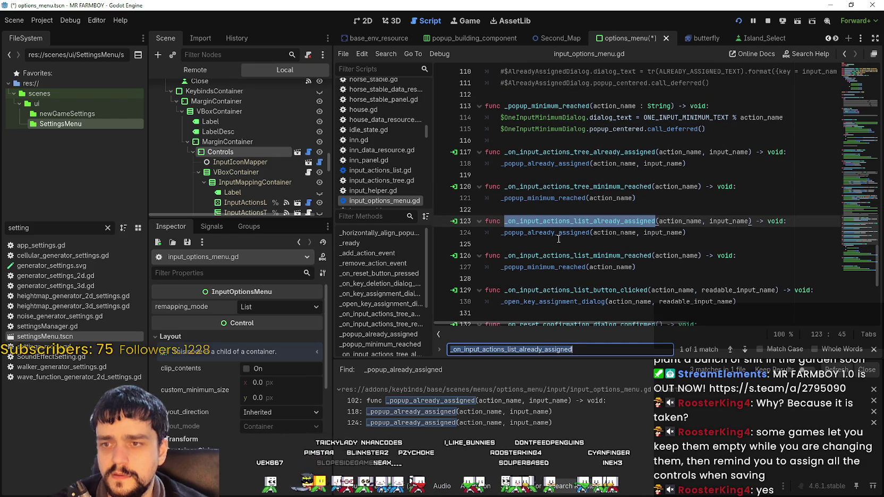
# Search files for the list handler and _popup_already_assigned again, jumping to the line-118 call.
pyautogui.hotkey('ctrl', 'shift', 'f')
pyautogui.click(441, 294)
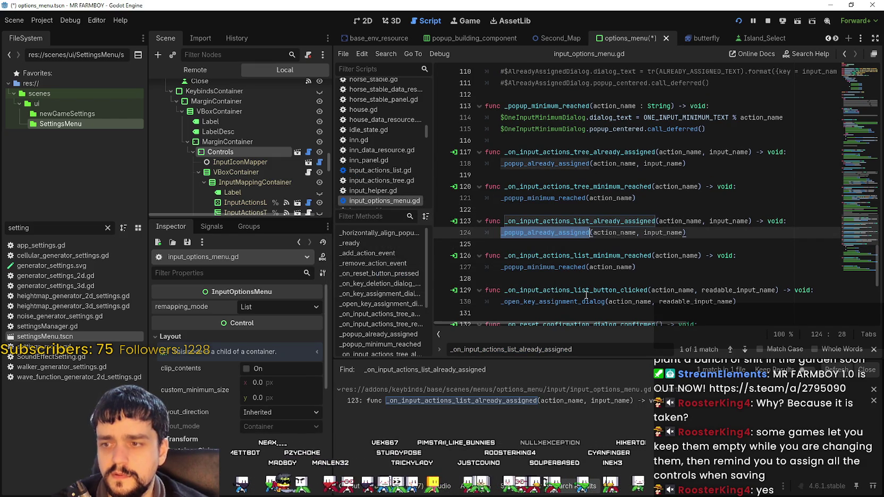
pyautogui.hotkey('ctrl', 'shift', 'f')
pyautogui.click(439, 292)
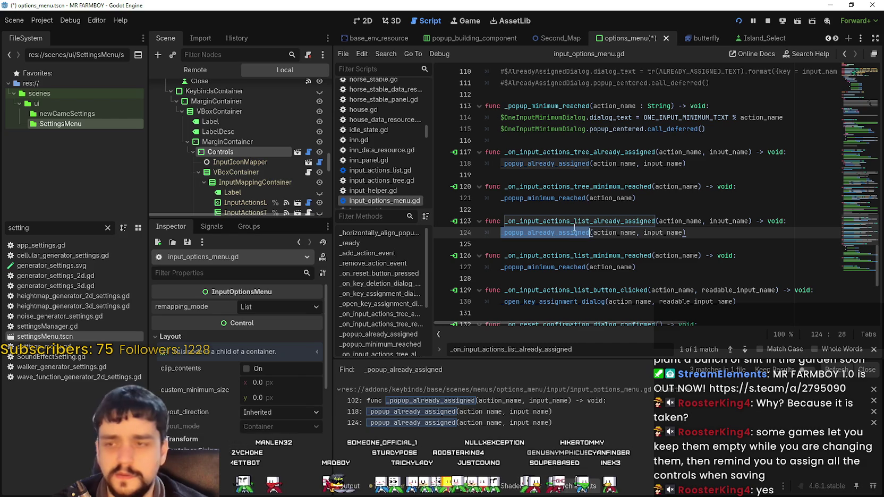
pyautogui.click(552, 412)
pyautogui.scroll(3, 592, 198)
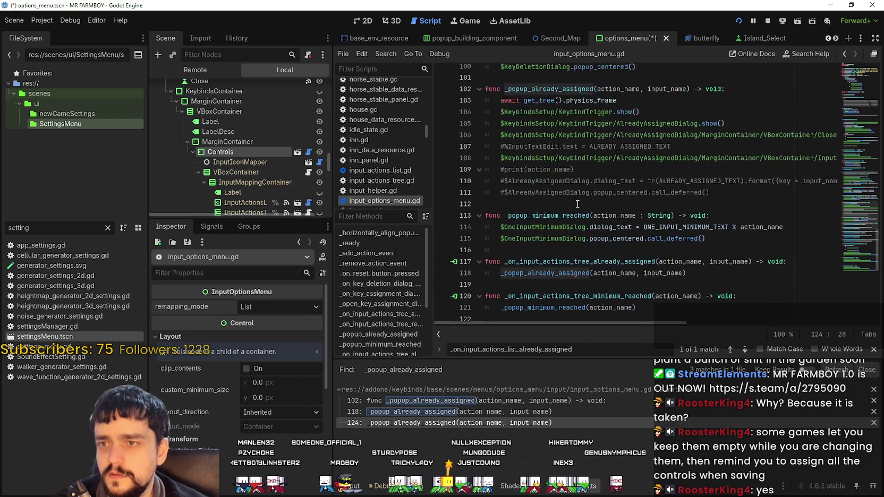
pyautogui.scroll(8, 591, 198)
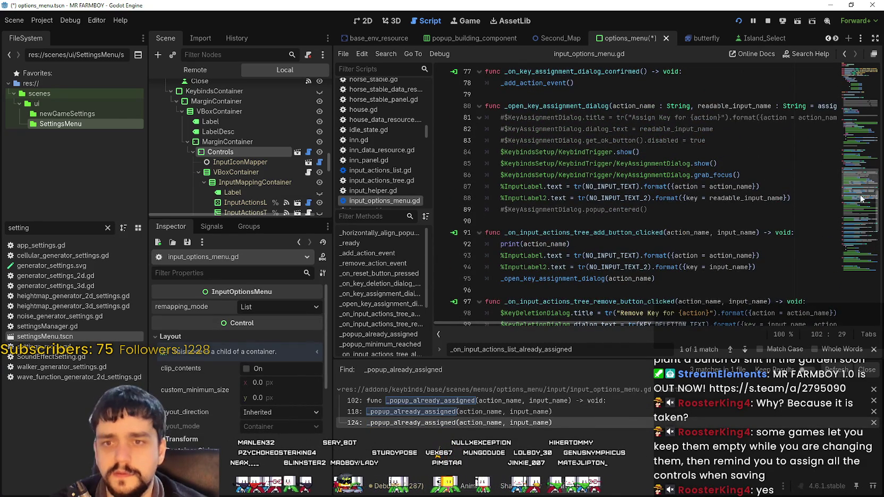
pyautogui.scroll(10, 862, 202)
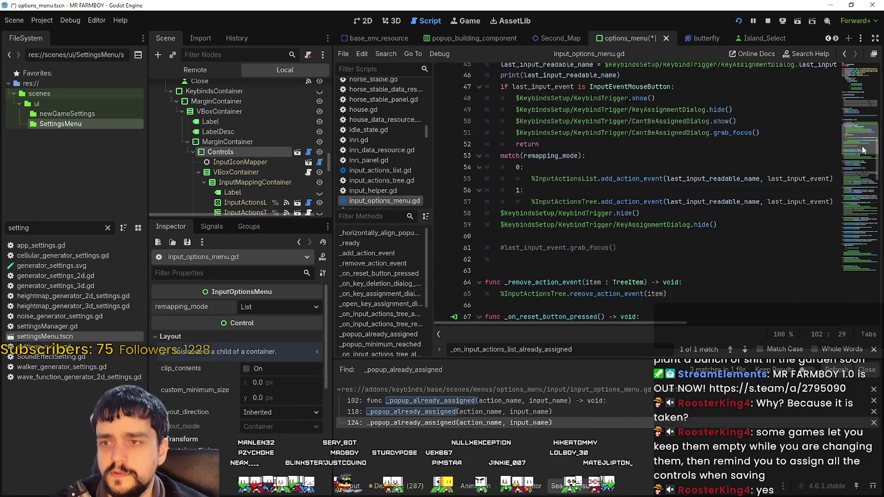
pyautogui.scroll(11, 863, 150)
pyautogui.scroll(4, 871, 99)
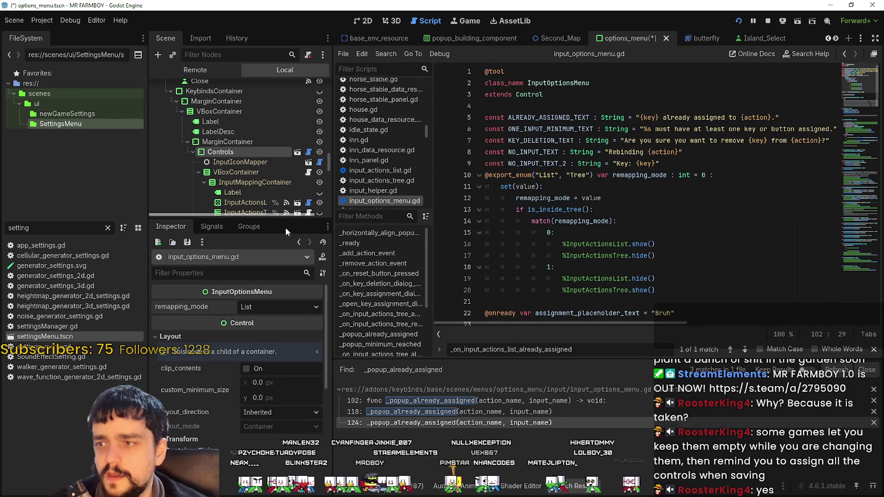
# Enlarge the Scene dock, select InputActionsList and open its input_actions_list.gd script.
pyautogui.moveTo(286, 220); pyautogui.dragTo(286, 398)
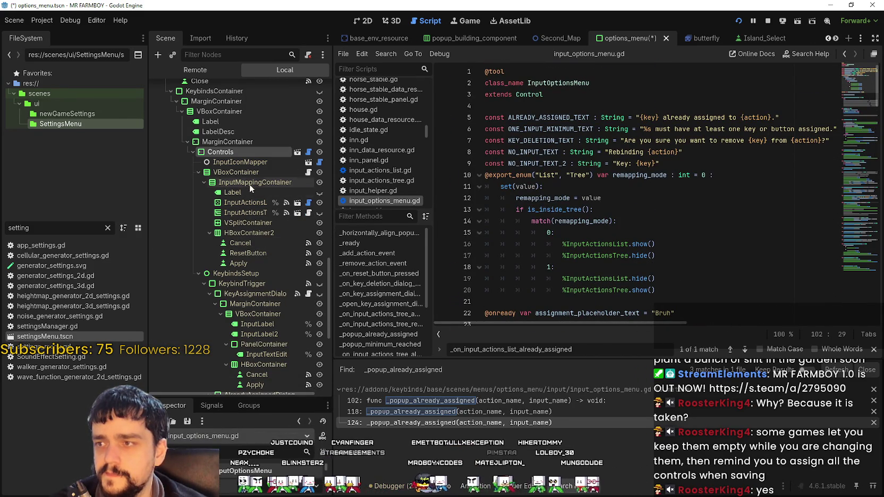
pyautogui.click(240, 181)
pyautogui.click(246, 202)
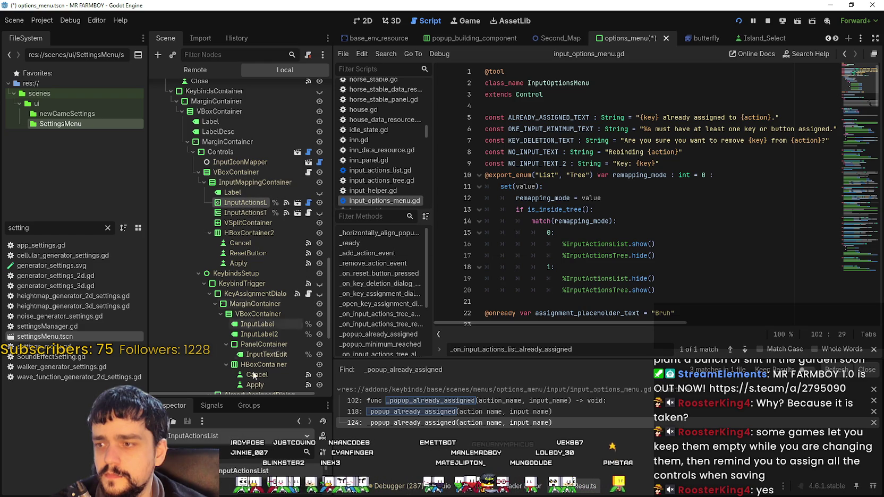
pyautogui.click(313, 203)
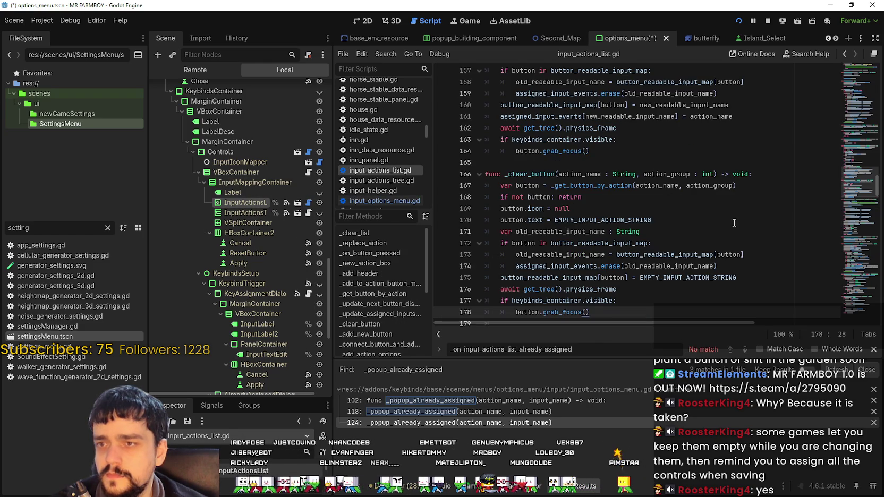
# Resize the editor panels and read through the first ~50 lines of input_actions_list.gd.
pyautogui.scroll(-3, 734, 223)
pyautogui.scroll(-5, 856, 188)
pyautogui.scroll(2, 856, 187)
pyautogui.moveTo(855, 188); pyautogui.dragTo(857, 54)
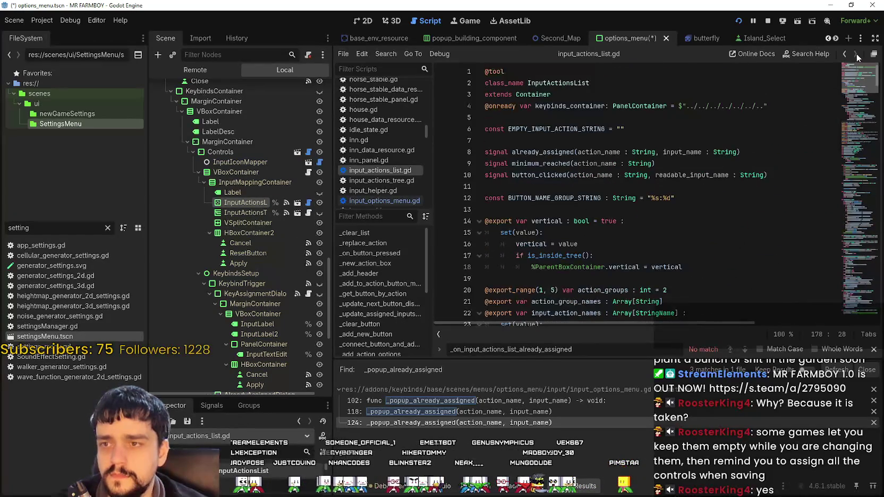
pyautogui.moveTo(221, 396); pyautogui.dragTo(222, 227)
pyautogui.click(583, 117)
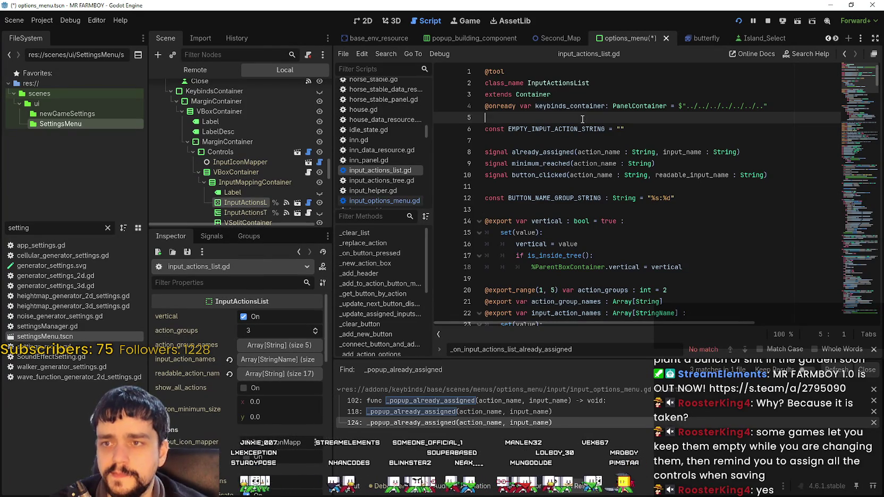
pyautogui.click(587, 210)
pyautogui.scroll(-2, 586, 237)
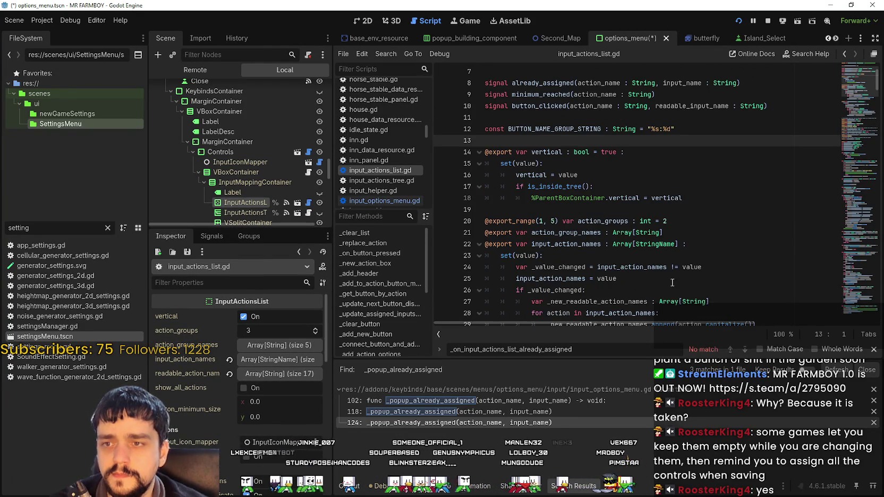
pyautogui.click(873, 350)
pyautogui.click(611, 210)
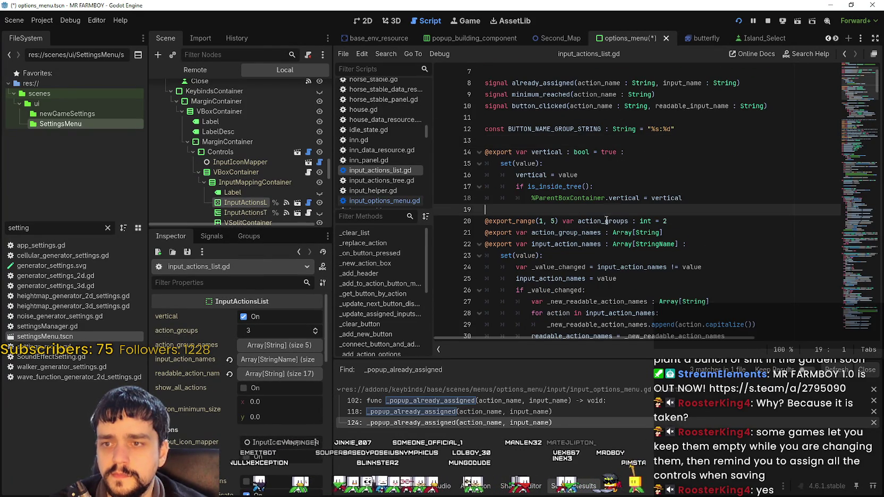
pyautogui.scroll(-2, 603, 224)
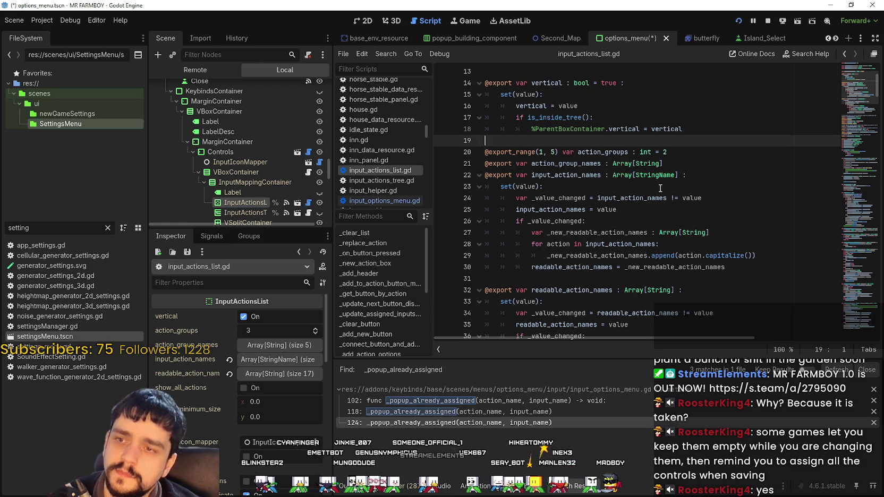
pyautogui.scroll(-8, 657, 198)
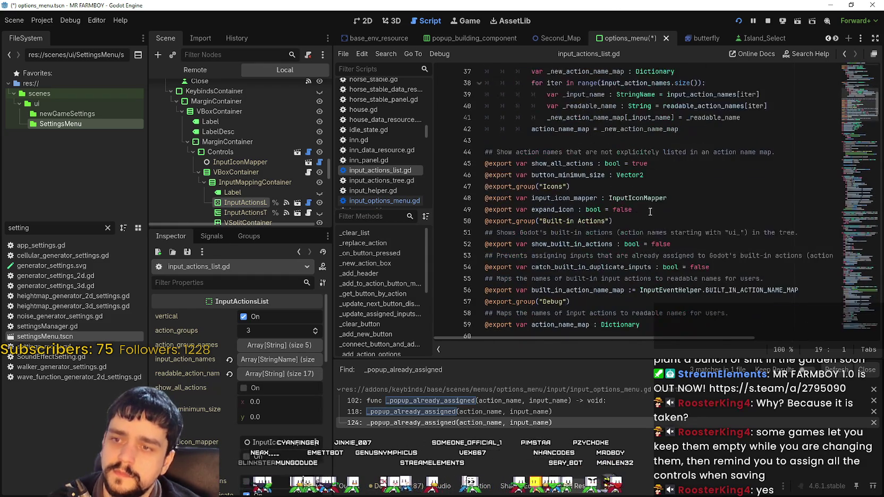
pyautogui.click(669, 186)
pyautogui.scroll(-2, 667, 191)
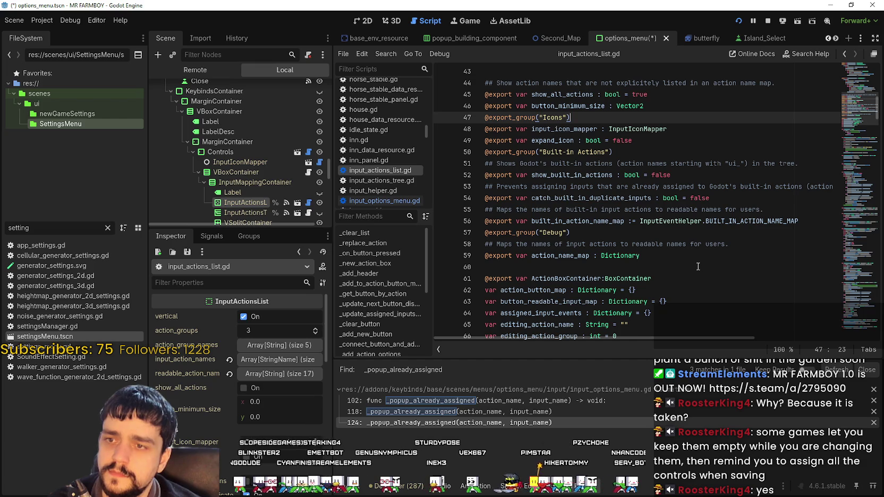
# Read past built_in_action_name_map and select the hit / Left Mouse Button condition on line 82.
pyautogui.moveTo(497, 210); pyautogui.dragTo(620, 209)
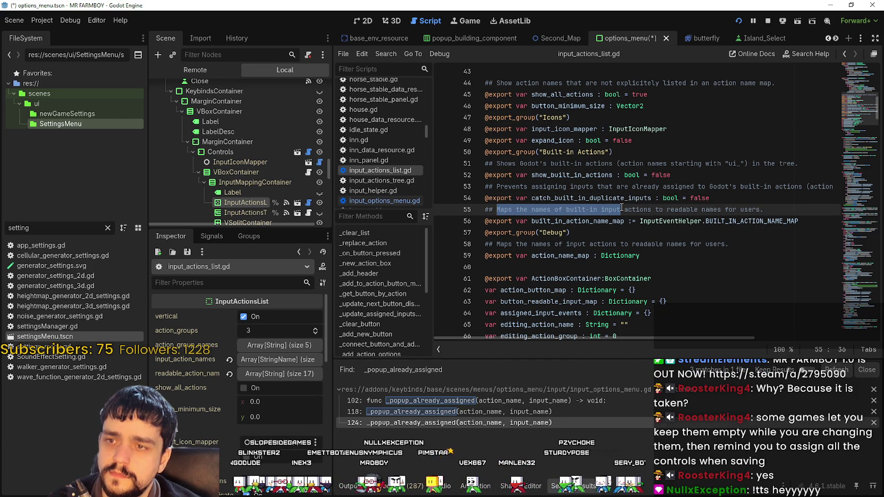
pyautogui.click(576, 197)
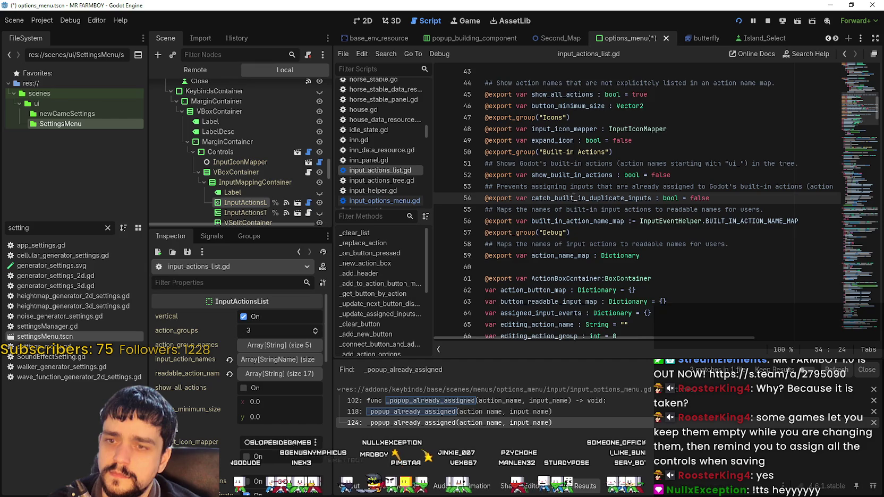
pyautogui.scroll(-1, 574, 198)
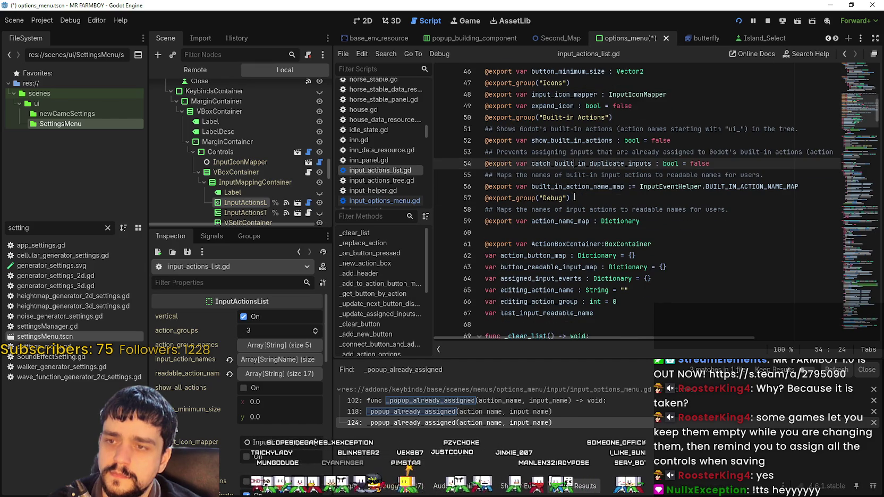
pyautogui.doubleClick(561, 187)
pyautogui.scroll(-4, 567, 240)
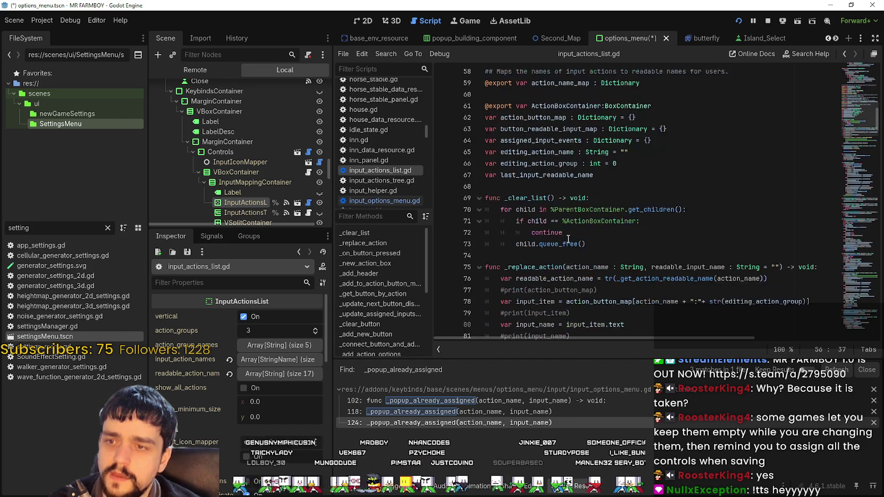
pyautogui.scroll(-1, 596, 201)
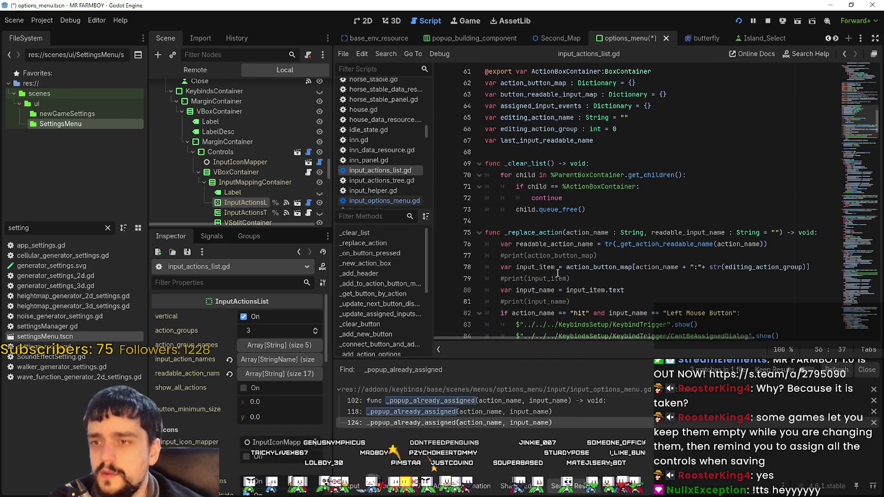
pyautogui.scroll(-2, 557, 272)
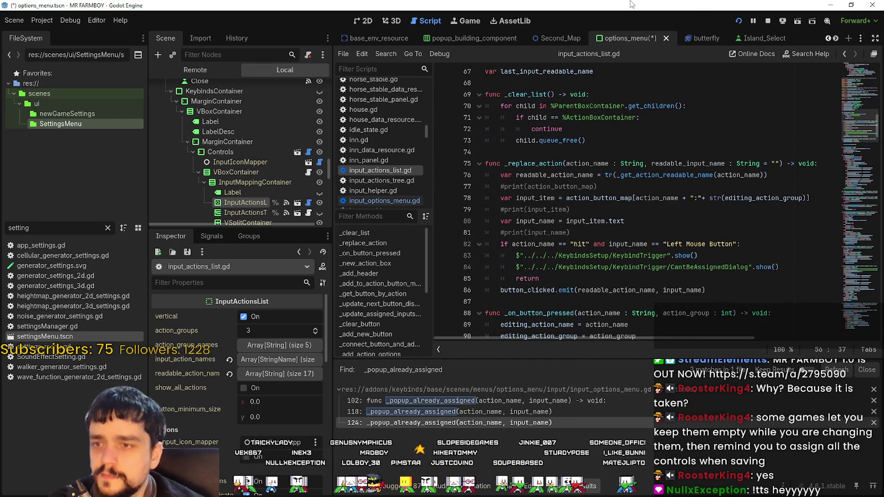
pyautogui.scroll(-3, 637, 205)
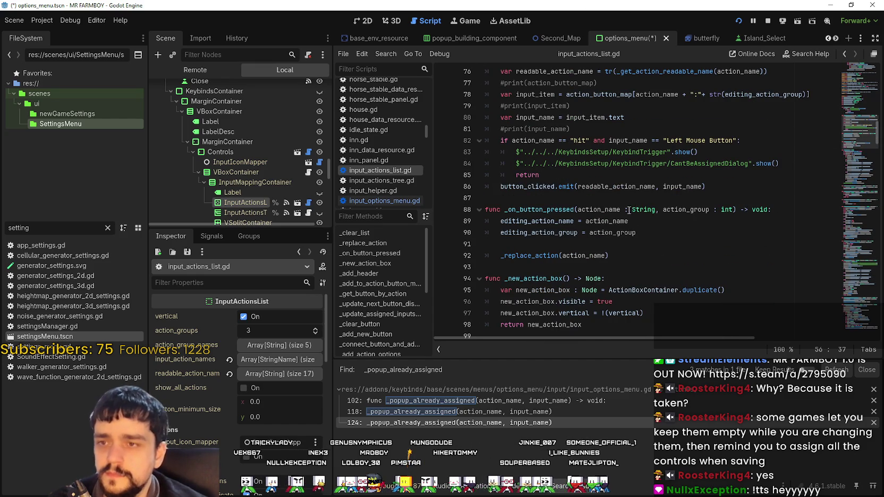
pyautogui.click(583, 141)
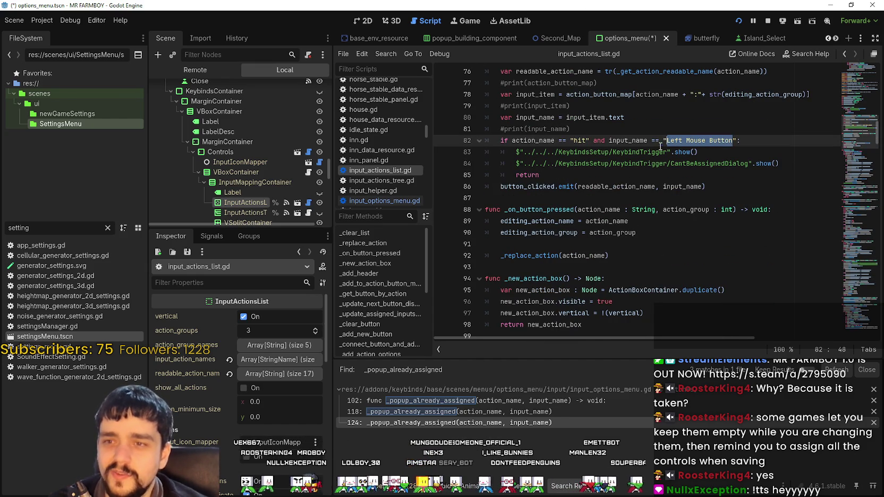
pyautogui.moveTo(593, 142); pyautogui.dragTo(501, 140)
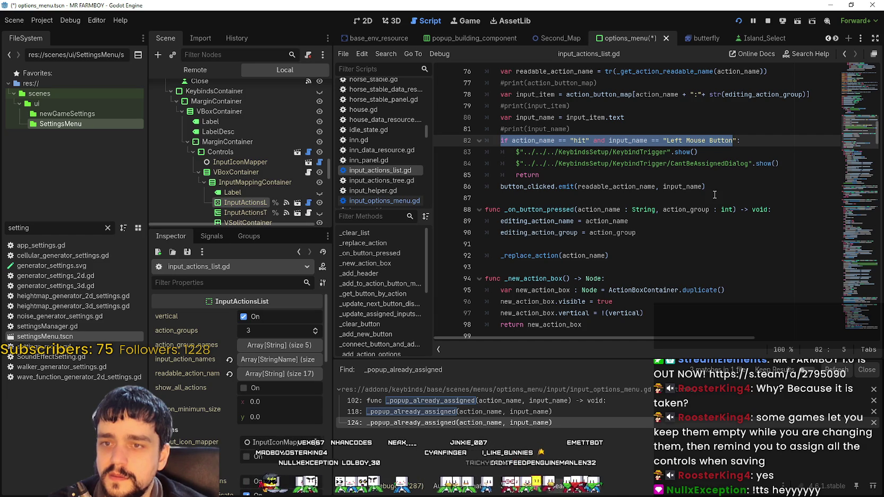
# Comment out lines 82–85 of the hit / Left Mouse Button check and save the script.
pyautogui.moveTo(589, 175); pyautogui.dragTo(486, 140)
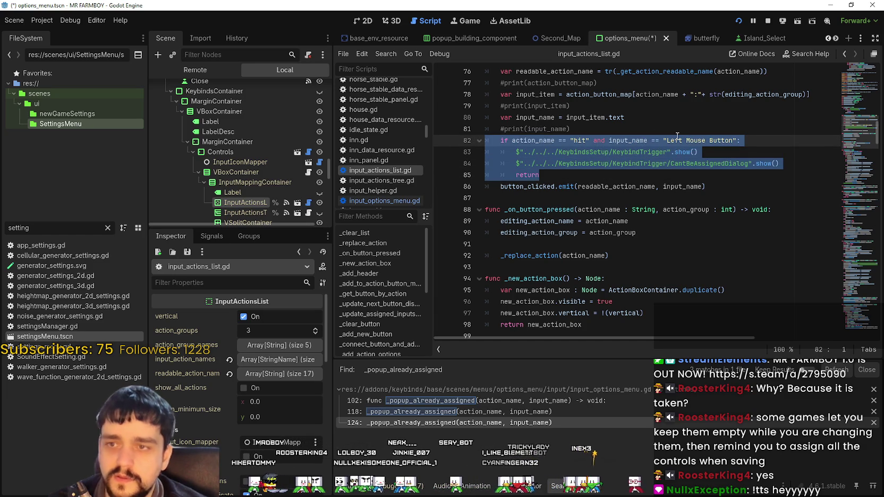
pyautogui.hotkey('ctrl', 'k')
pyautogui.click(588, 187)
pyautogui.hotkey('ctrl', 's')
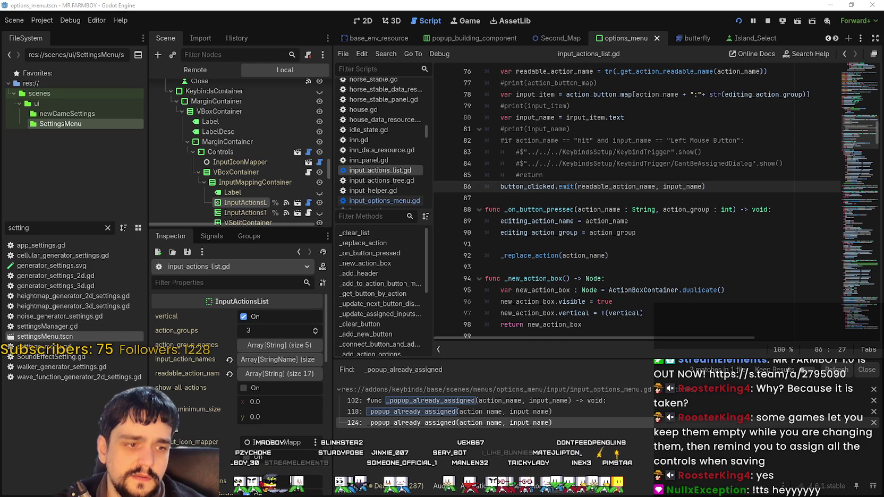
pyautogui.hotkey('alt', 'Tab')
# Try twice to bind a mouse click to Interact, dismissing the can't-be-assigned warning each time.
pyautogui.scroll(3, 438, 375)
pyautogui.scroll(-3, 377, 381)
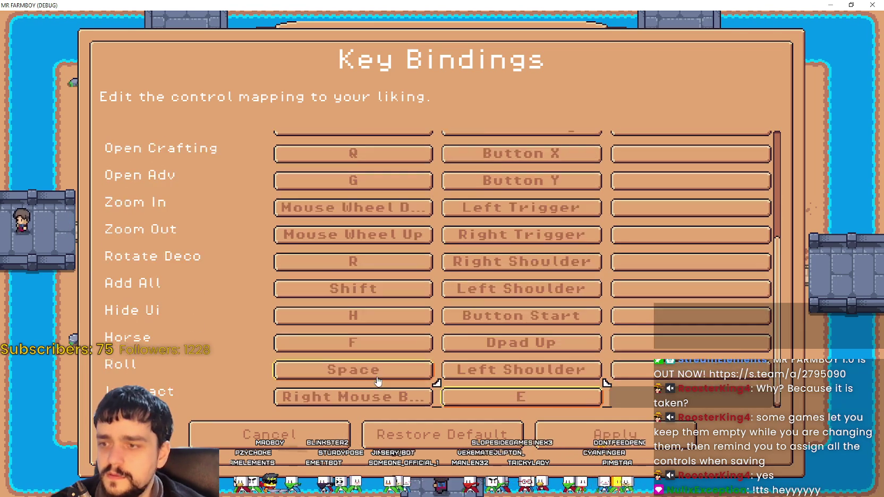
pyautogui.scroll(3, 392, 347)
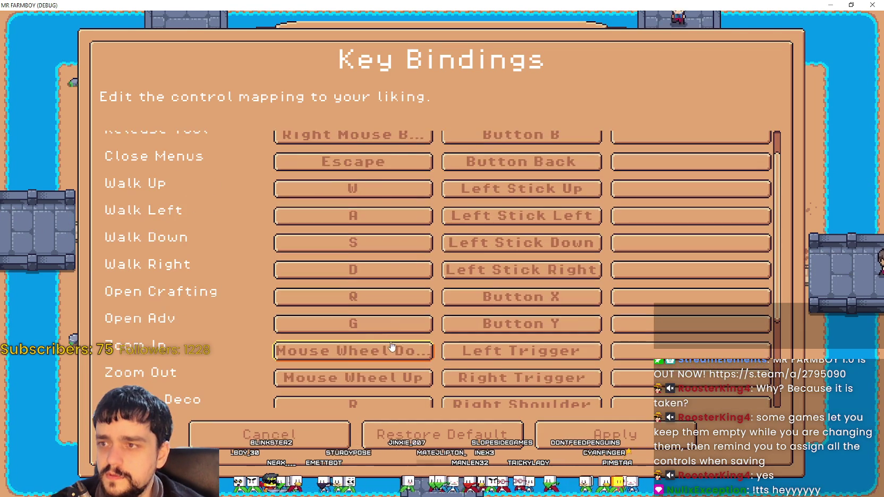
pyautogui.scroll(-3, 392, 346)
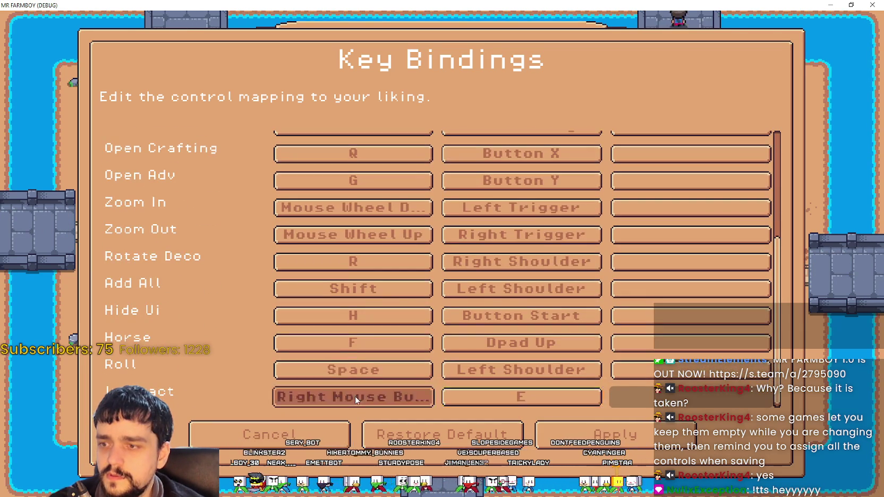
pyautogui.click(355, 396)
pyautogui.click(476, 290)
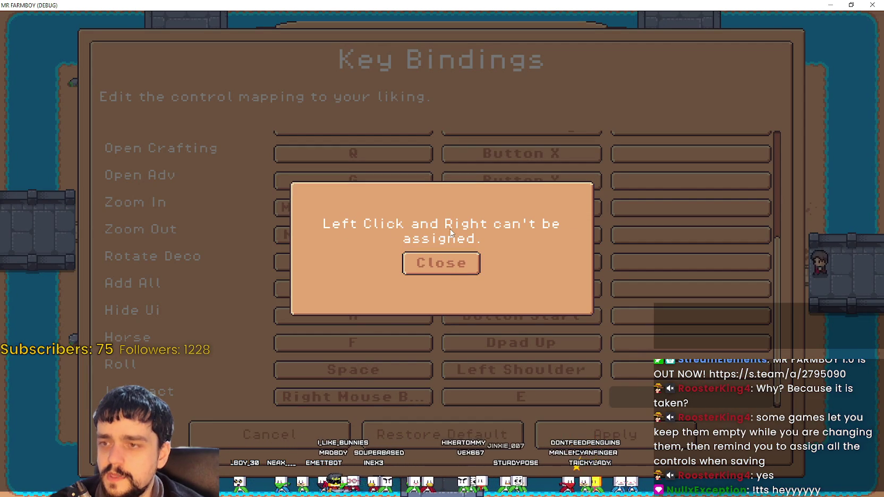
pyautogui.click(460, 264)
pyautogui.click(365, 397)
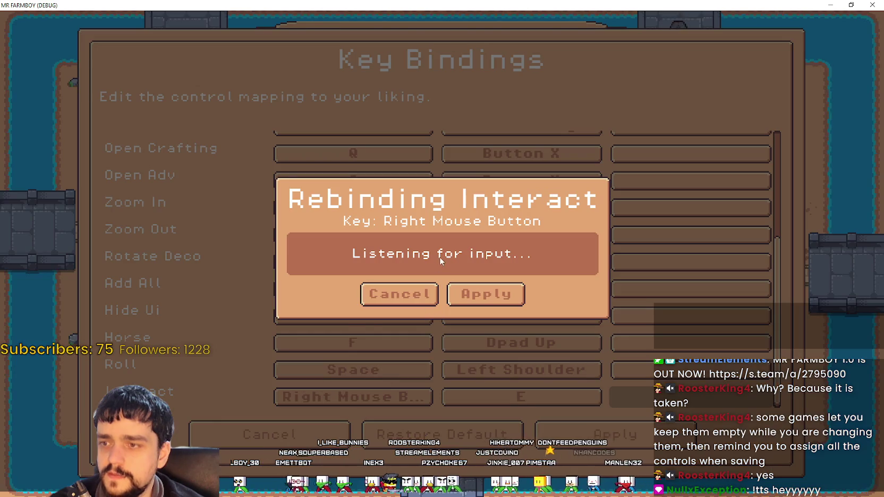
pyautogui.click(483, 294)
pyautogui.click(457, 263)
# Clear Interact's E binding, apply the right mouse button to it, then return to the editor.
pyautogui.click(511, 431)
pyautogui.click(484, 285)
pyautogui.scroll(-5, 380, 398)
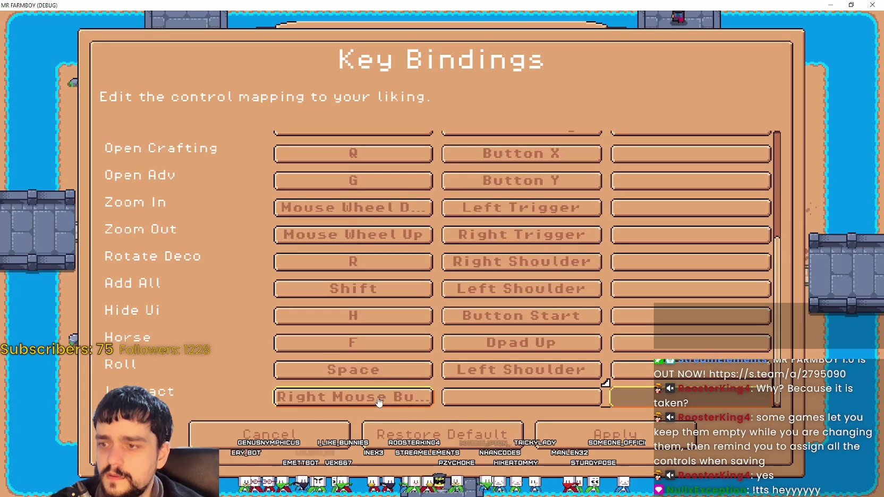
pyautogui.click(381, 398)
pyautogui.rightClick(478, 295)
pyautogui.click(478, 295)
pyautogui.hotkey('alt', 'Tab')
pyautogui.click(567, 151)
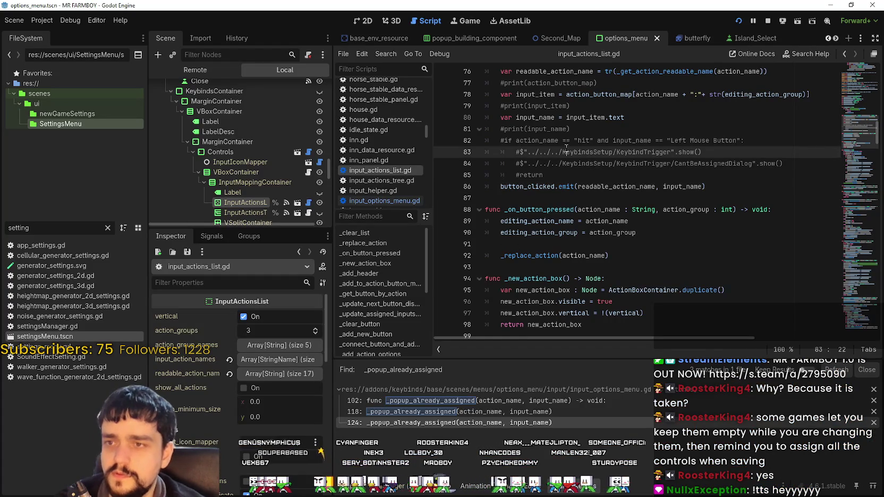
# Search input_actions_list.gd for CantBeAssignedDialog, finding only the commented-out line 84.
pyautogui.click(608, 175)
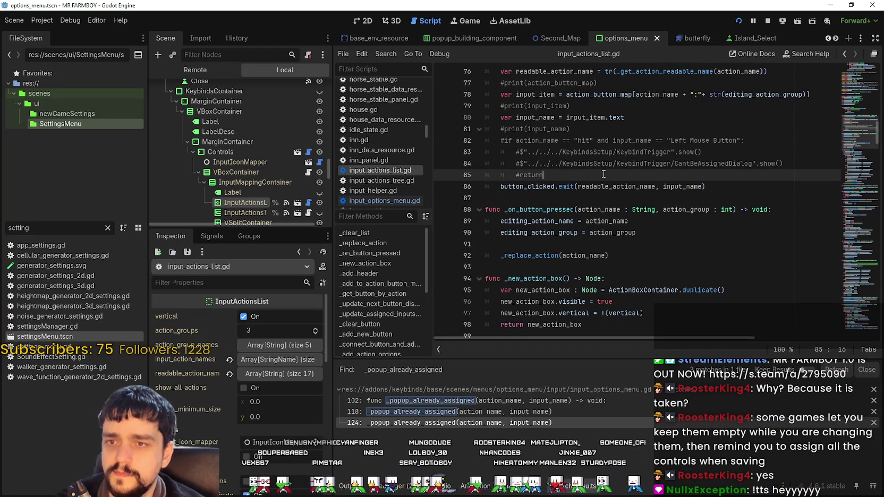
pyautogui.hotkey('ctrl', 'shift', 'f')
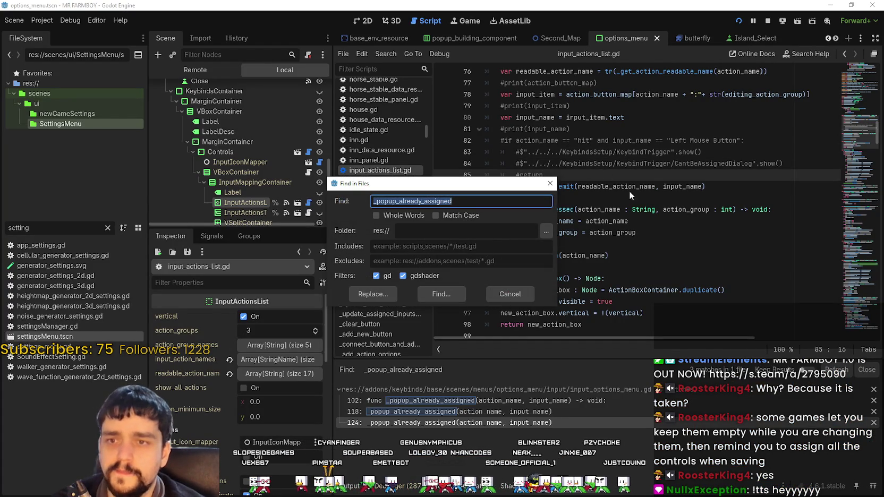
pyautogui.click(523, 292)
pyautogui.click(709, 164)
pyautogui.doubleClick(709, 164)
pyautogui.hotkey('ctrl', 'f')
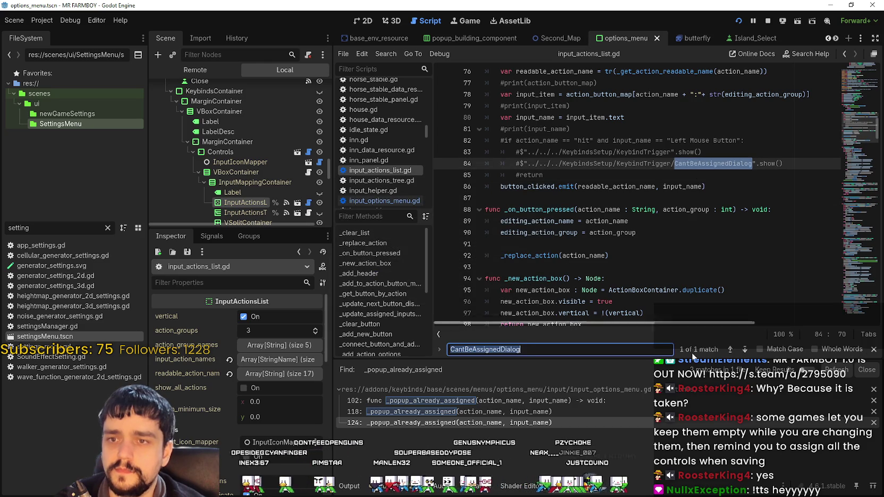
pyautogui.scroll(1, 659, 180)
pyautogui.click(660, 175)
pyautogui.scroll(-8, 614, 212)
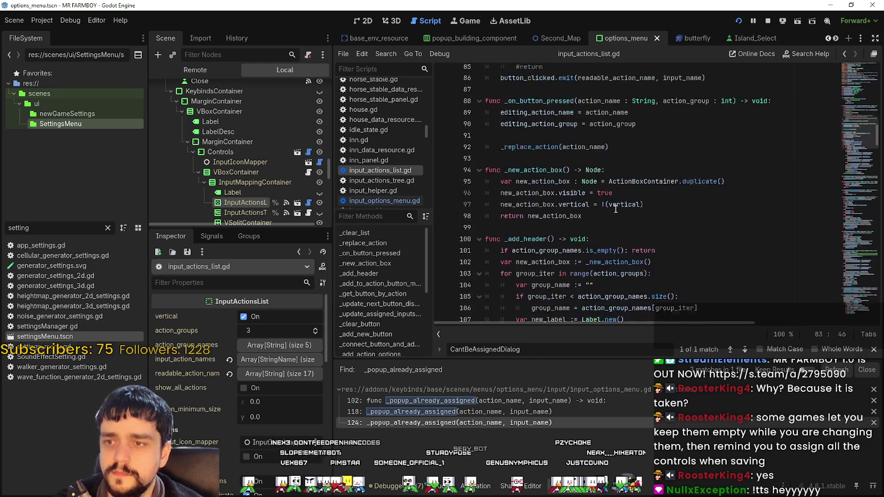
pyautogui.scroll(8, 617, 208)
pyautogui.scroll(2, 619, 215)
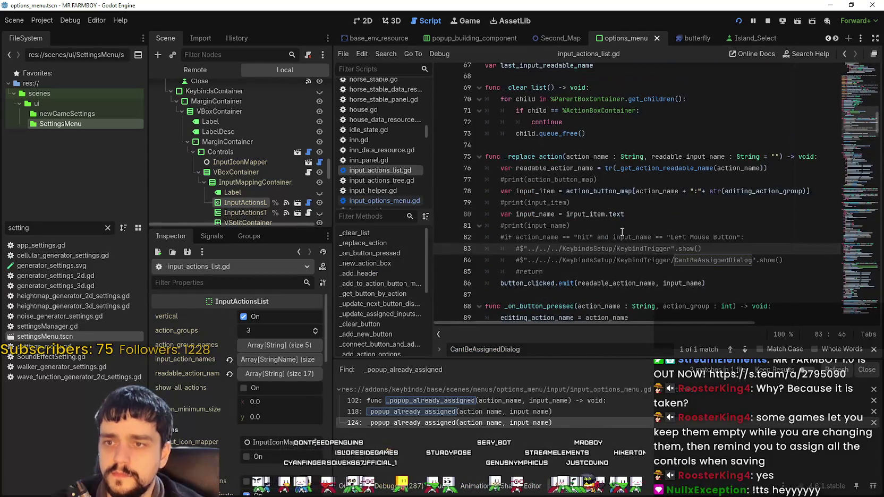
pyautogui.scroll(-1, 601, 257)
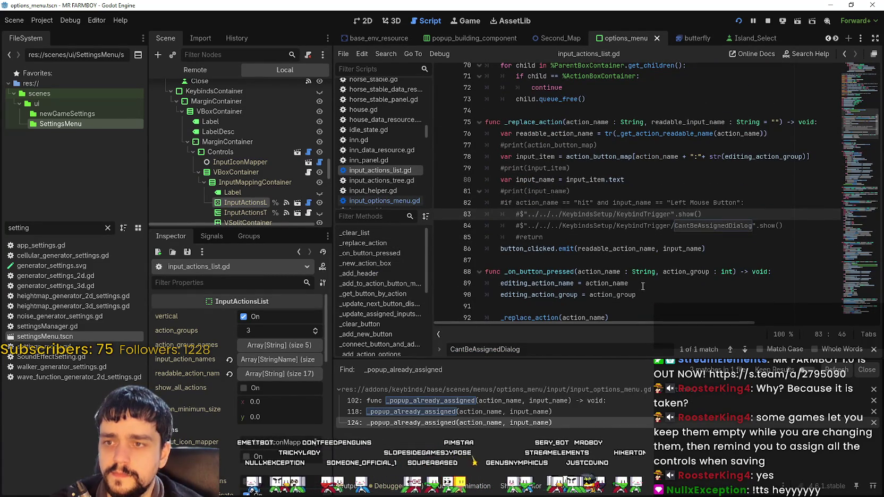
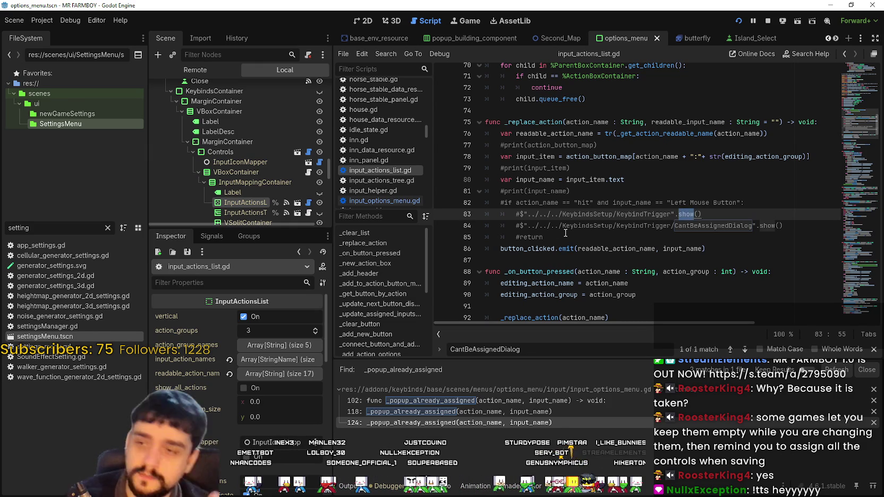
# Place the caret around the commented return line and empty line 87 of the current script.
pyautogui.scroll(-3, 565, 232)
pyautogui.click(580, 124)
pyautogui.click(567, 134)
pyautogui.click(528, 158)
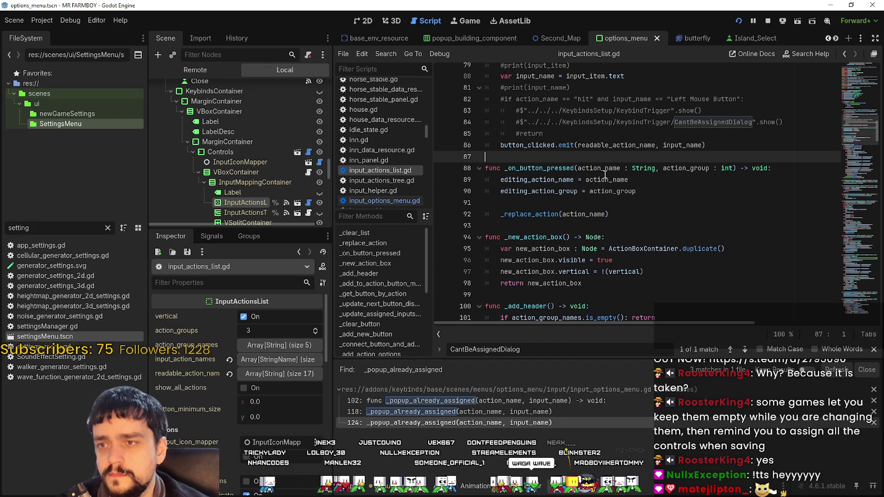
pyautogui.click(555, 134)
pyautogui.click(548, 158)
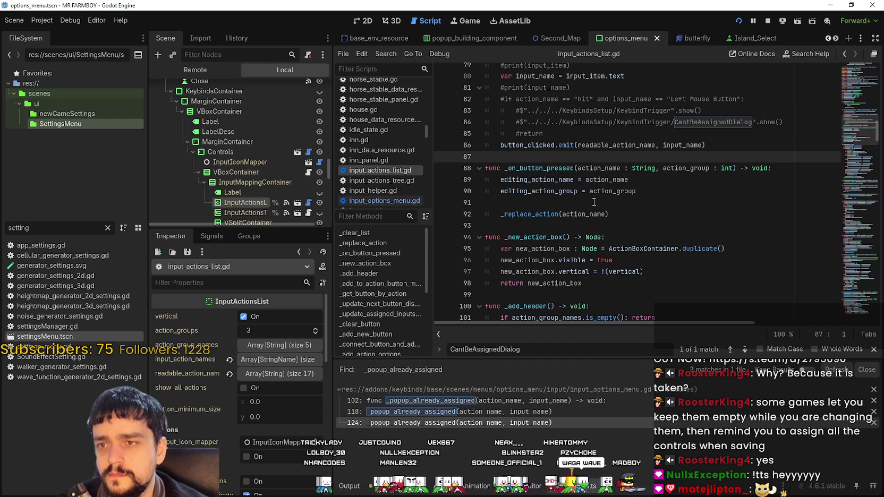
# Scroll further down the script and select the _build_ui_list call in _ready.
pyautogui.scroll(-2, 721, 271)
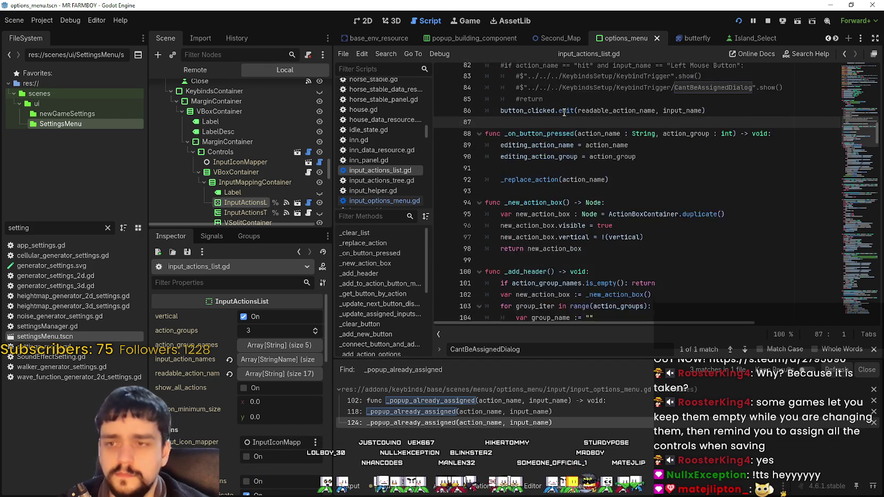
pyautogui.scroll(-8, 841, 165)
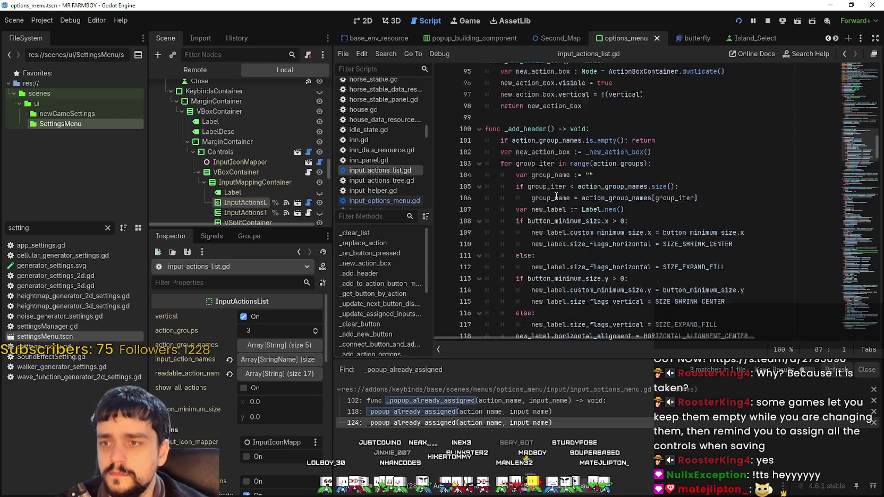
pyautogui.scroll(-12, 840, 164)
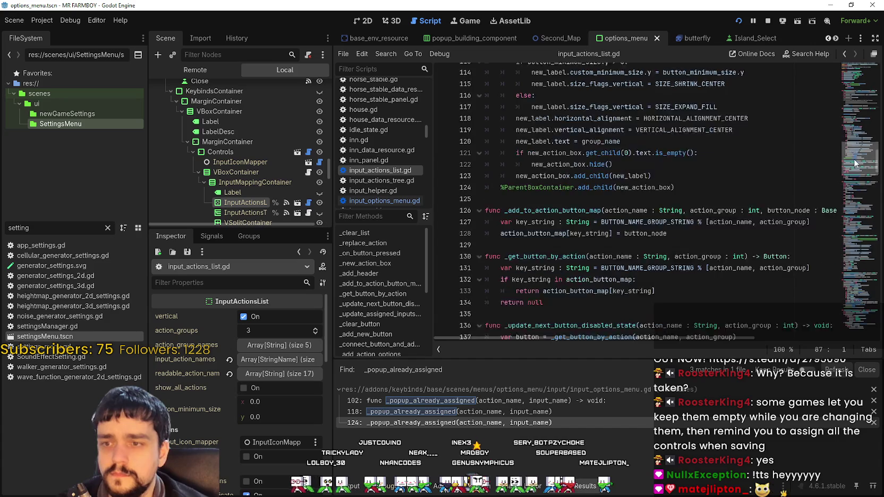
pyautogui.moveTo(857, 185)
pyautogui.mouseDown()
pyautogui.moveTo(856, 176)
pyautogui.moveTo(851, 228)
pyautogui.mouseUp()
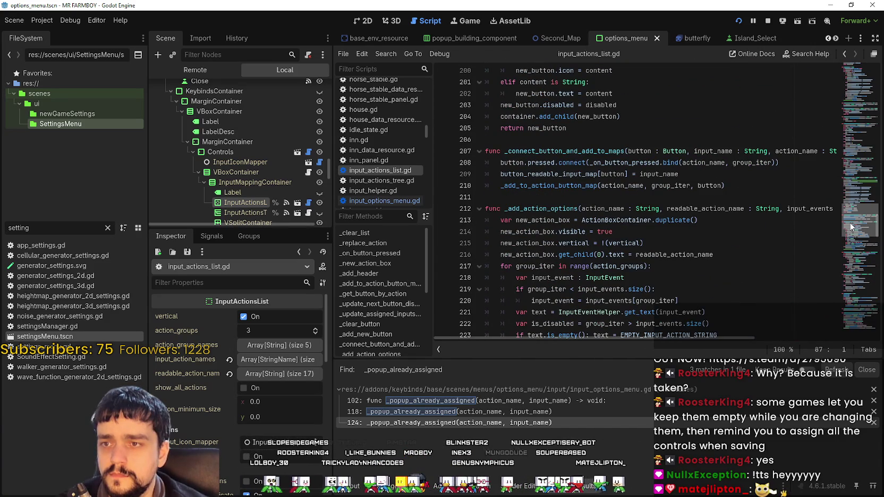
pyautogui.moveTo(850, 227)
pyautogui.mouseDown()
pyautogui.moveTo(858, 264)
pyautogui.moveTo(843, 329)
pyautogui.mouseUp()
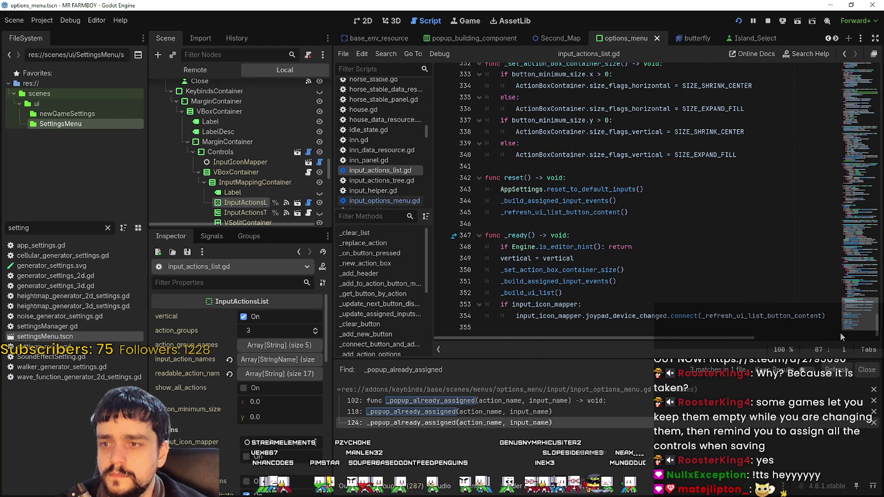
pyautogui.doubleClick(532, 292)
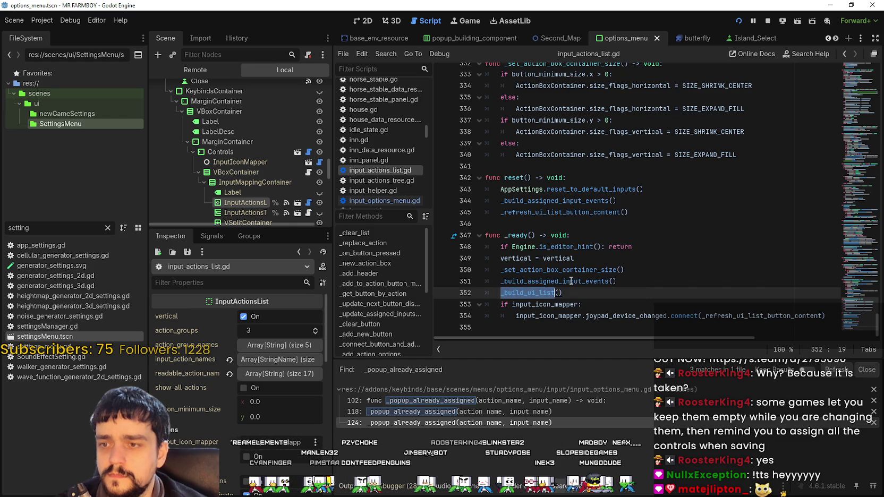
pyautogui.scroll(-5, 269, 167)
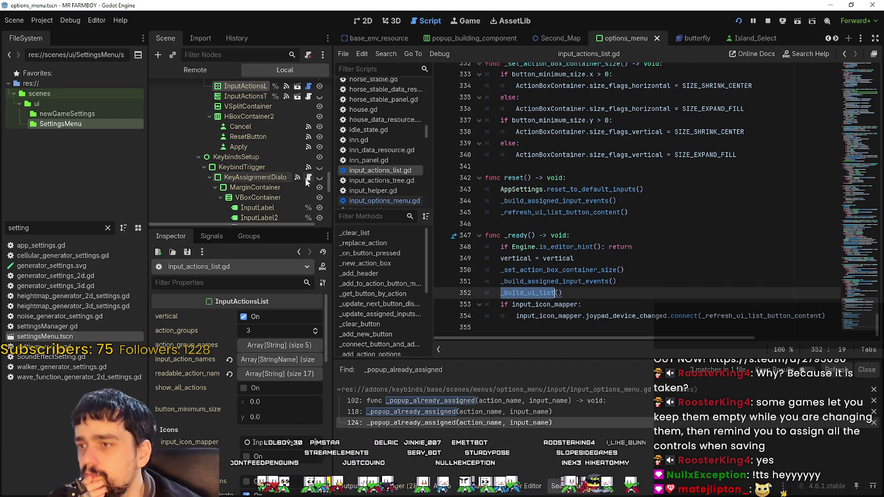
# Open key_assignment_dialog.gd from the KeybindTrigger node and check the AlreadyAssignedDialog line.
pyautogui.click(308, 178)
pyautogui.click(292, 167)
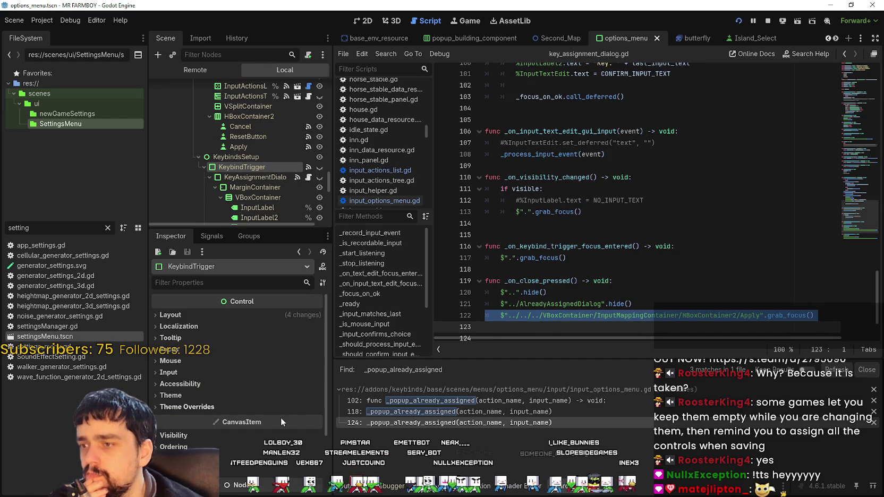
pyautogui.hotkey('ctrl', 'v')
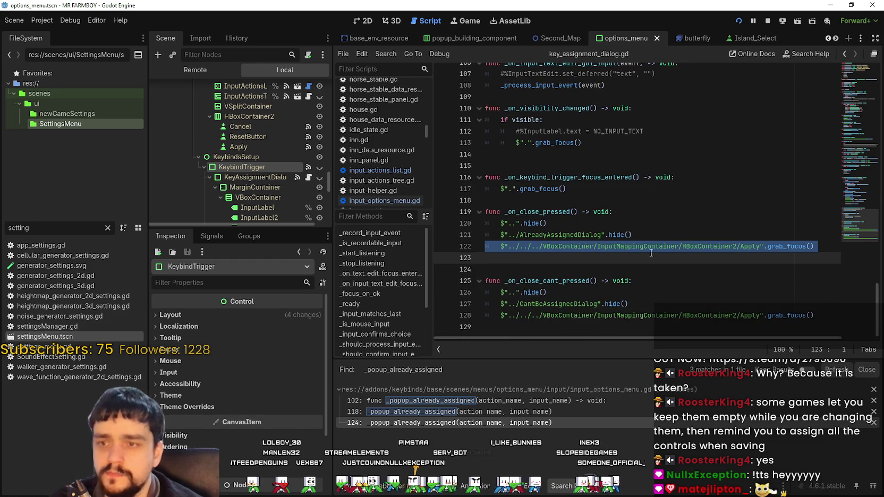
pyautogui.click(679, 247)
pyautogui.click(547, 239)
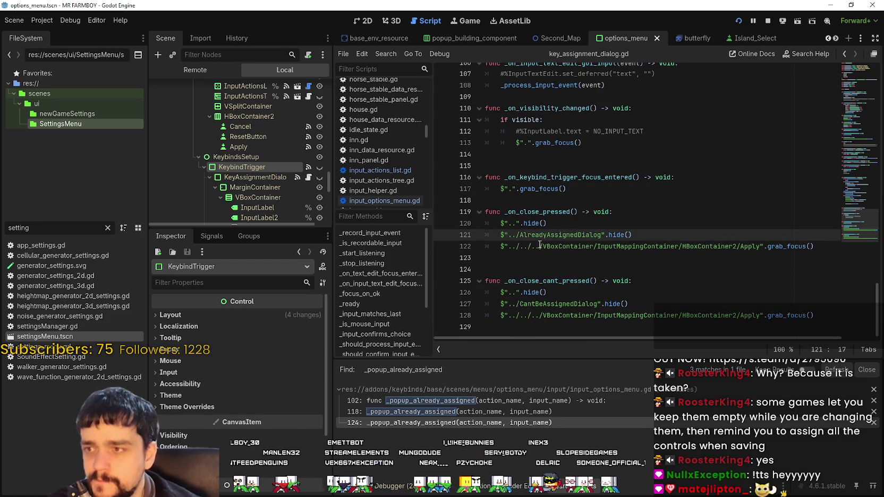
pyautogui.click(308, 177)
# Scroll up through key_assignment_dialog.gd past lines 74, 57 and 29 toward the top.
pyautogui.scroll(10, 588, 232)
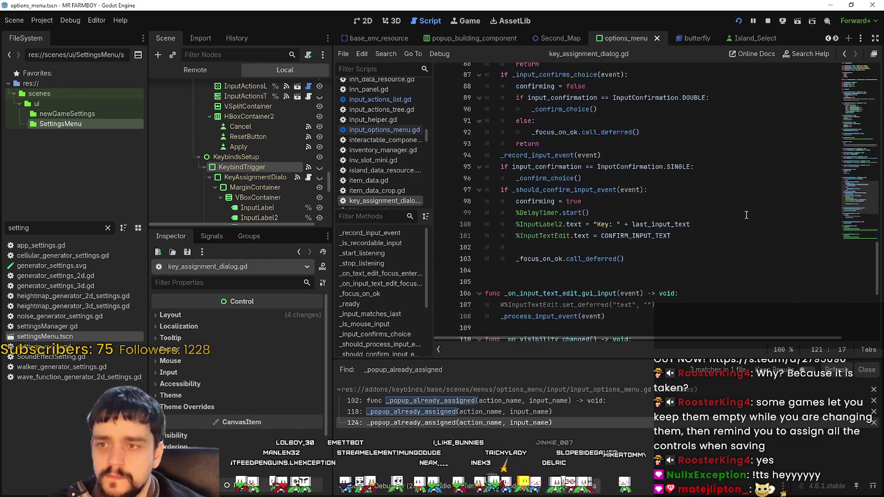
pyautogui.scroll(-2, 588, 234)
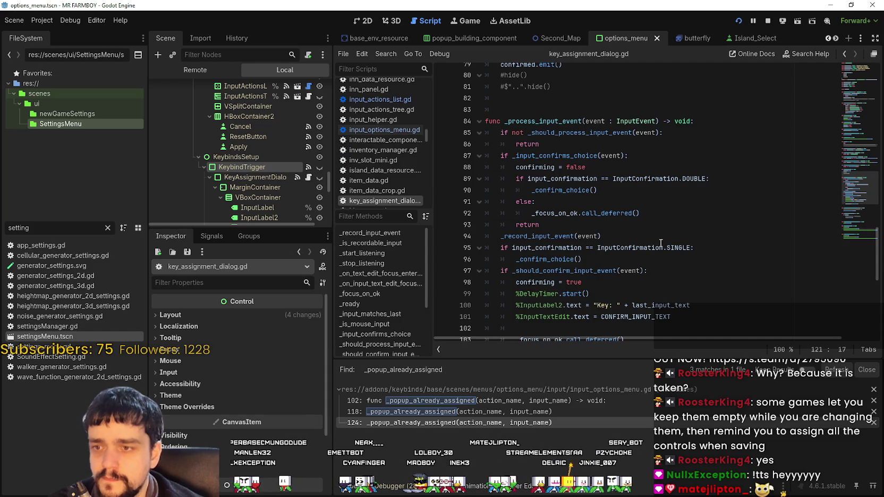
pyautogui.scroll(6, 665, 226)
pyautogui.click(631, 228)
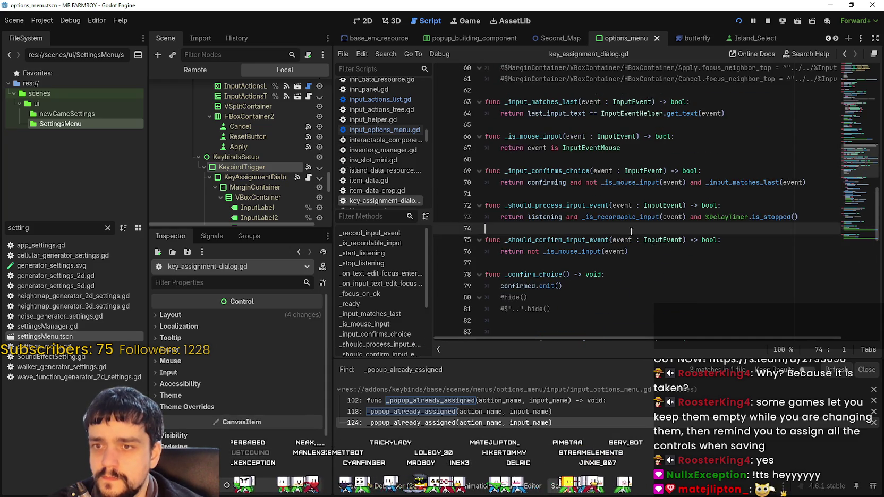
pyautogui.scroll(6, 632, 230)
pyautogui.click(569, 229)
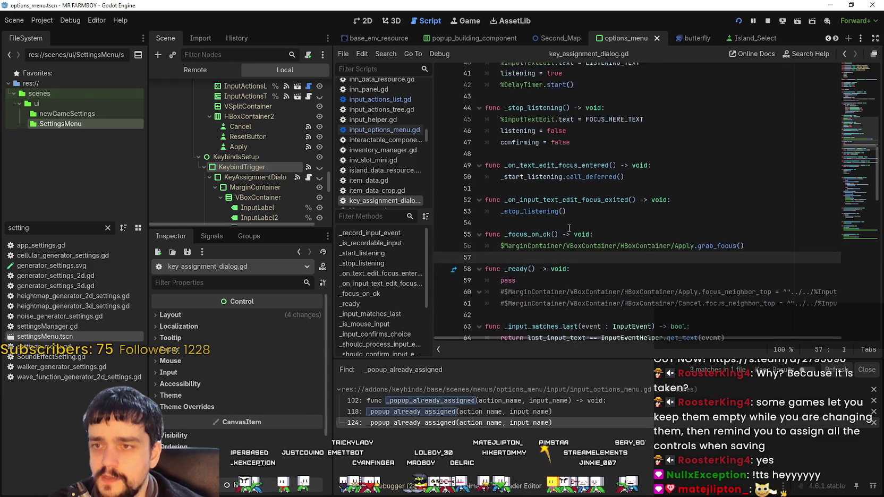
pyautogui.scroll(9, 569, 229)
pyautogui.click(559, 241)
pyautogui.scroll(5, 559, 242)
# Review the text constants, including LISTENING_TEXT and 'Press Apply to confirm', then start a project search.
pyautogui.click(560, 179)
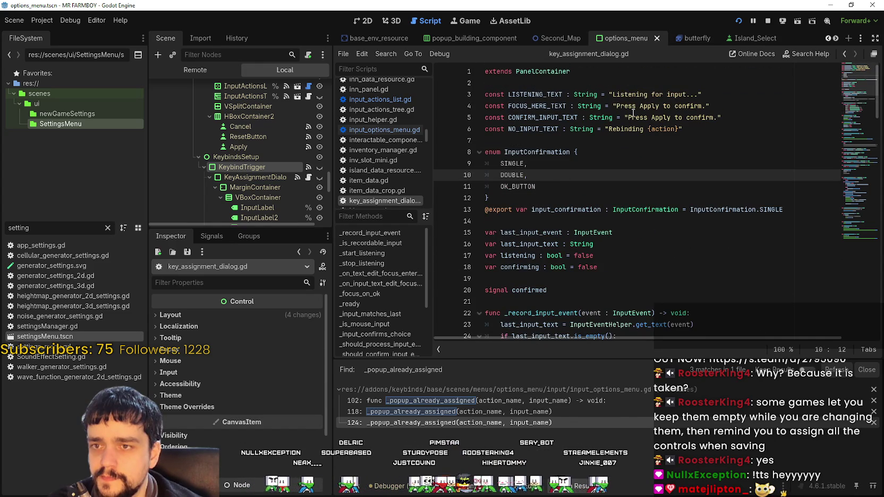
pyautogui.click(648, 94)
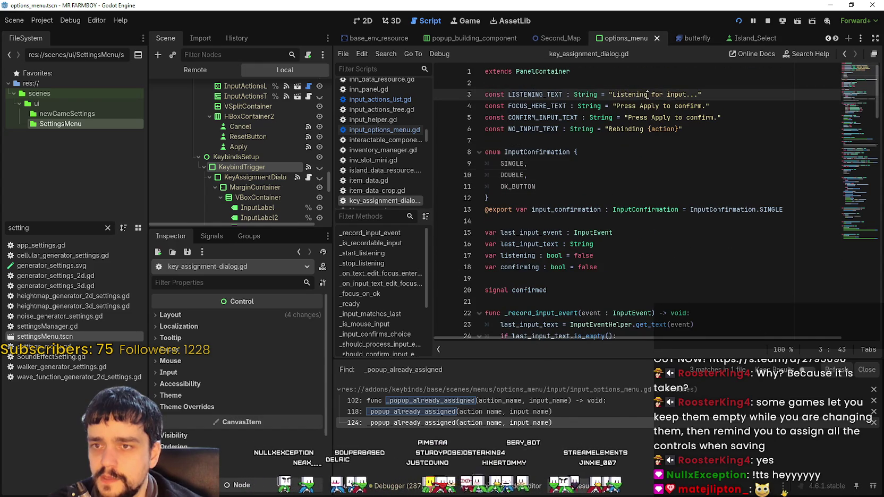
pyautogui.click(624, 106)
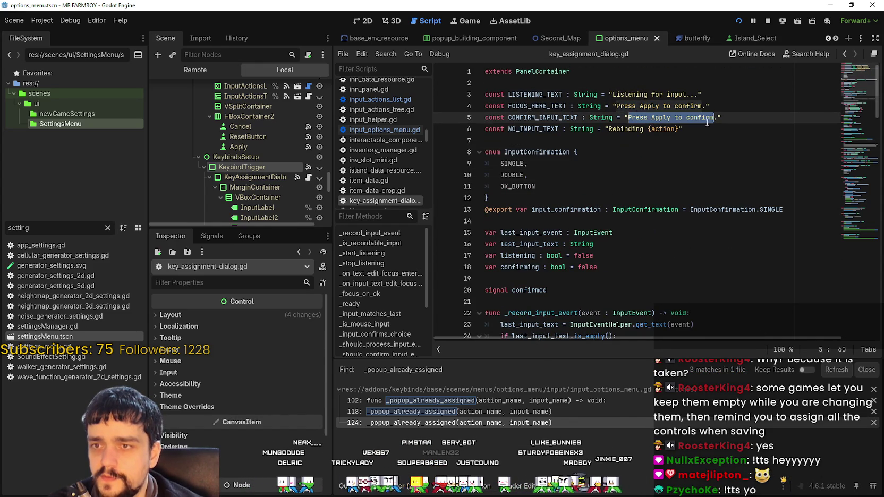
pyautogui.click(607, 176)
pyautogui.hotkey('ctrl', 'shift', 'f')
pyautogui.write('Left Click')
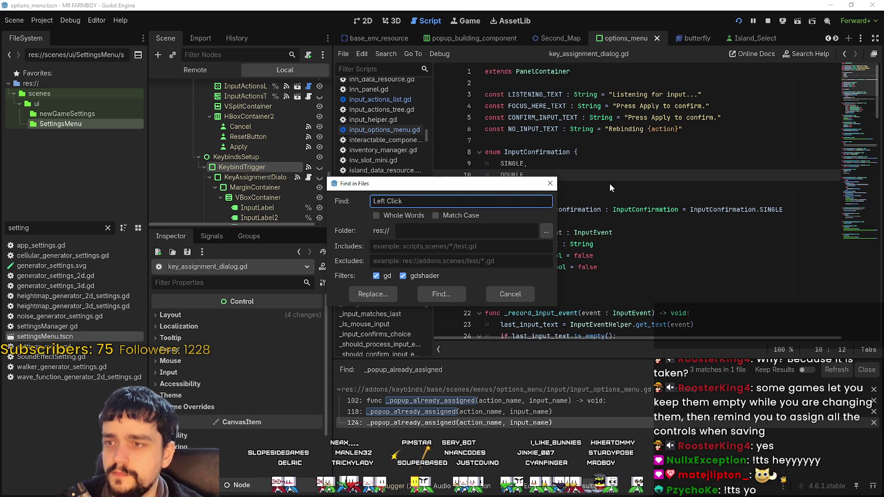
# Search the project for the error message text and for 'Left Click'.
pyautogui.write('and')
pyautogui.press('Return')
pyautogui.click(590, 197)
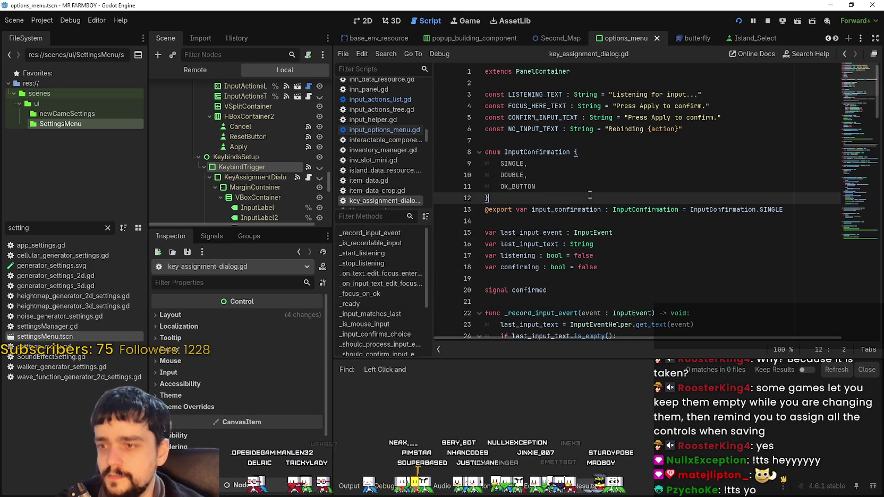
pyautogui.hotkey('ctrl', 'shift', 'f')
pyautogui.write('ick')
pyautogui.press('Return')
pyautogui.hotkey('ctrl', 'shift', 'f')
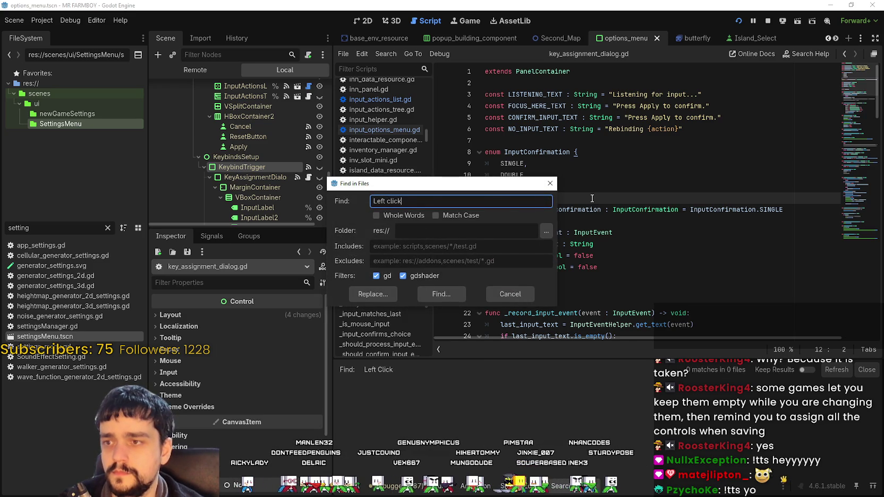
pyautogui.press('Return')
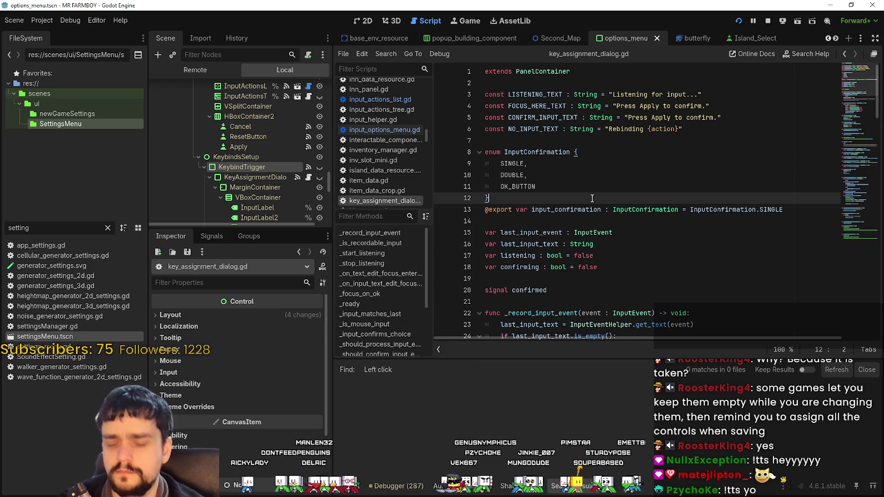
pyautogui.hotkey('ctrl', 'shift', 'f')
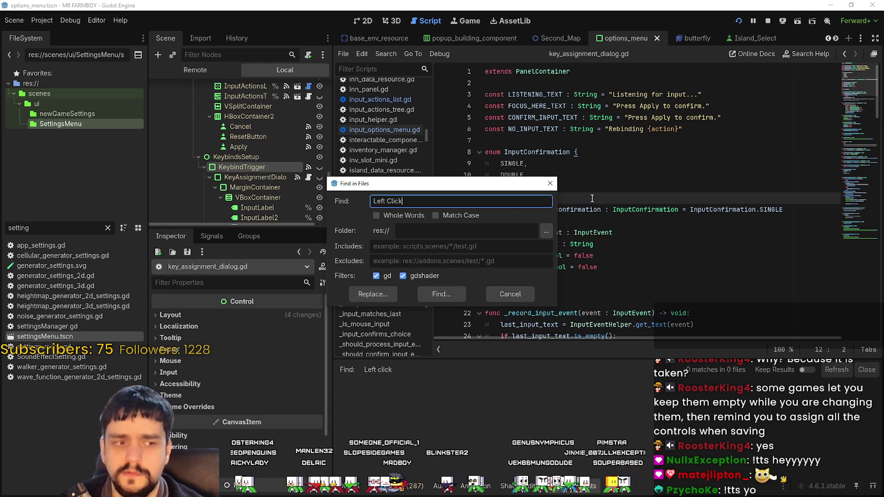
pyautogui.press('Return')
# Run the game, try assigning left click to Interact, then return to the editor.
pyautogui.press('F5')
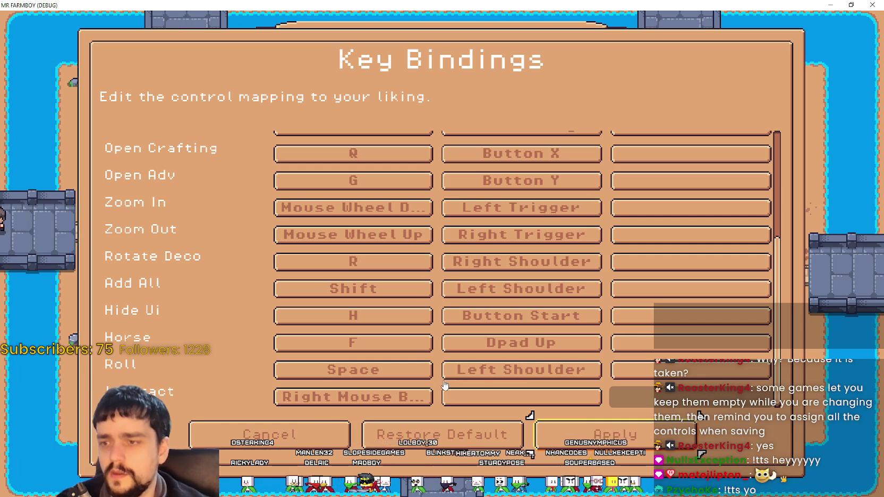
pyautogui.click(420, 397)
pyautogui.click(488, 292)
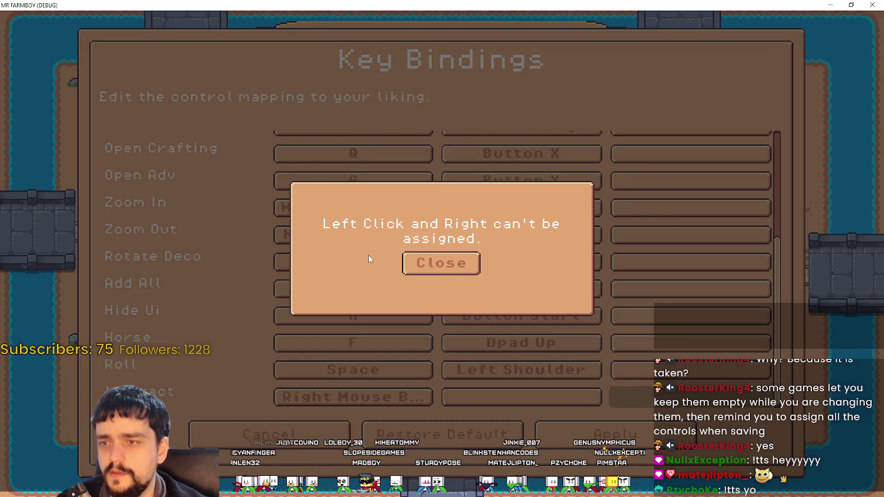
pyautogui.press('F8')
# Search the project for 'can't be assigned' and compare it with the game's message.
pyautogui.hotkey('ctrl', 'shift', 'f')
pyautogui.write('can')
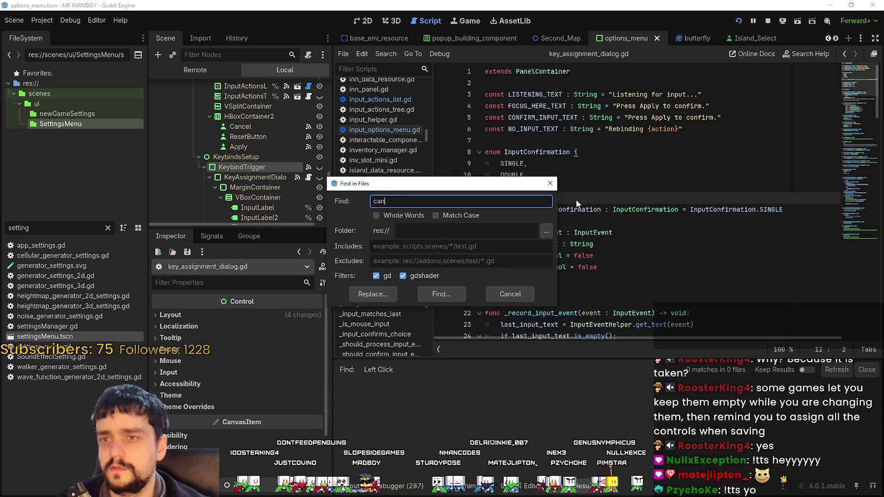
pyautogui.write('ed')
pyautogui.press('Return')
pyautogui.hotkey('alt', 'Tab')
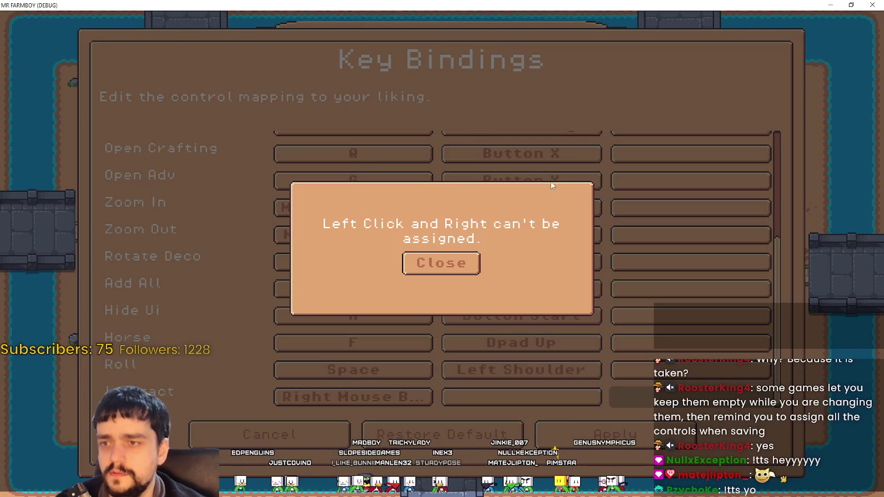
pyautogui.hotkey('alt', 'Tab')
# Reread the game's error popup and rerun the 'can't be assigned' search.
pyautogui.hotkey('ctrl', 'shift', 'f')
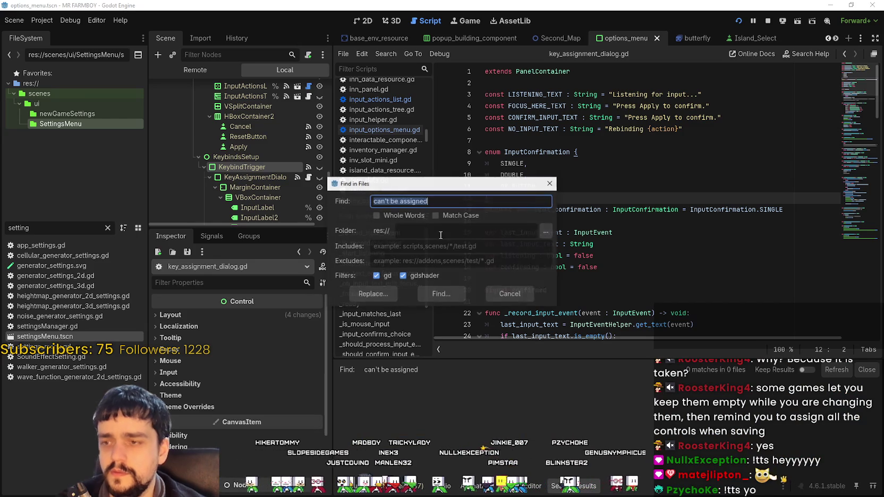
pyautogui.hotkey('alt', 'Tab')
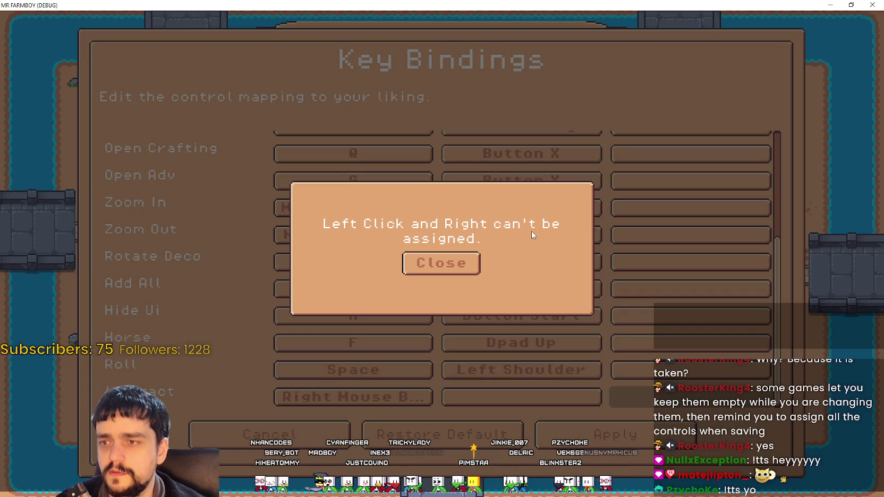
pyautogui.hotkey('alt', 'Tab')
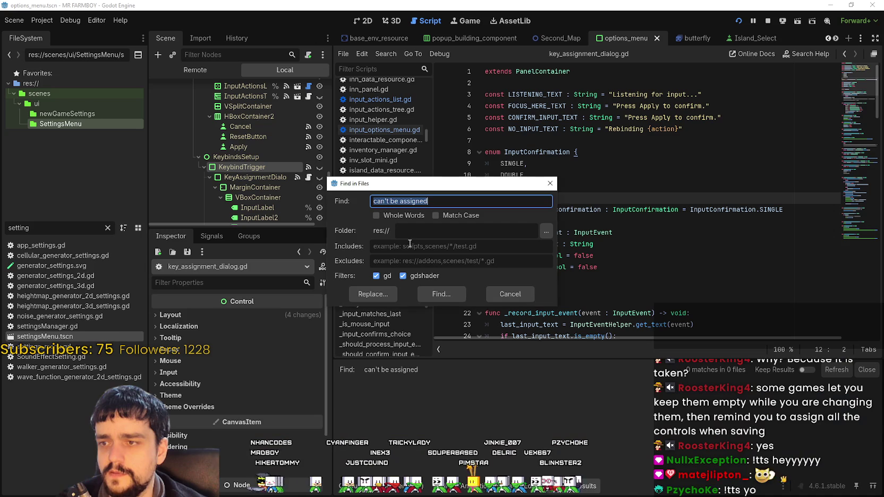
pyautogui.hotkey('alt', 'Tab')
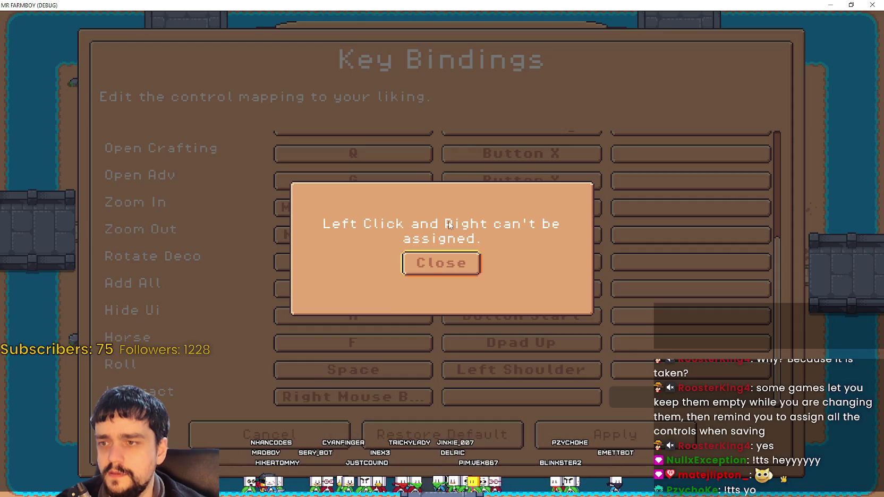
pyautogui.hotkey('alt', 'Tab')
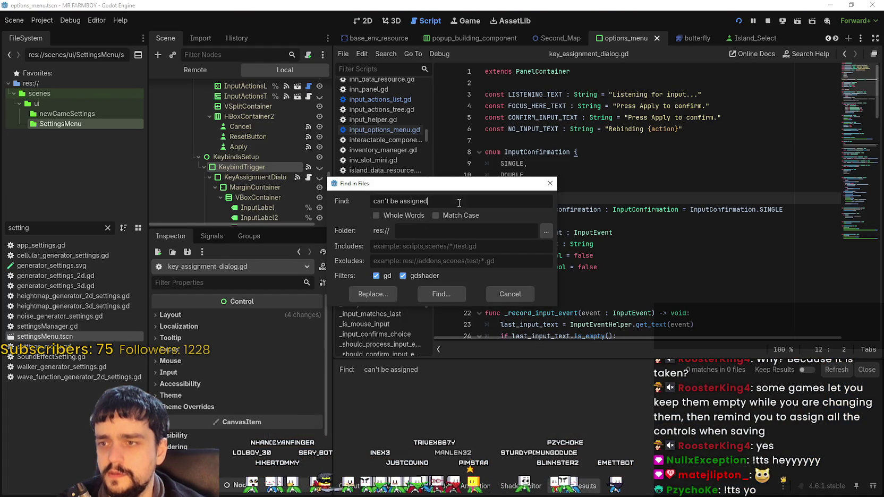
pyautogui.click(431, 299)
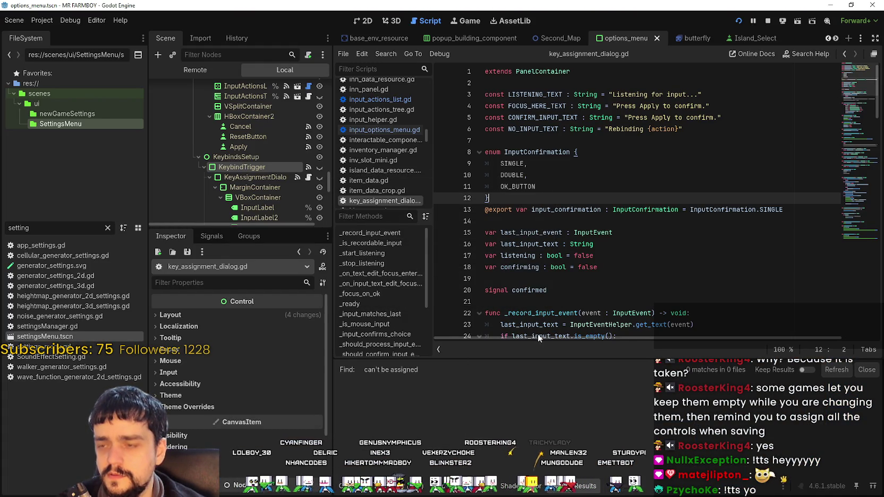
pyautogui.click(570, 209)
pyautogui.hotkey('ctrl', 'shift', 'f')
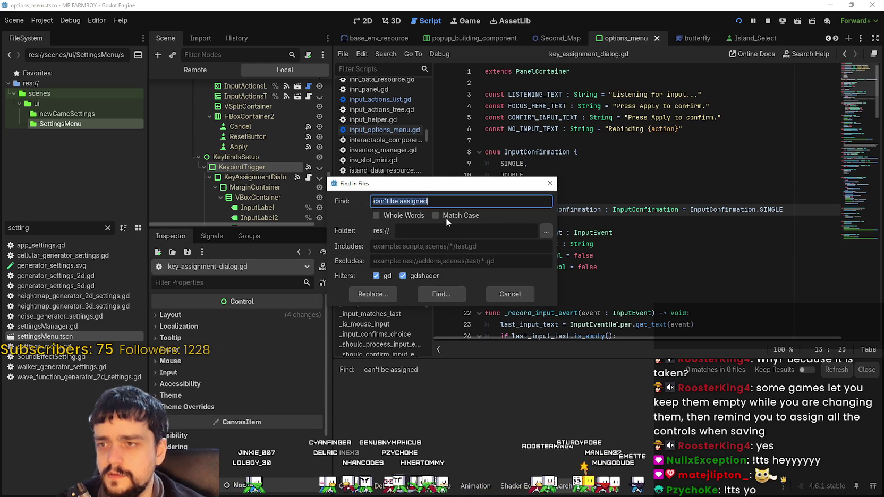
pyautogui.click(453, 292)
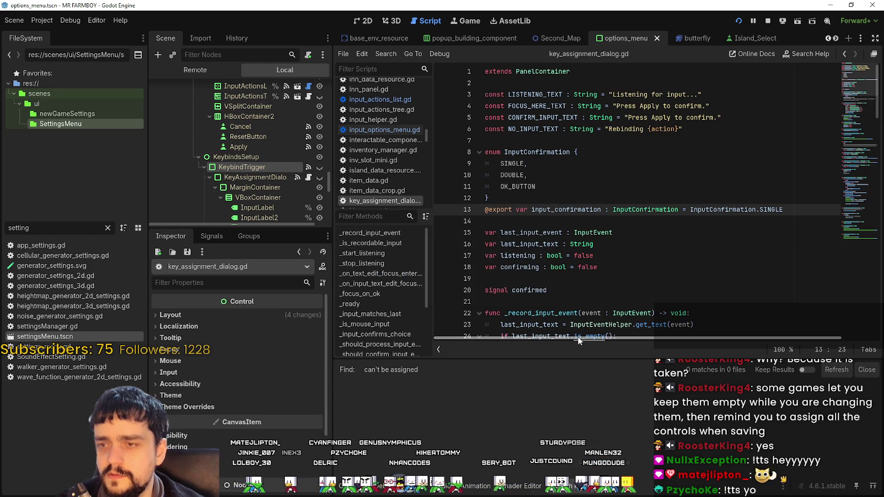
# Rerun the 'can't be assigned' search and move the caret after the enum's closing brace.
pyautogui.hotkey('ctrl', 'shift', 'f')
pyautogui.click(437, 293)
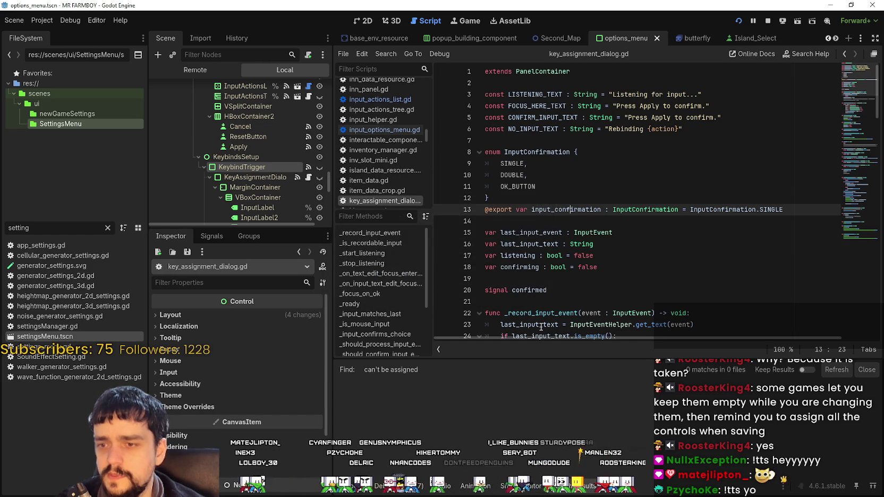
pyautogui.press('Up')
pyautogui.press('Up')
pyautogui.press('Up')
pyautogui.scroll(-4, 659, 233)
pyautogui.scroll(4, 659, 234)
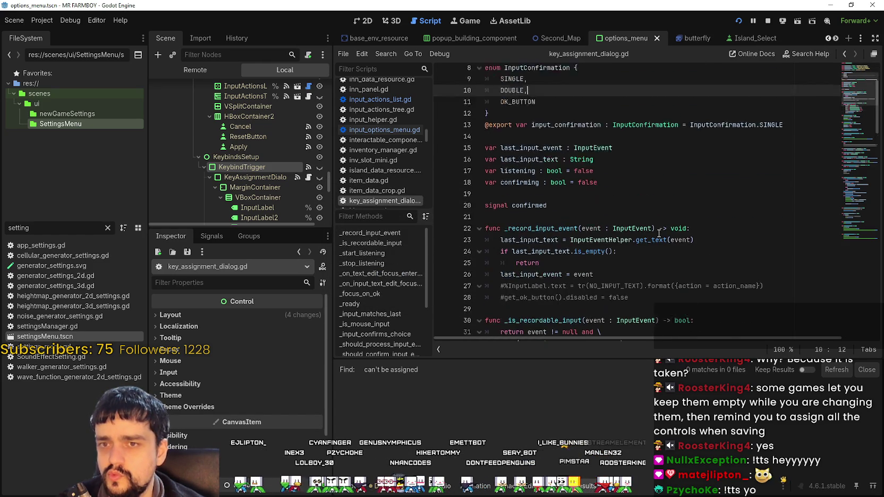
pyautogui.click(664, 199)
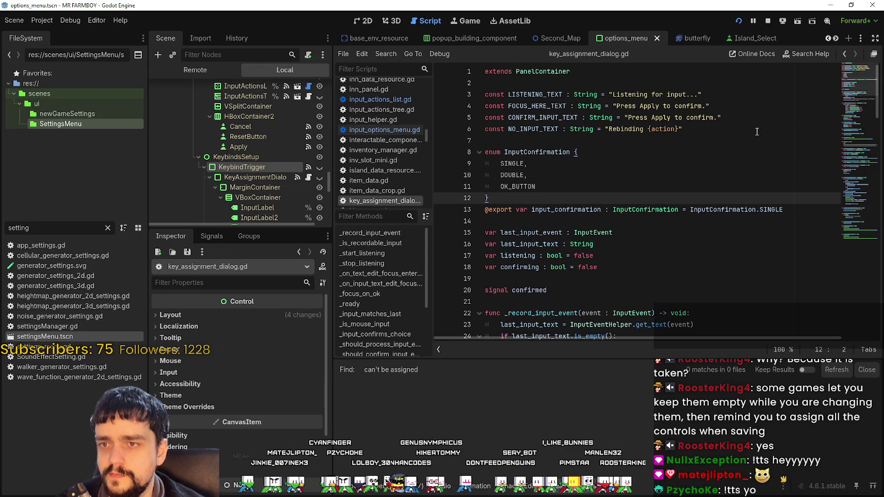
# Scroll to the listening functions and select the AlreadyAssignedDialog node in the Scene dock.
pyautogui.moveTo(856, 85); pyautogui.dragTo(858, 133)
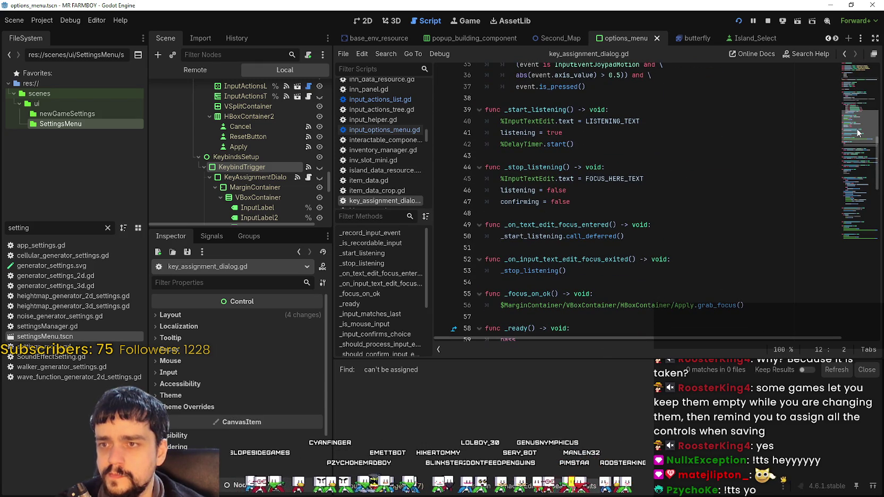
pyautogui.scroll(-2, 273, 157)
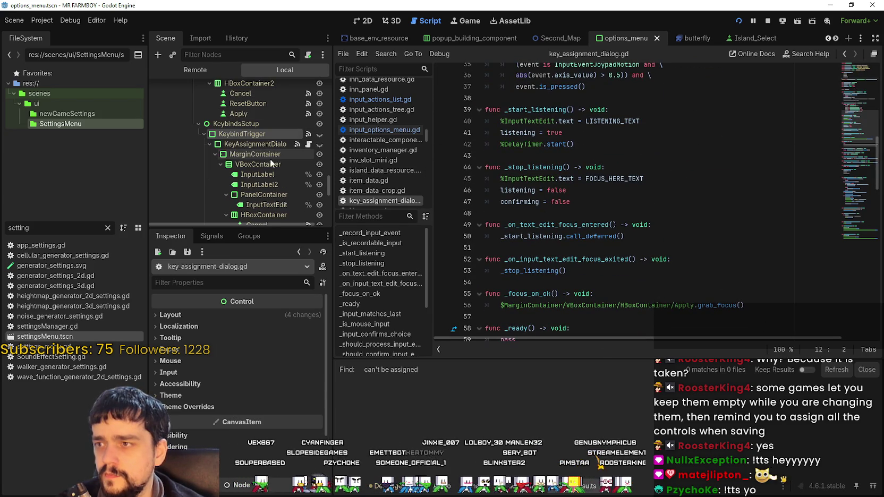
pyautogui.scroll(-3, 273, 157)
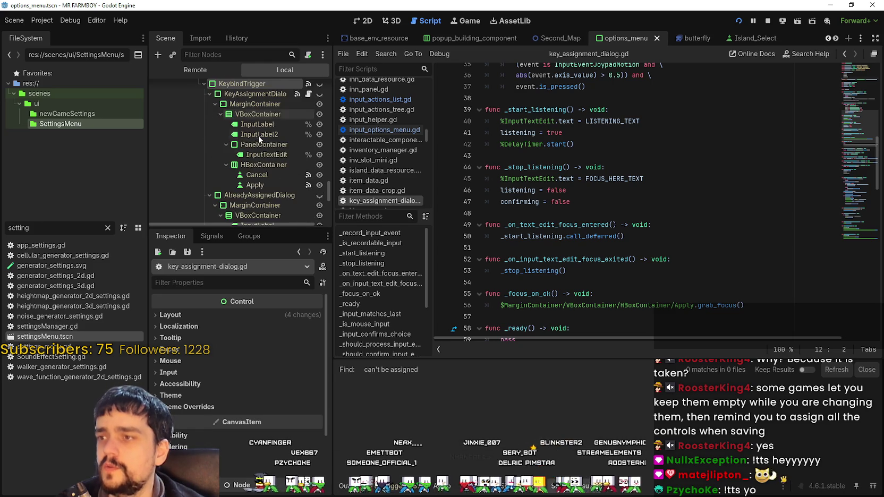
pyautogui.scroll(-2, 266, 180)
pyautogui.click(264, 163)
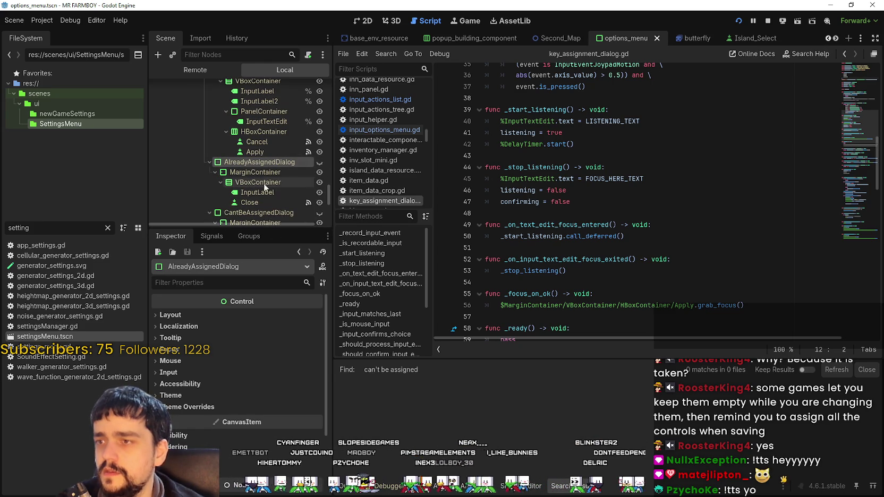
# Review the script's opening lines up to line 20, then open Find in Files.
pyautogui.scroll(10, 780, 227)
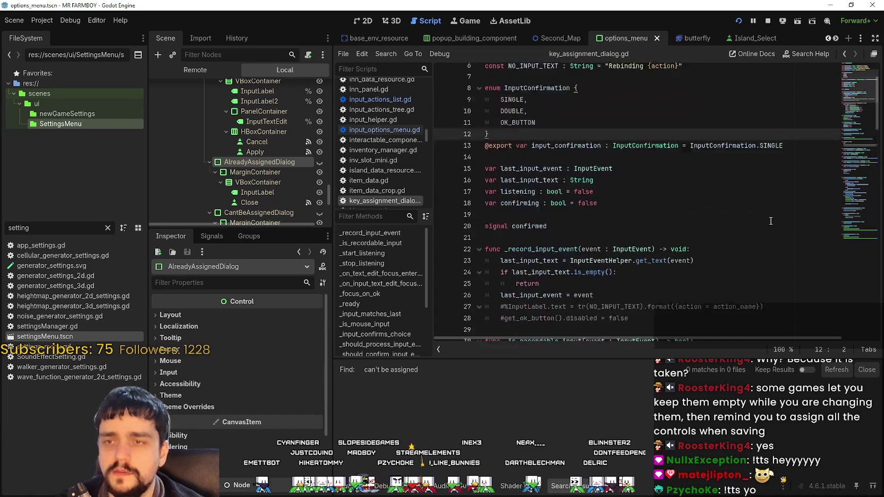
pyautogui.click(584, 141)
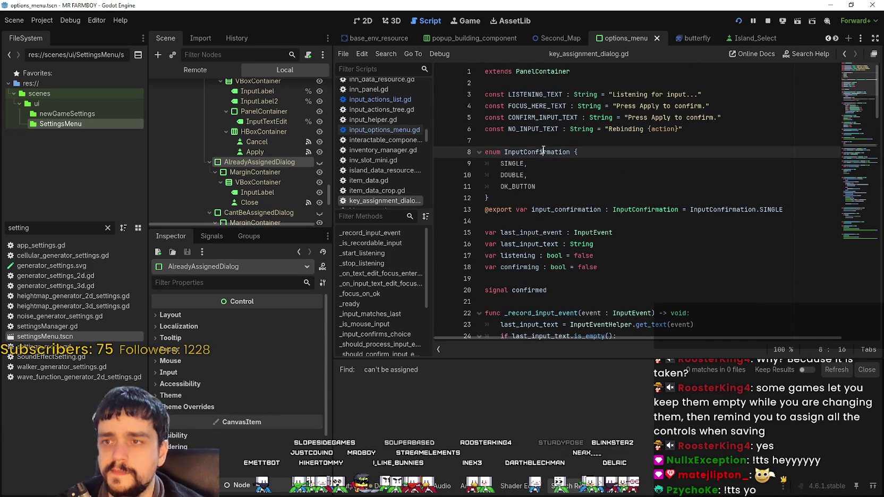
pyautogui.scroll(-2, 584, 178)
pyautogui.click(638, 223)
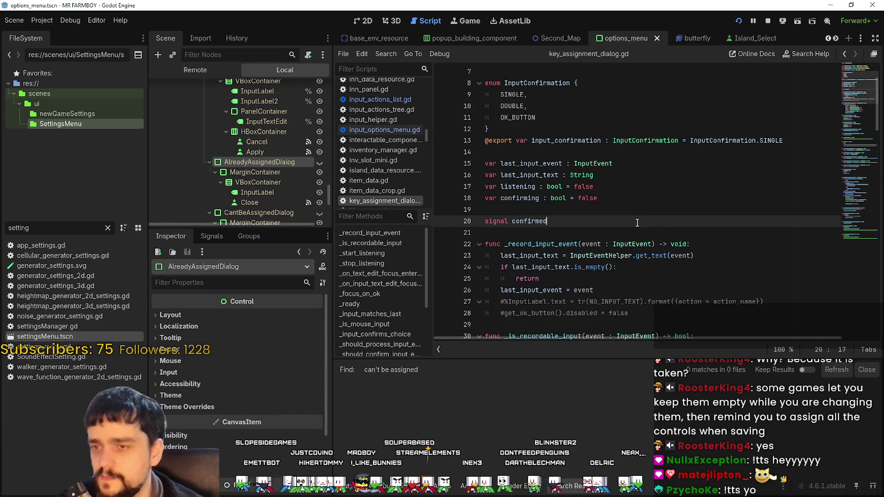
pyautogui.hotkey('ctrl', 'shift', 'f')
pyautogui.write('AlreadyAssignedD')
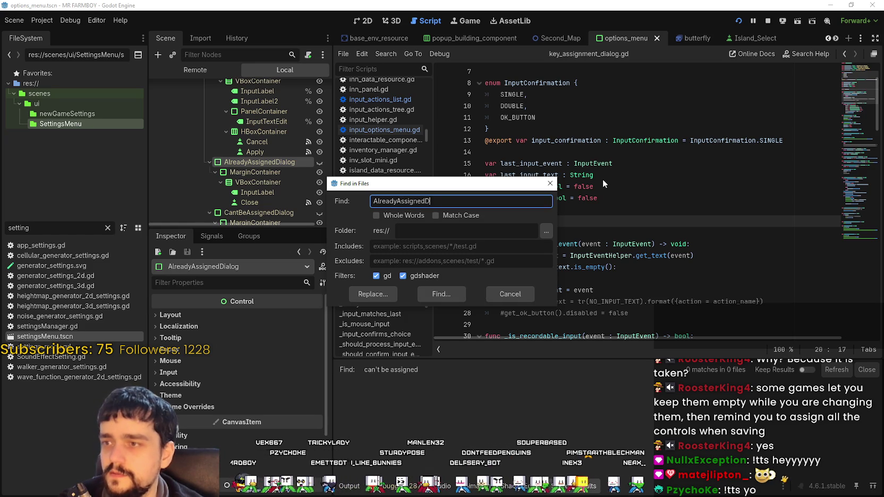
# Search the project for AlreadyAssignedDialog and jump to the hide call on line 121.
pyautogui.write('ialog')
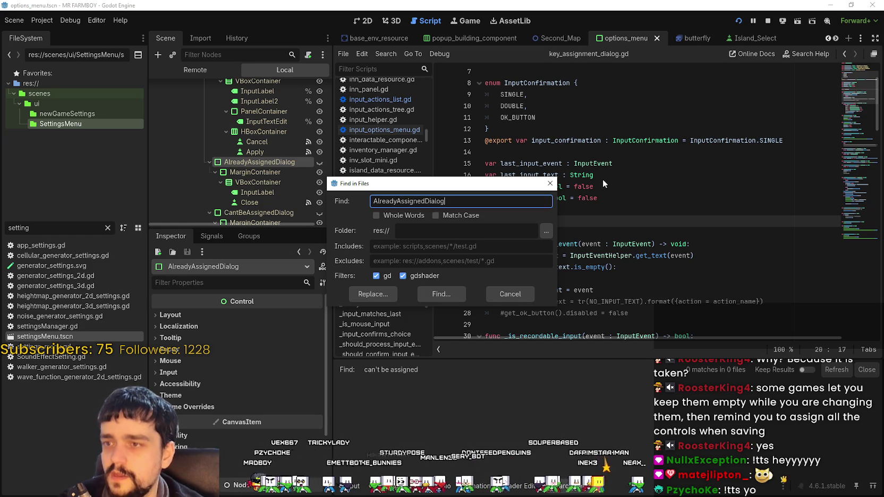
pyautogui.press('Return')
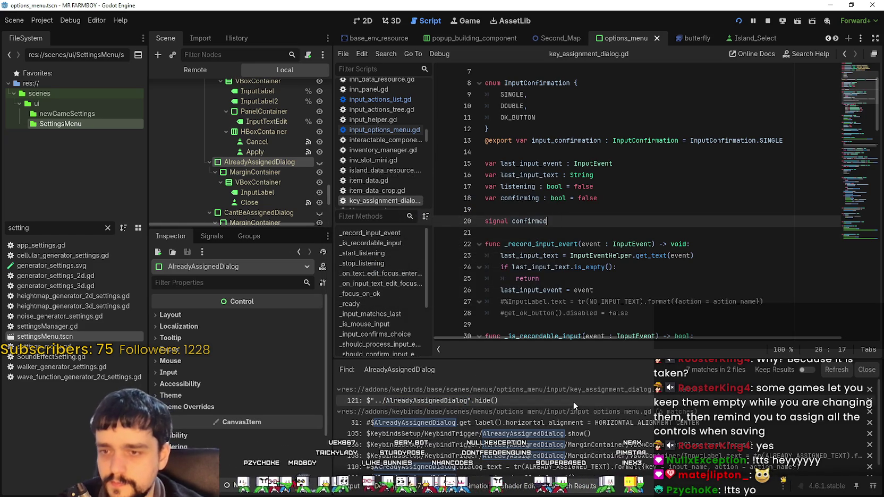
pyautogui.click(573, 402)
pyautogui.press('Down')
pyautogui.press('Down')
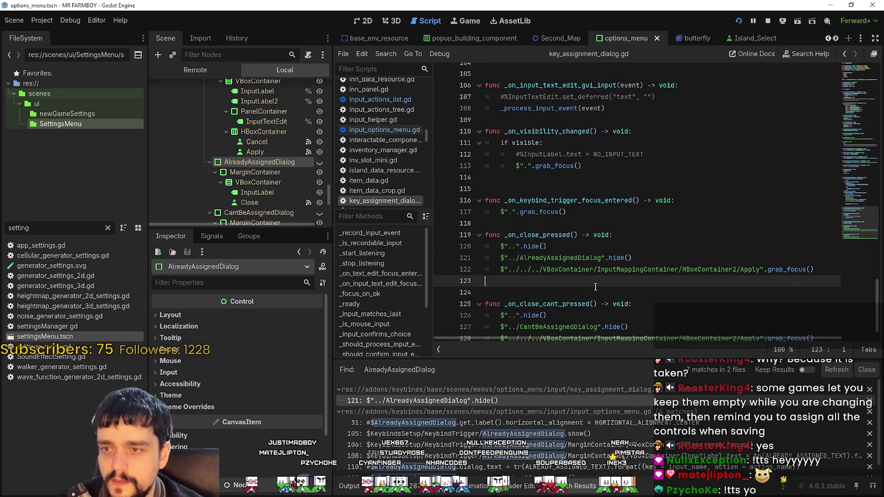
pyautogui.moveTo(855, 220); pyautogui.dragTo(858, 191)
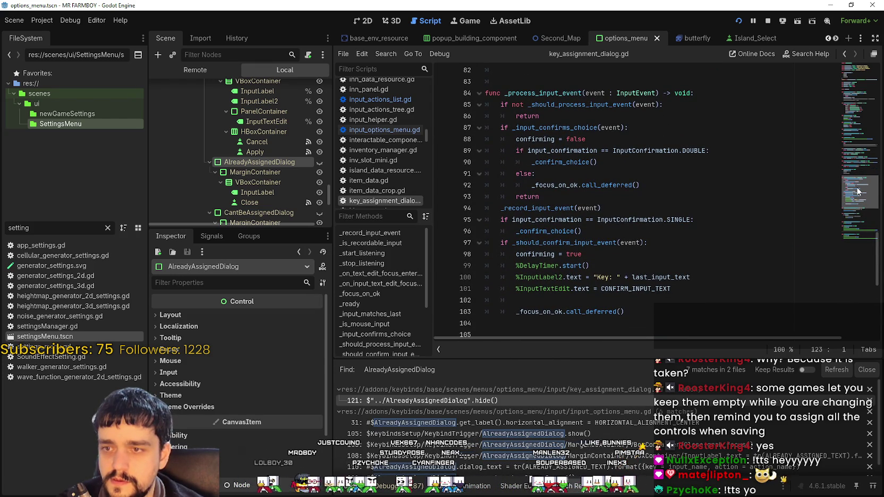
pyautogui.moveTo(858, 192); pyautogui.dragTo(860, 42)
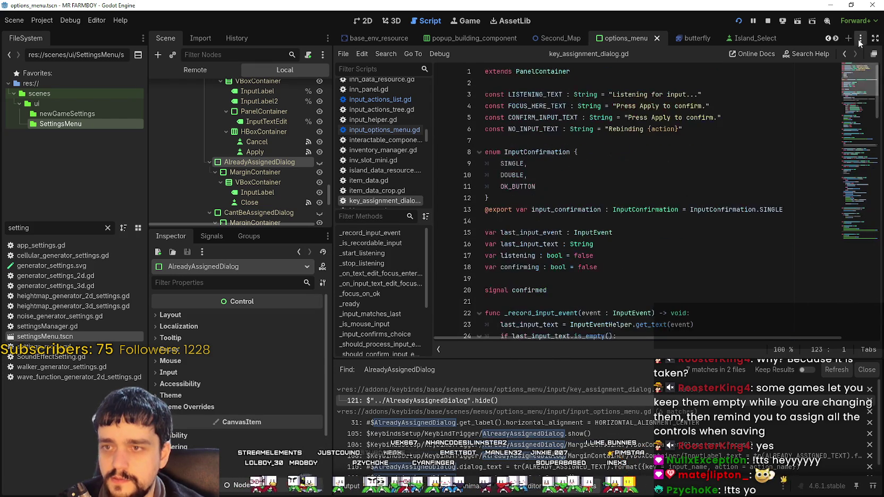
pyautogui.click(842, 133)
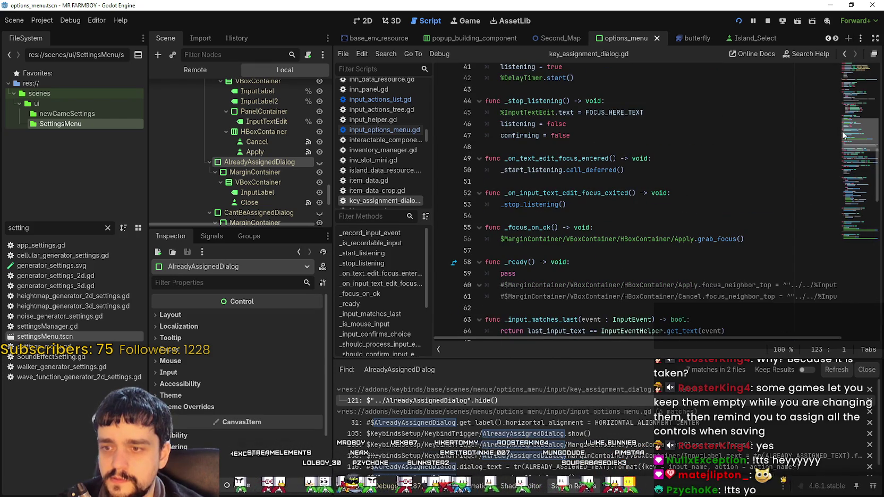
# Select AlreadyAssignedDialog on line 121 and search the script for it.
pyautogui.click(567, 399)
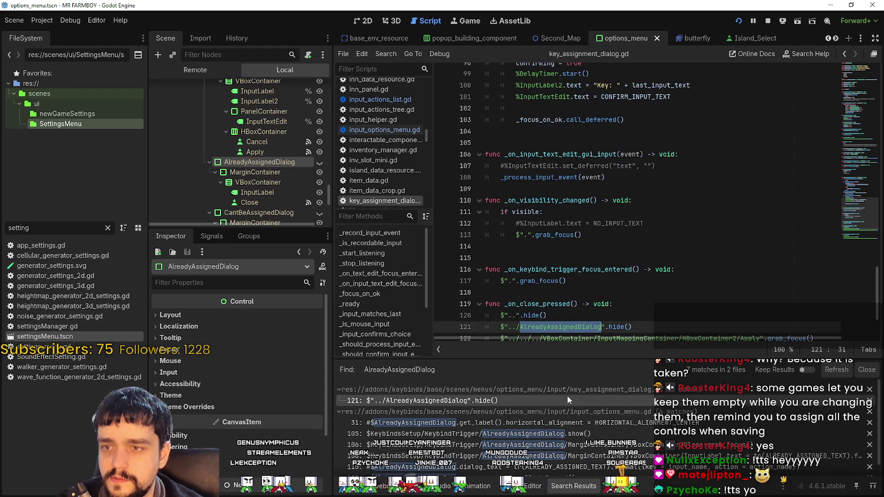
pyautogui.press('End')
pyautogui.hotkey('shift', 'Home')
pyautogui.hotkey('shift', 'Home')
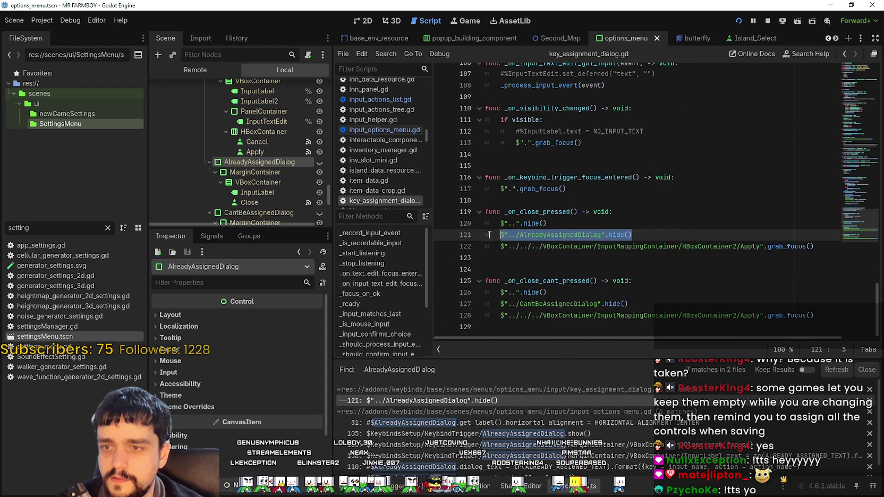
pyautogui.doubleClick(555, 234)
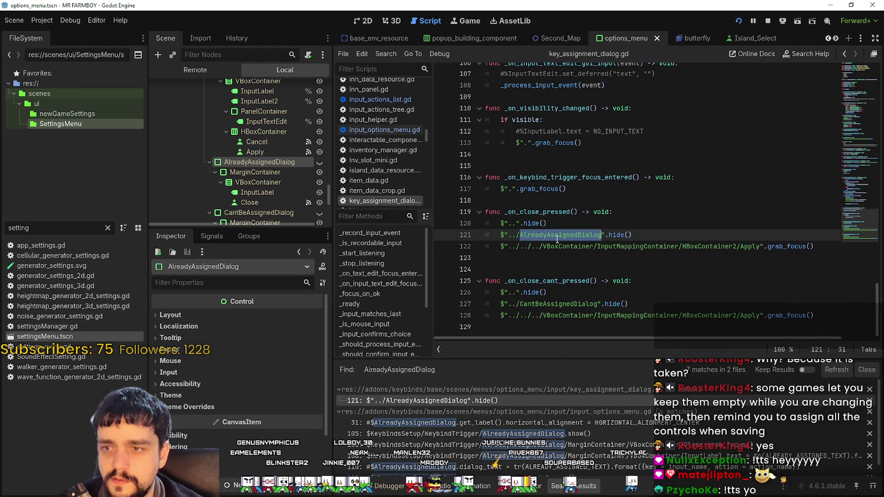
pyautogui.hotkey('ctrl', 'f')
pyautogui.scroll(-1, 548, 298)
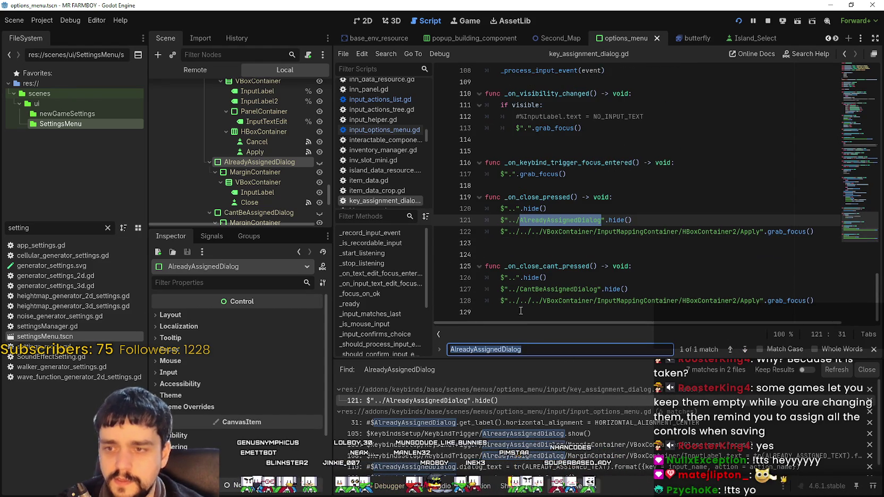
# Open input_options_menu.gd at line 31, then line 105's show call in _popup_already_assigned.
pyautogui.click(606, 422)
pyautogui.scroll(-4, 605, 314)
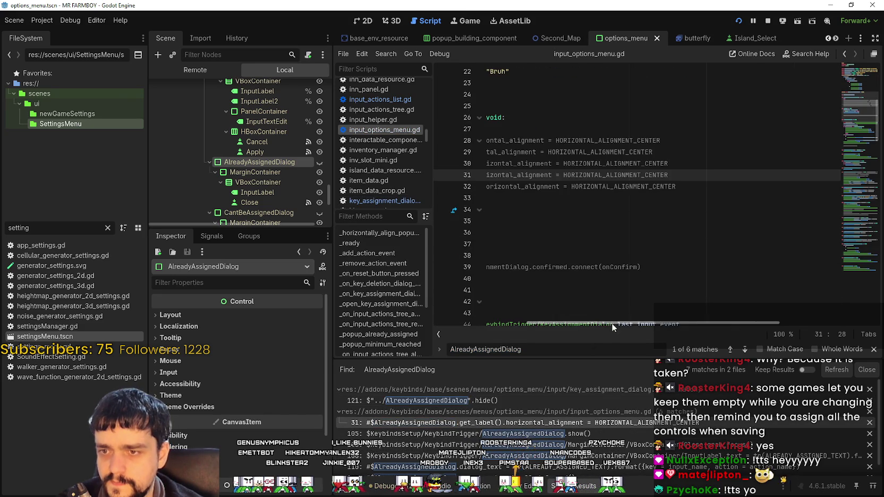
pyautogui.click(530, 435)
pyautogui.scroll(-2, 555, 305)
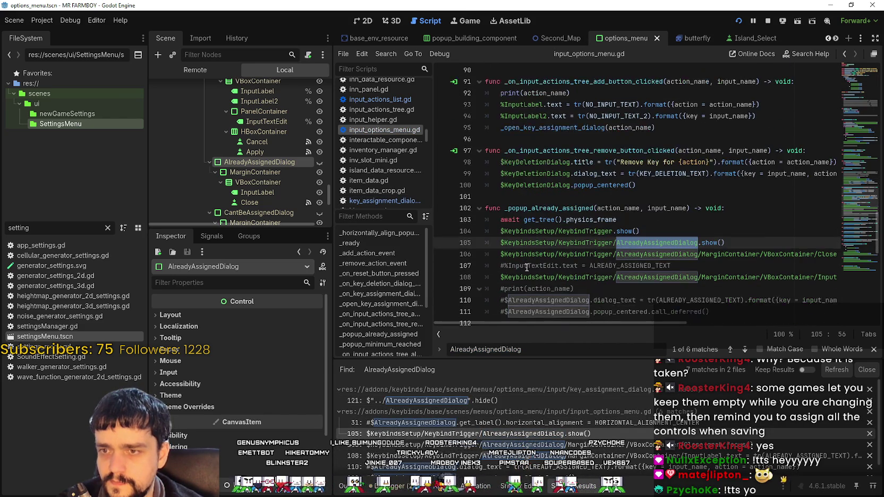
pyautogui.doubleClick(547, 208)
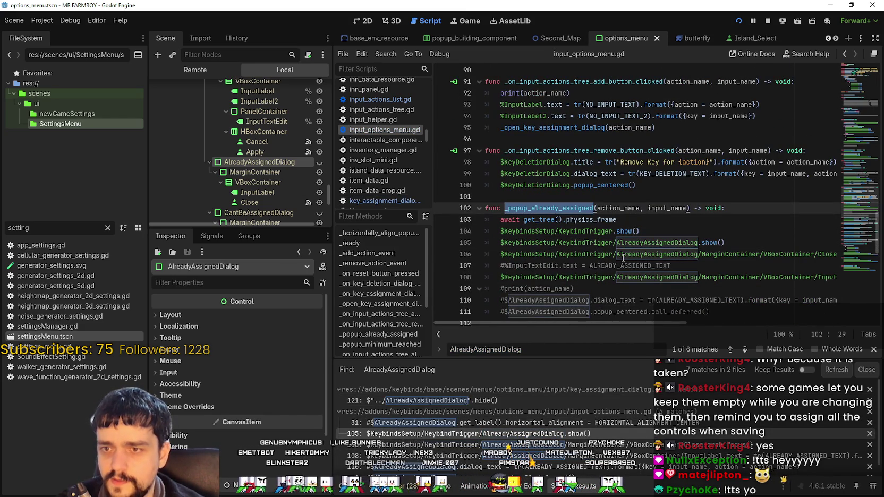
pyautogui.moveTo(682, 323)
pyautogui.mouseDown()
pyautogui.moveTo(711, 324)
pyautogui.moveTo(700, 323)
pyautogui.mouseUp()
pyautogui.scroll(-2, 207, 135)
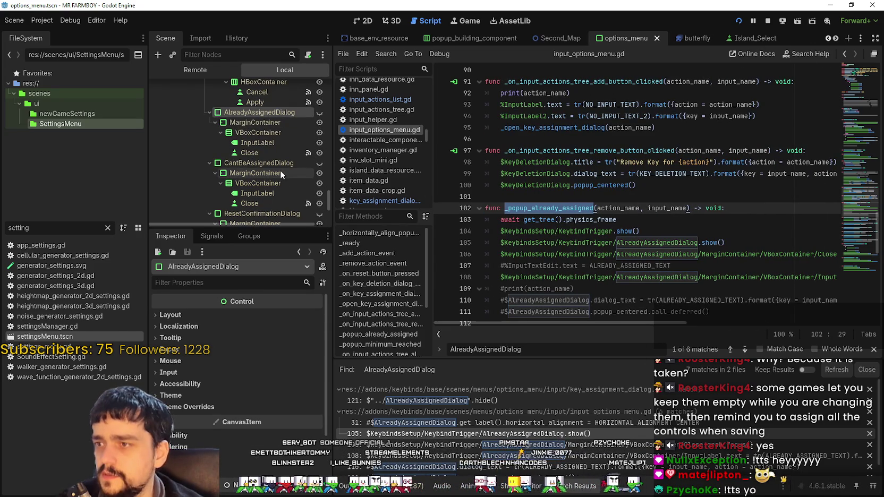
pyautogui.click(680, 220)
# Search the project for CantBeAssignedDialog and open its match in input_options_menu.gd.
pyautogui.hotkey('ctrl', 'shift', 'f')
pyautogui.write('Can')
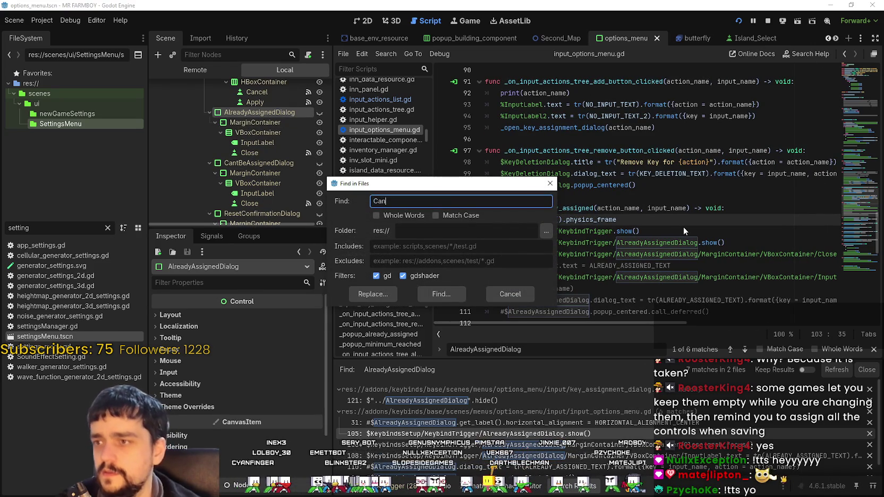
pyautogui.write('tBeA')
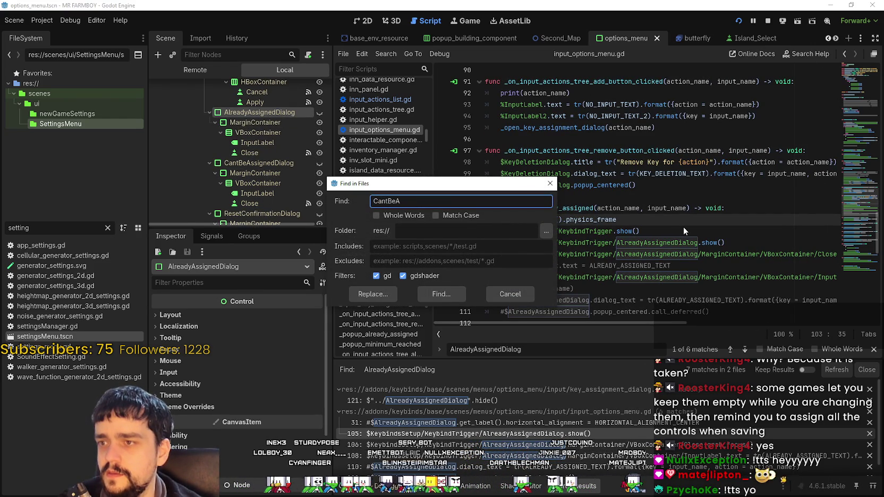
pyautogui.write('ssignedDialog')
pyautogui.press('Return')
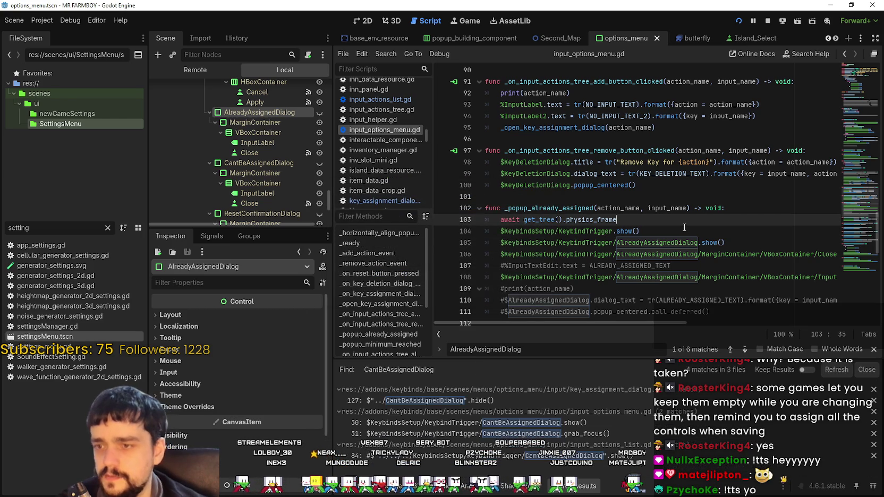
pyautogui.click(622, 400)
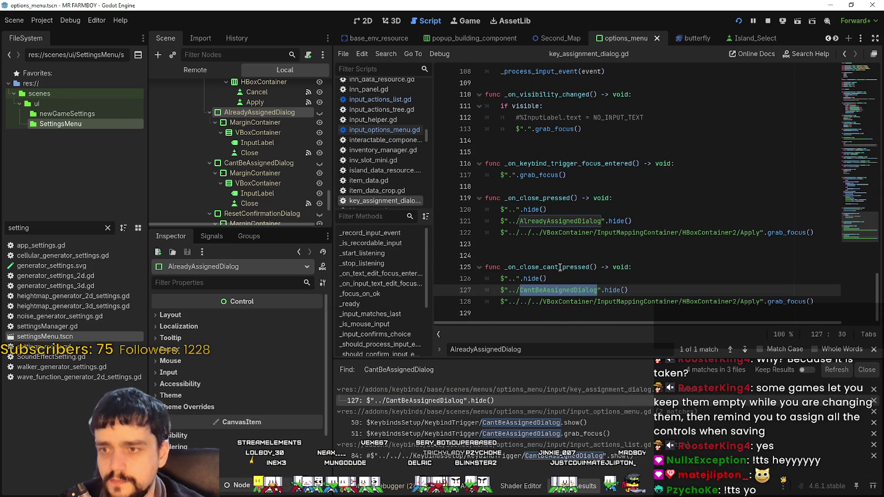
pyautogui.click(436, 422)
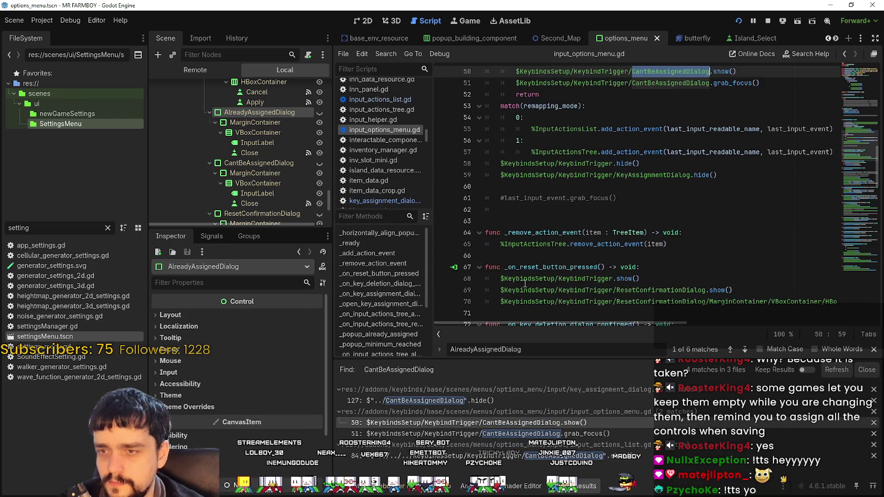
pyautogui.scroll(5, 524, 284)
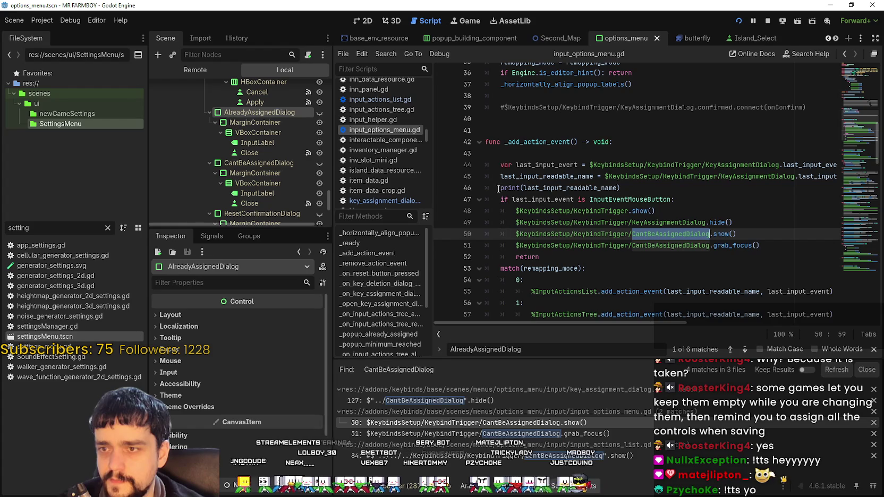
# Select lines 47–52, the InputEventMouseButton check, and comment them out.
pyautogui.doubleClick(543, 200)
pyautogui.doubleClick(649, 201)
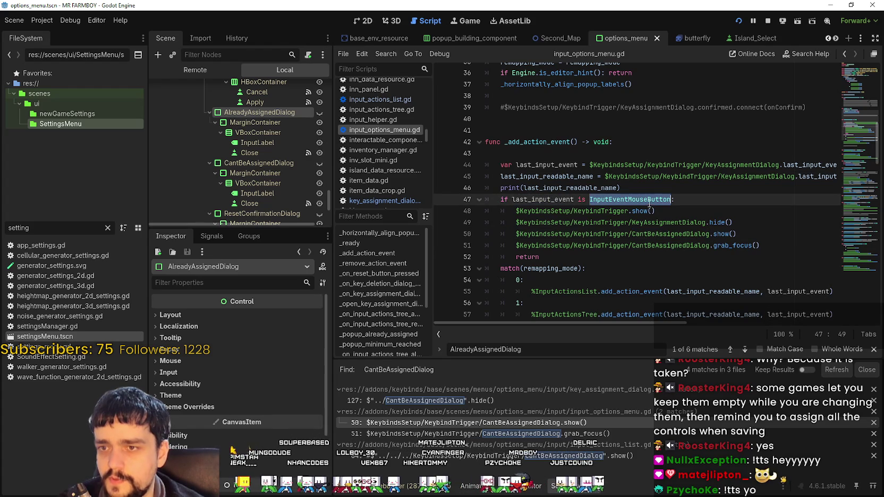
pyautogui.scroll(-2, 585, 191)
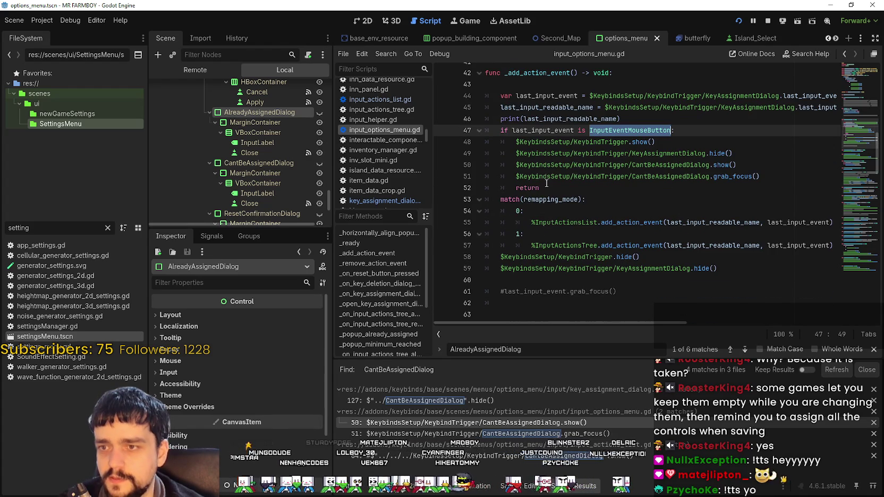
pyautogui.moveTo(541, 187); pyautogui.dragTo(473, 127)
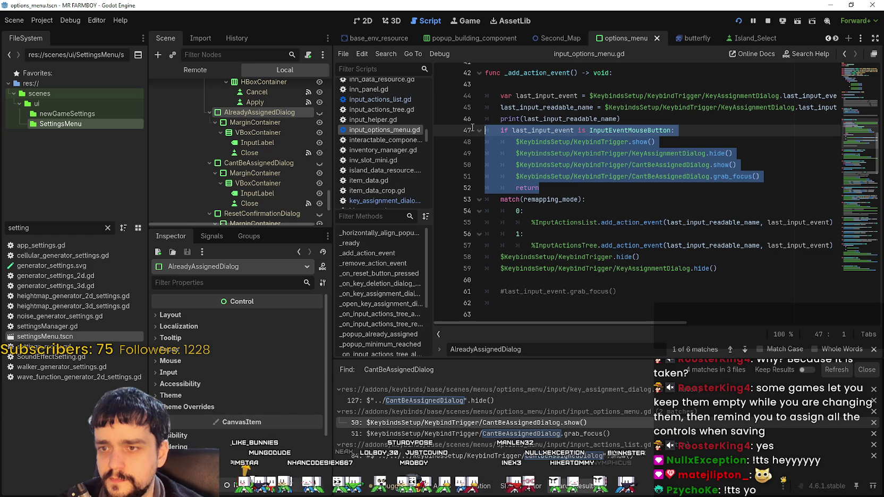
pyautogui.hotkey('ctrl', 'k')
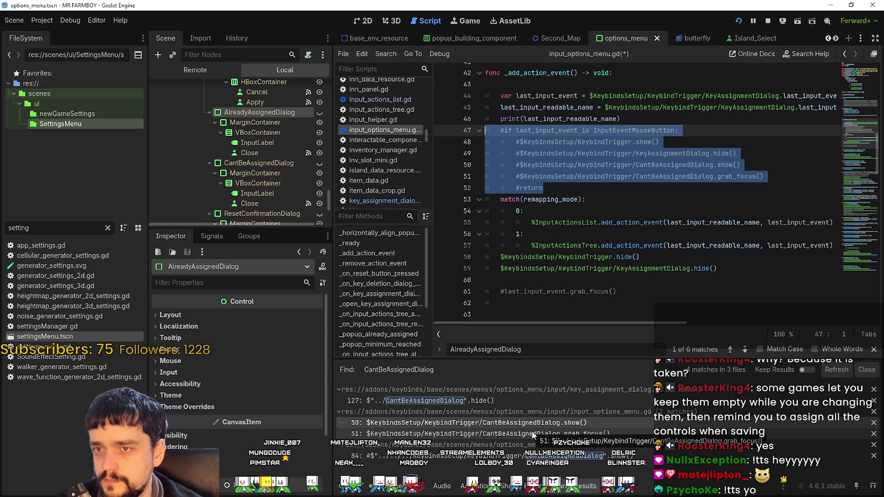
# Check the CantBeAssignedDialog use in input_actions_list.gd, return to input_options_menu.gd and save.
pyautogui.click(533, 434)
pyautogui.click(531, 456)
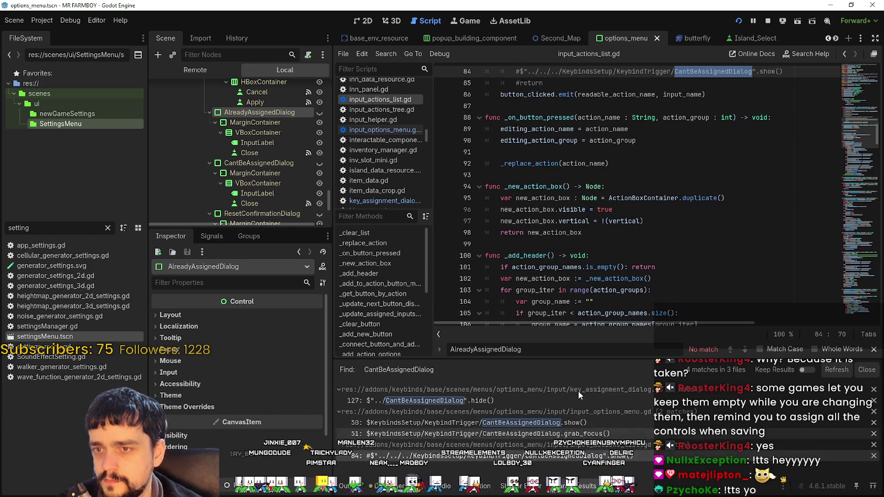
pyautogui.scroll(1, 585, 212)
pyautogui.click(578, 150)
pyautogui.click(406, 423)
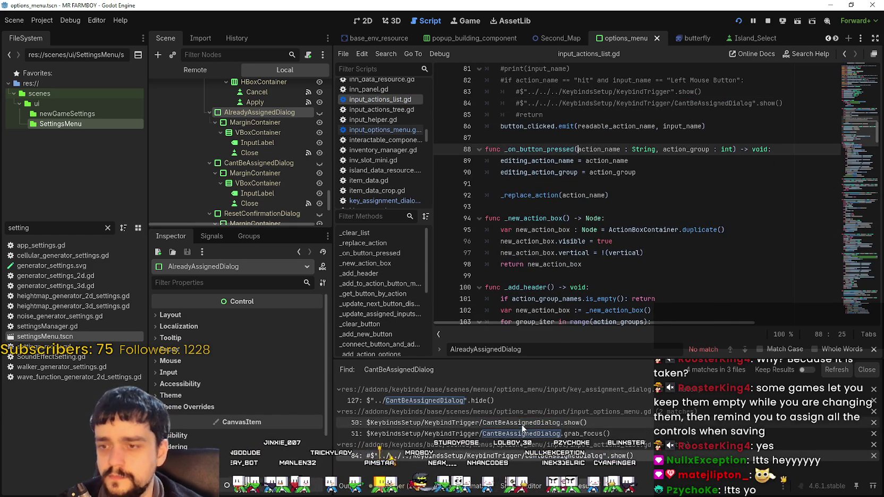
pyautogui.hotkey('ctrl', 's')
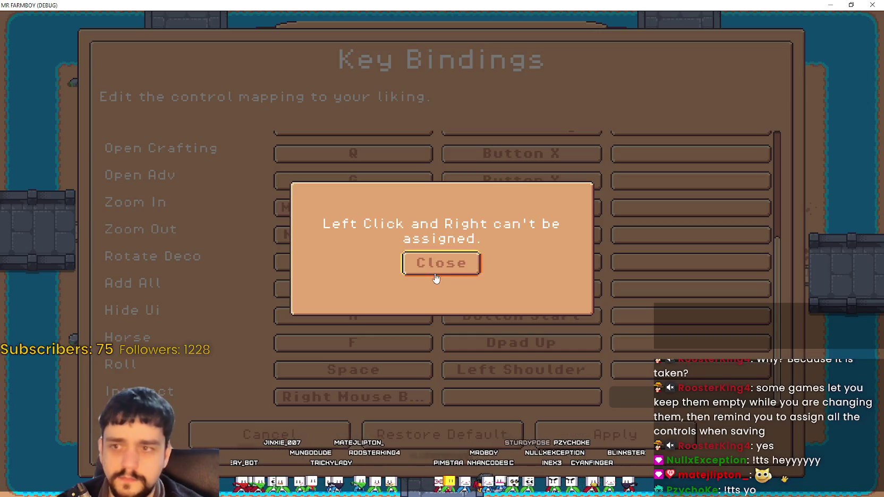
# Try binding Interact to right, then left mouse button, dismissing each 'already assigned' warning.
pyautogui.click(440, 263)
pyautogui.click(521, 399)
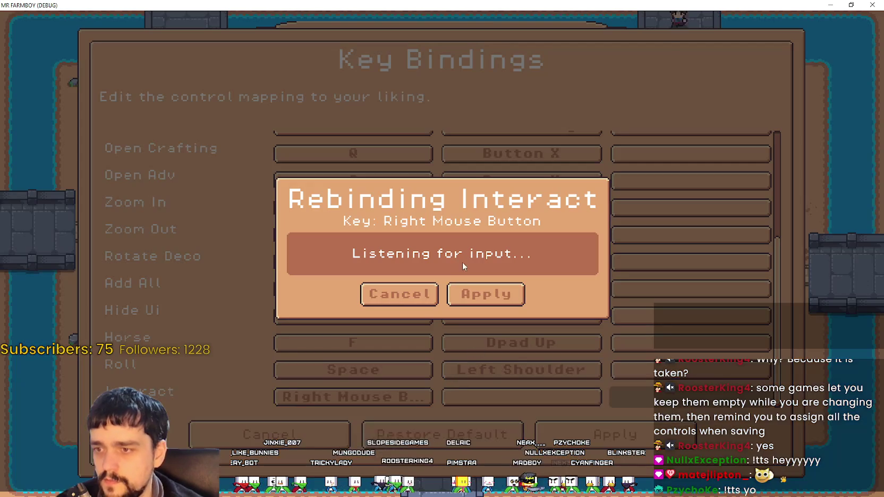
pyautogui.click(476, 301)
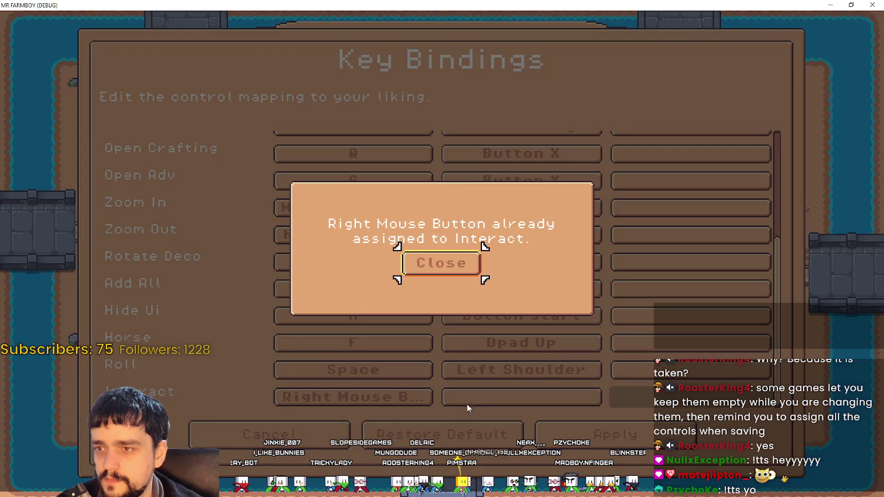
pyautogui.click(459, 262)
pyautogui.click(353, 397)
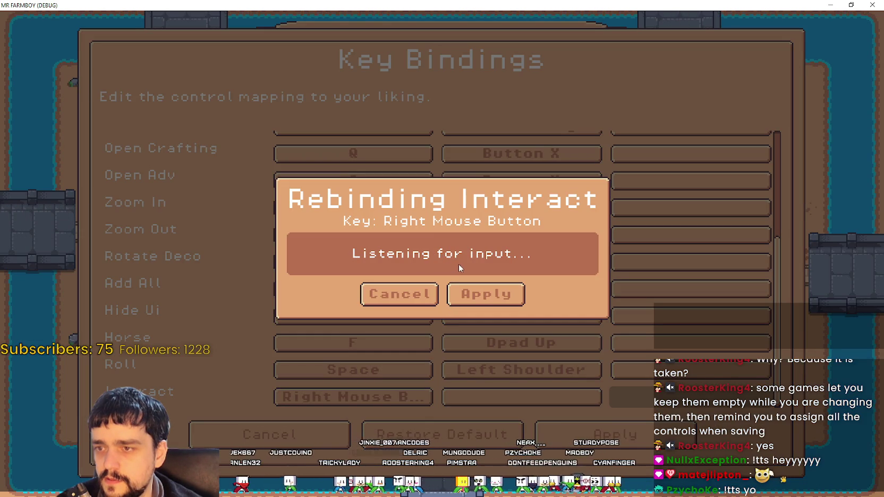
pyautogui.click(413, 266)
pyautogui.click(486, 294)
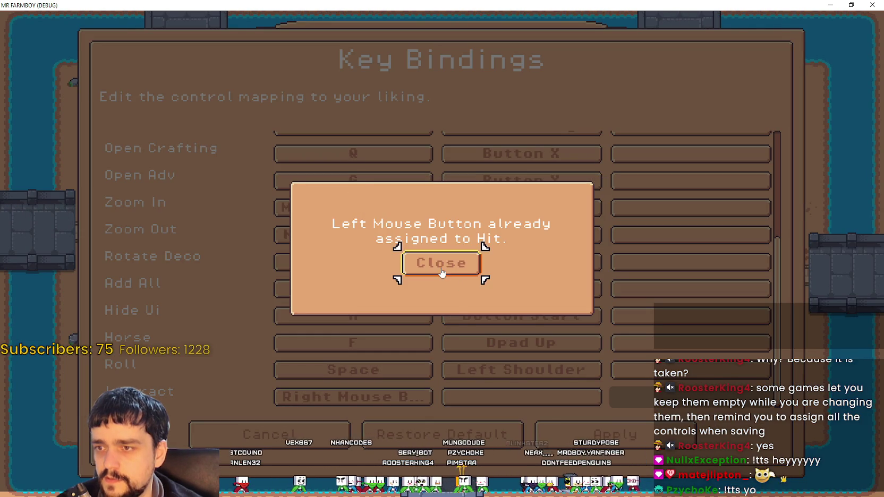
pyautogui.click(442, 262)
# Capture D for Interact and cancel, then retry Right Mouse Button and dismiss the warning.
pyautogui.click(368, 397)
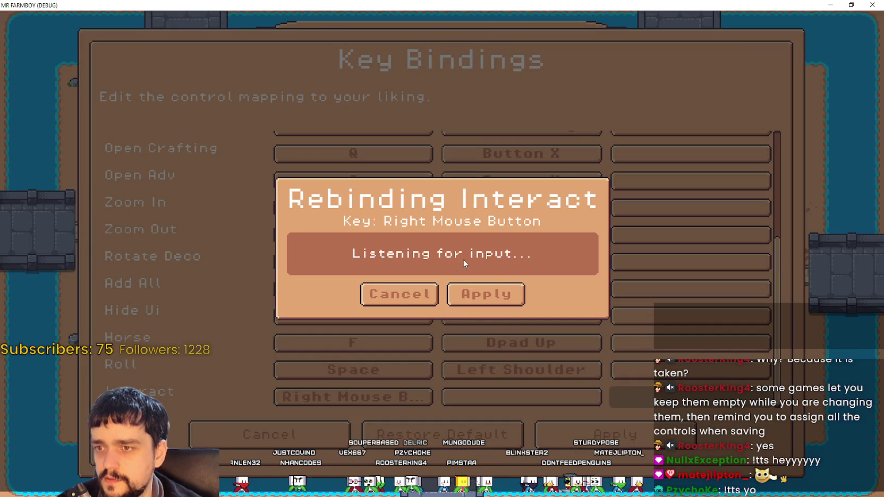
pyautogui.press('d')
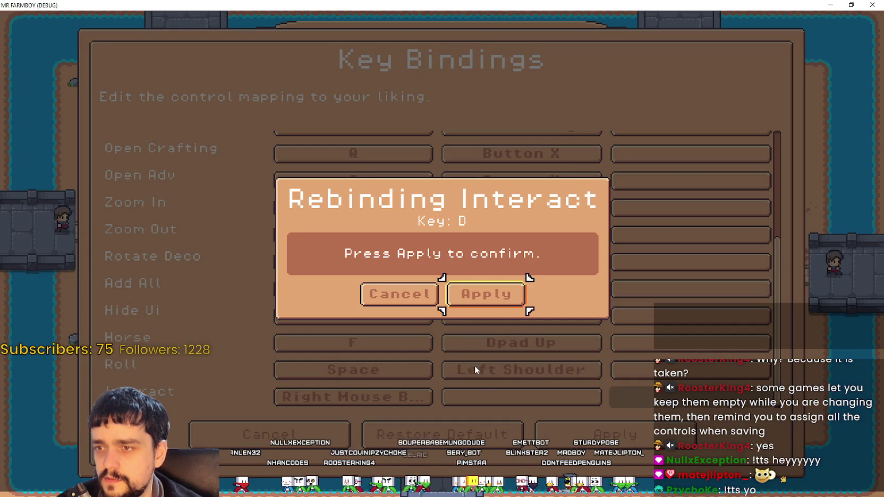
pyautogui.click(402, 299)
pyautogui.click(368, 397)
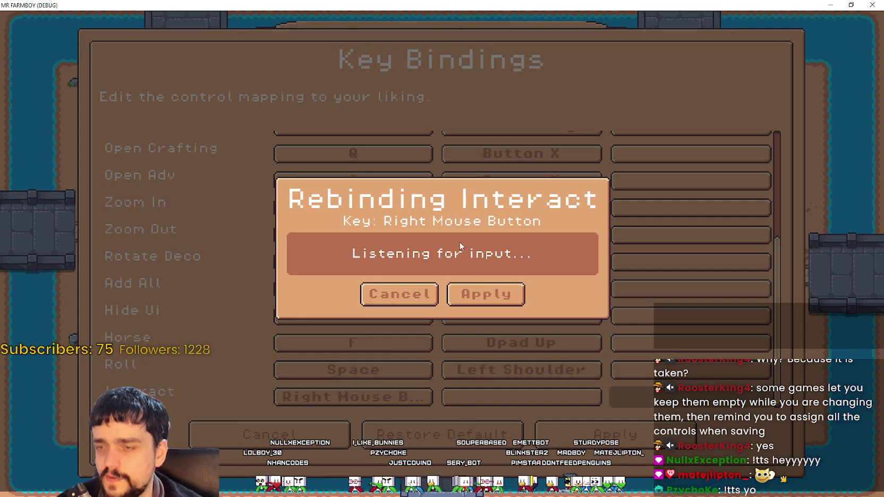
pyautogui.click(508, 299)
pyautogui.press('Return')
# Return to the Godot editor and look over the match block in input_options_menu.gd.
pyautogui.hotkey('alt', 'Tab')
pyautogui.click(584, 210)
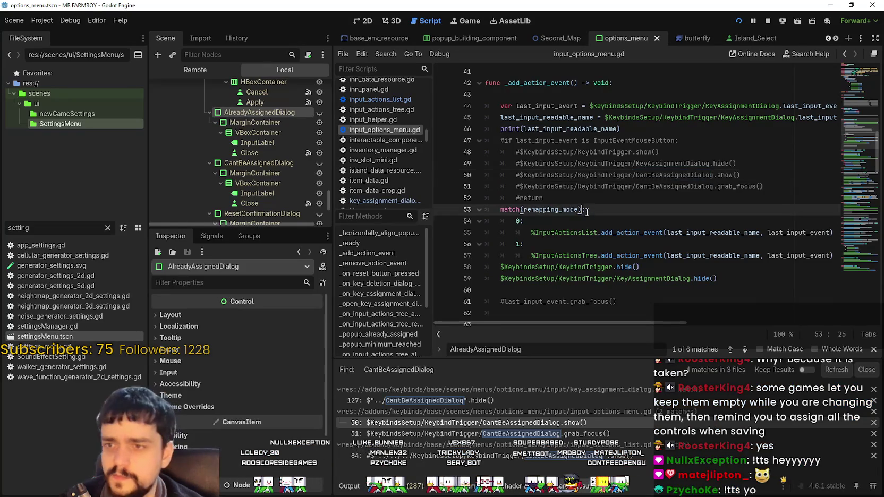
pyautogui.click(644, 259)
pyautogui.scroll(-3, 648, 237)
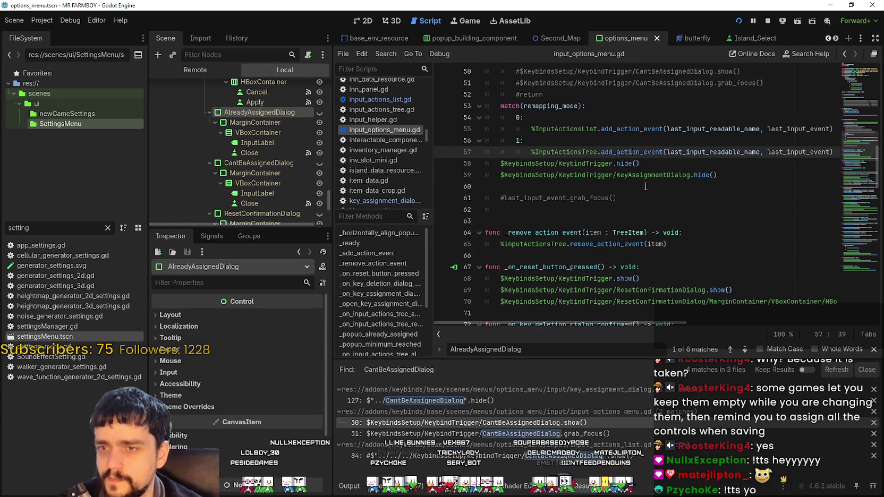
pyautogui.press('Down')
pyautogui.press('Down')
pyautogui.press('Down')
pyautogui.scroll(1, 646, 206)
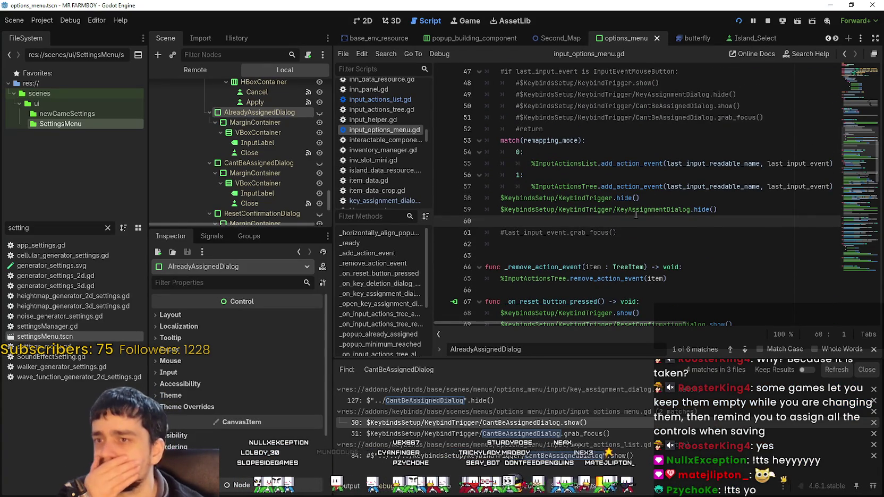
pyautogui.scroll(1, 632, 210)
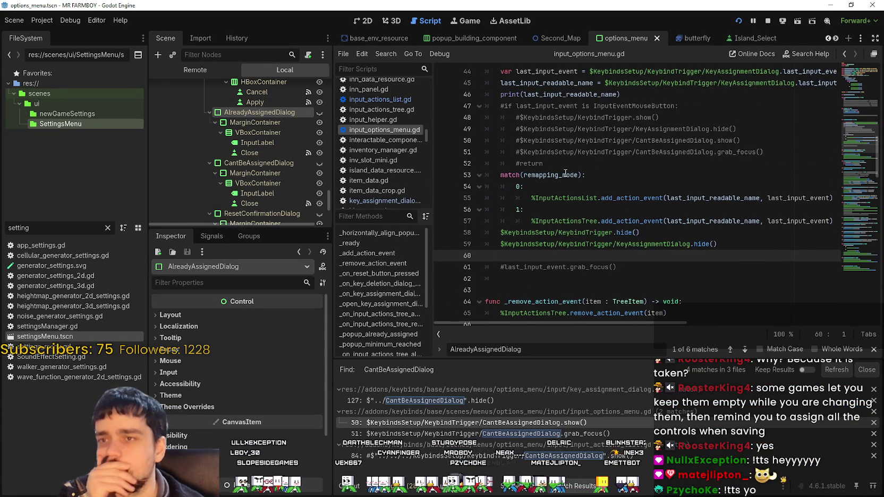
pyautogui.scroll(3, 566, 174)
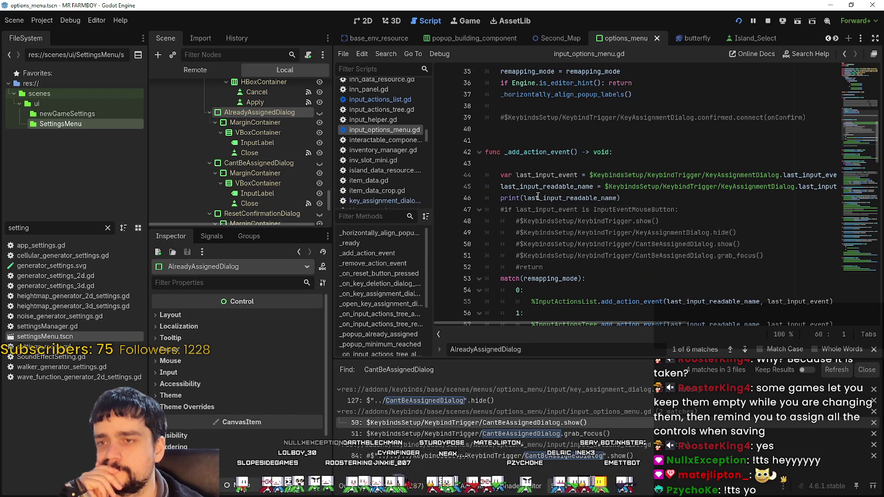
pyautogui.scroll(-7, 596, 187)
# Scroll past _remove_action_event and _open_key_assignment_dialog down to _popup_already_assigned.
pyautogui.click(584, 185)
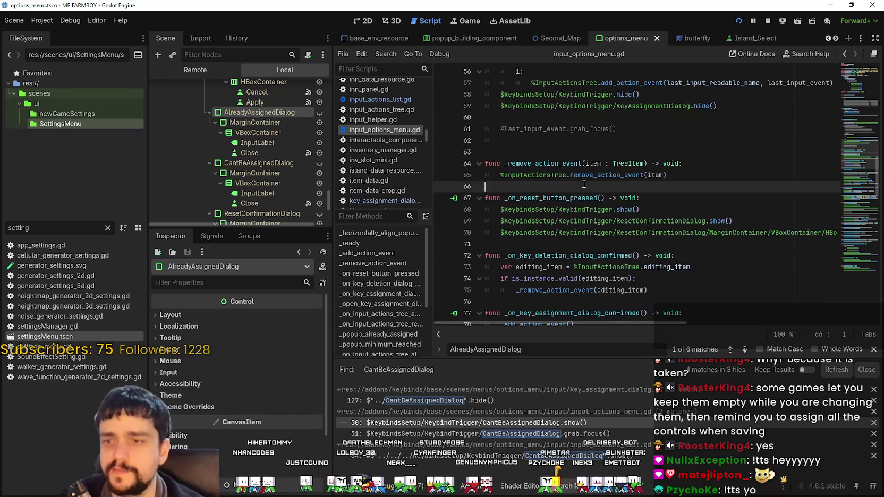
pyautogui.click(799, 306)
pyautogui.scroll(-4, 800, 306)
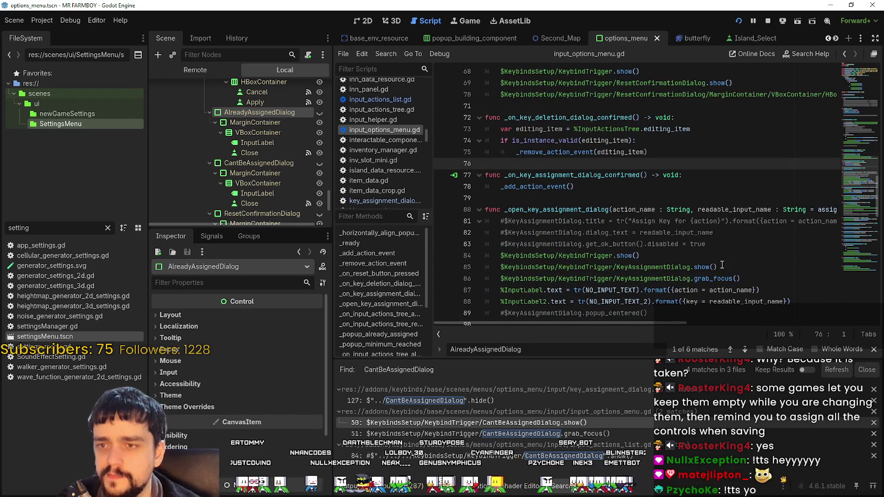
pyautogui.scroll(-3, 724, 266)
pyautogui.click(654, 218)
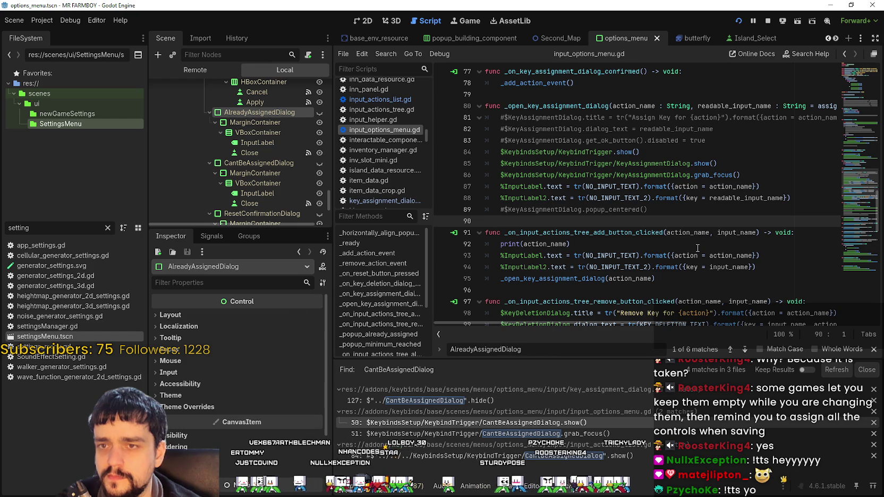
pyautogui.scroll(-4, 553, 239)
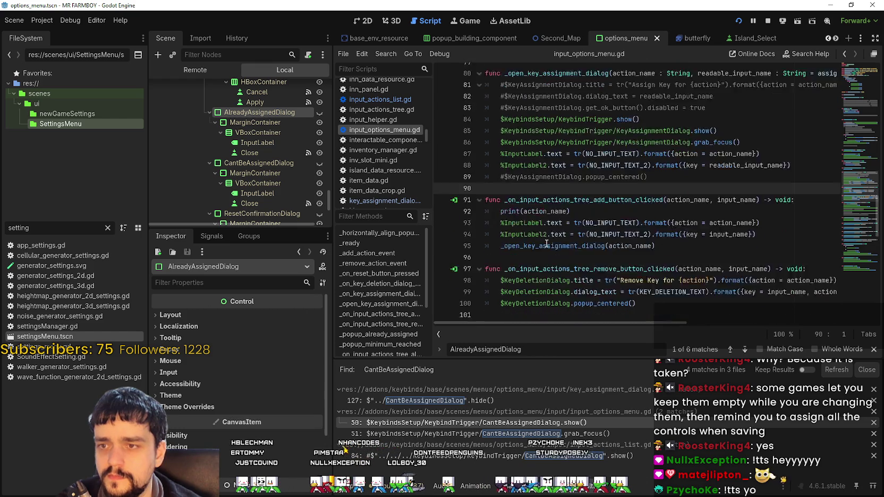
pyautogui.scroll(-4, 530, 161)
pyautogui.click(530, 177)
pyautogui.click(537, 200)
# Show the running game's Key Bindings list, scroll it down and back to the top, then return to the editor.
pyautogui.press('F6')
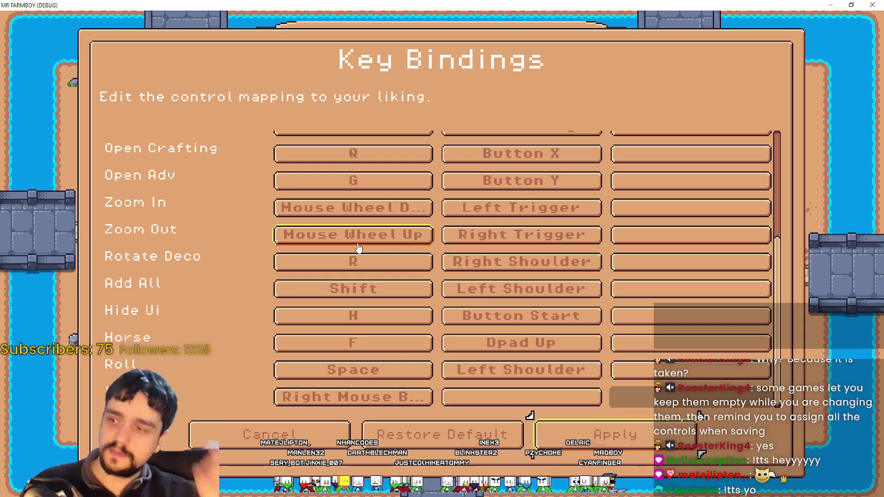
pyautogui.scroll(5, 372, 234)
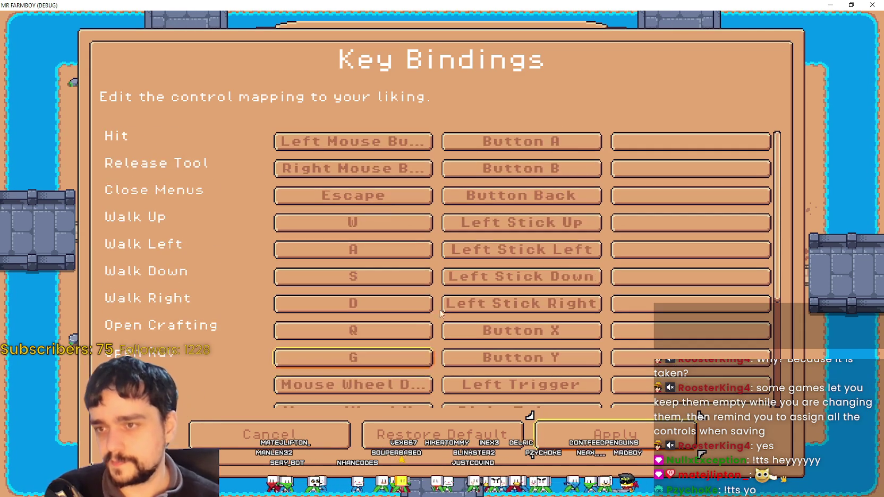
pyautogui.scroll(-7, 391, 218)
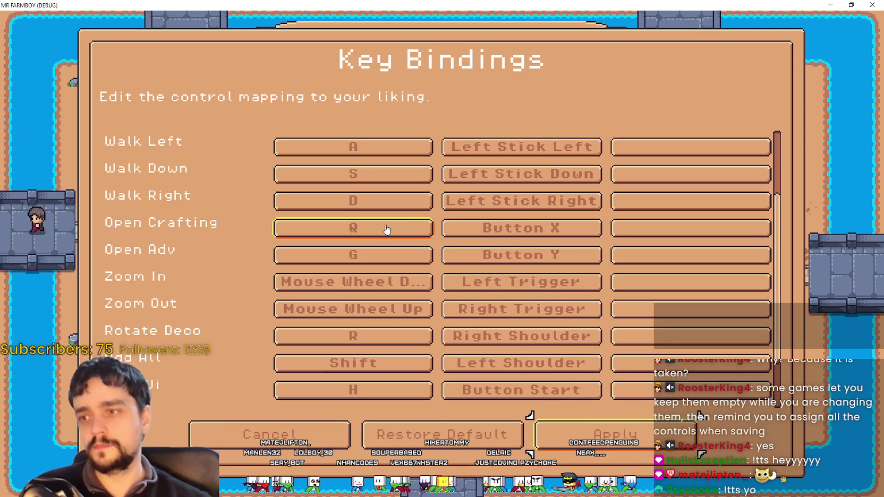
pyautogui.scroll(7, 390, 234)
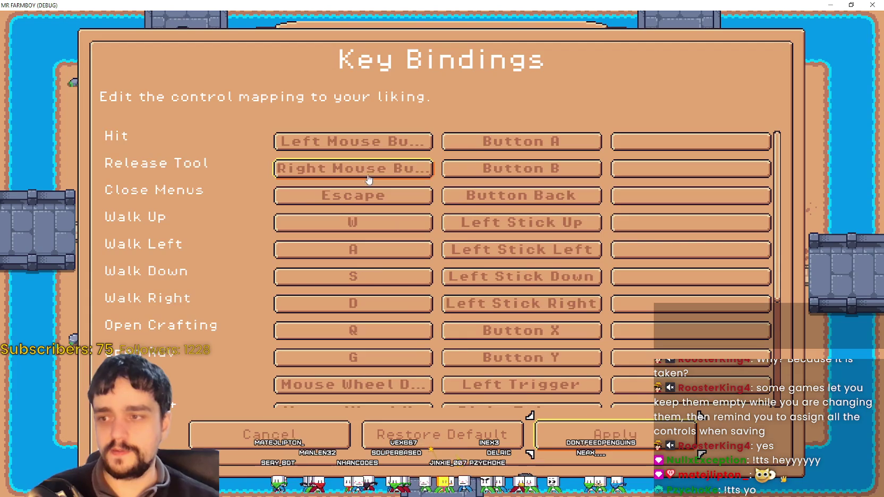
pyautogui.hotkey('alt', 'Tab')
# Search the project for ONE_INPUT_MINIMUM_TEXT and jump to its line 114 usage.
pyautogui.scroll(-3, 809, 229)
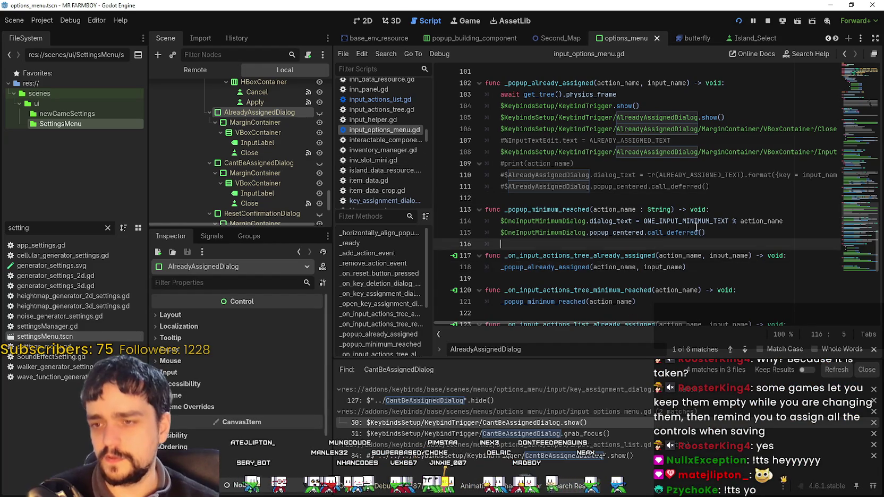
pyautogui.scroll(-5, 842, 250)
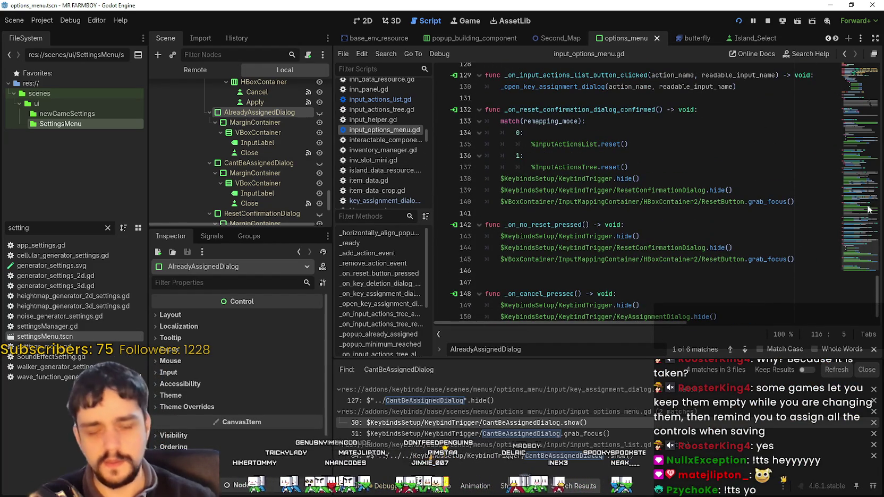
pyautogui.moveTo(859, 272); pyautogui.dragTo(810, 67)
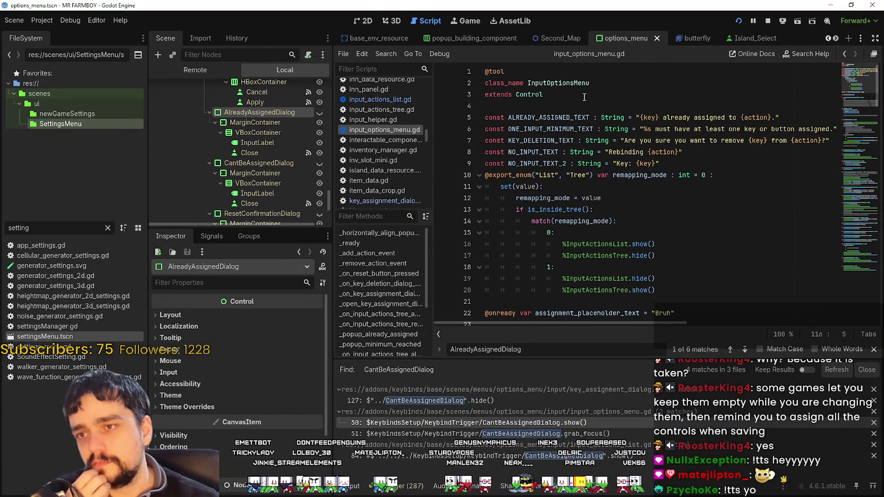
pyautogui.doubleClick(563, 118)
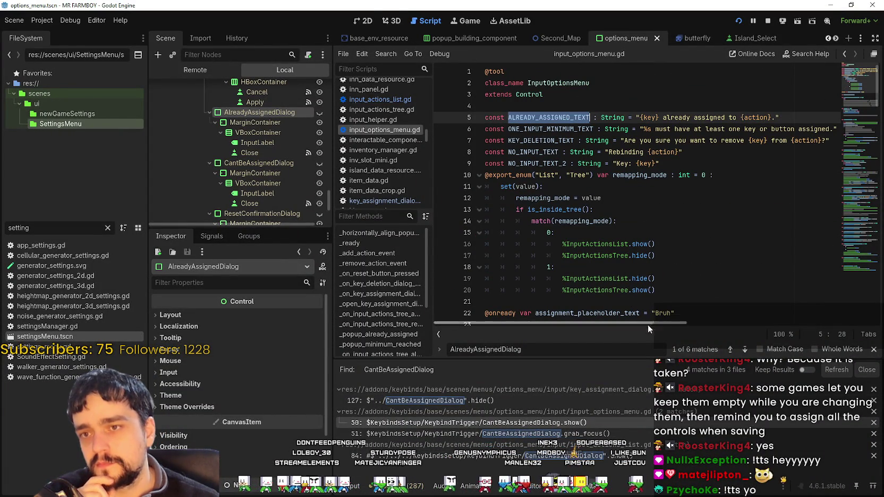
pyautogui.doubleClick(565, 129)
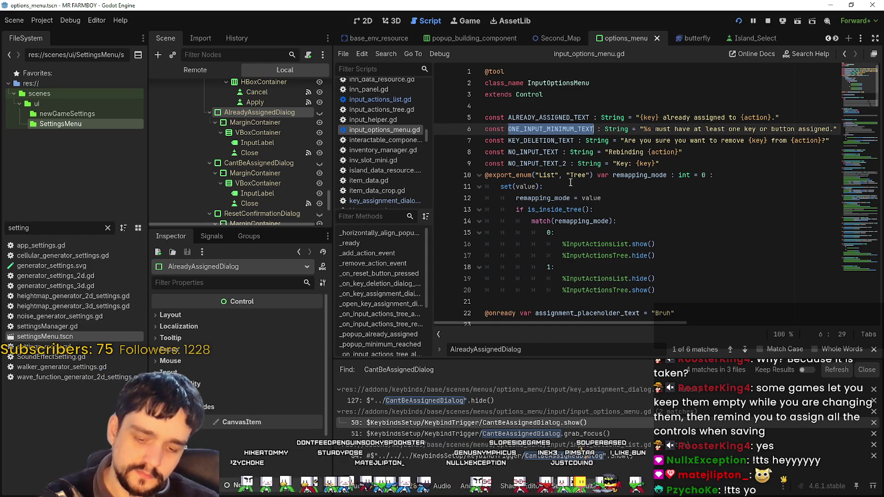
pyautogui.hotkey('ctrl', 'shift', 'f')
pyautogui.press('Return')
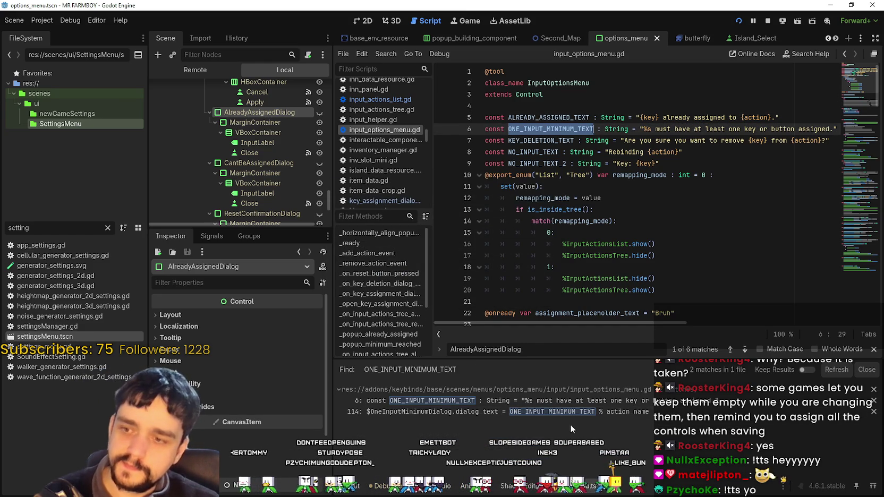
pyautogui.click(568, 414)
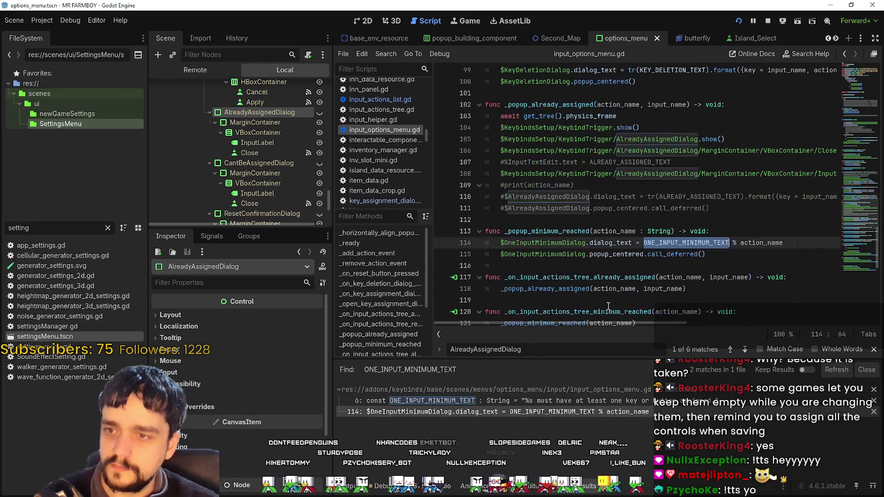
# Select the _popup_minimum_reached function name and put it into Find in Files.
pyautogui.doubleClick(552, 232)
pyautogui.scroll(-4, 566, 246)
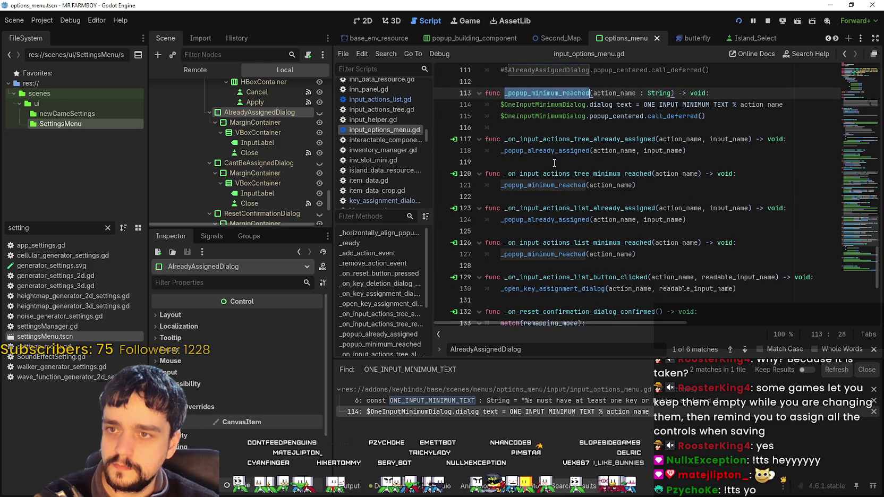
pyautogui.doubleClick(672, 116)
pyautogui.click(606, 115)
pyautogui.doubleClick(547, 93)
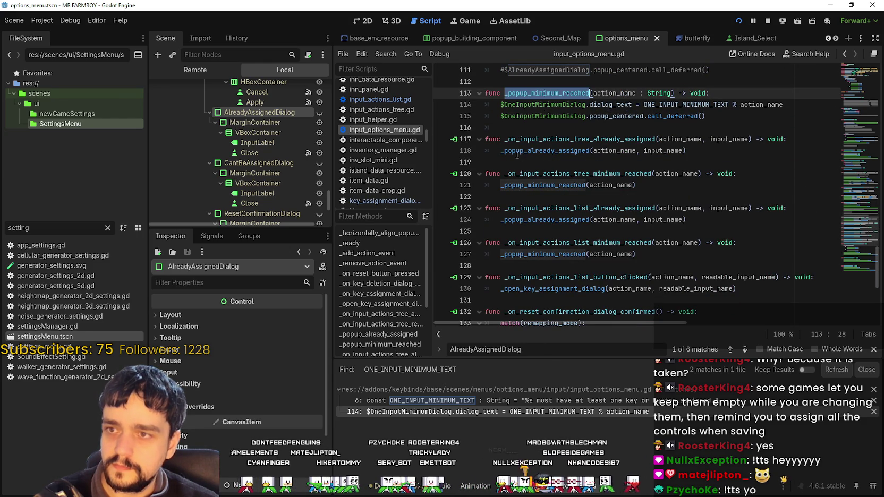
pyautogui.hotkey('ctrl', 'shift', 'f')
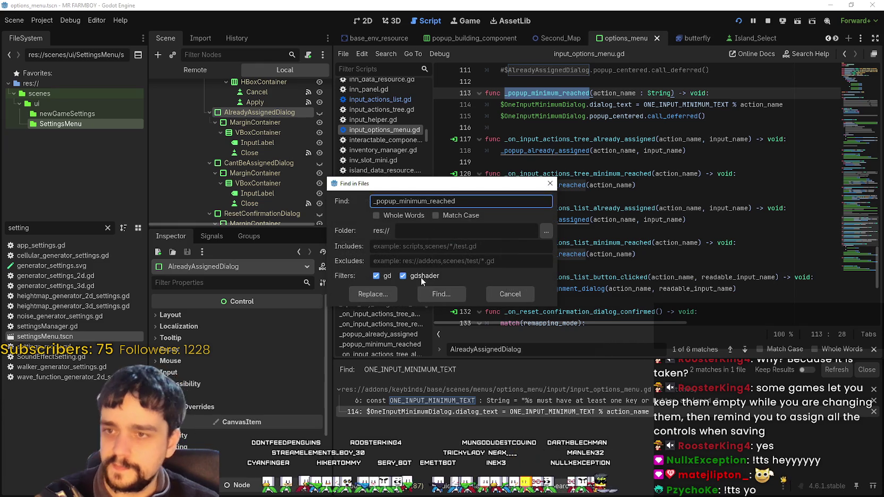
# Find _popup_minimum_reached in the project and open its line 121 and 127 calls.
pyautogui.press('Return')
pyautogui.click(514, 411)
pyautogui.click(521, 423)
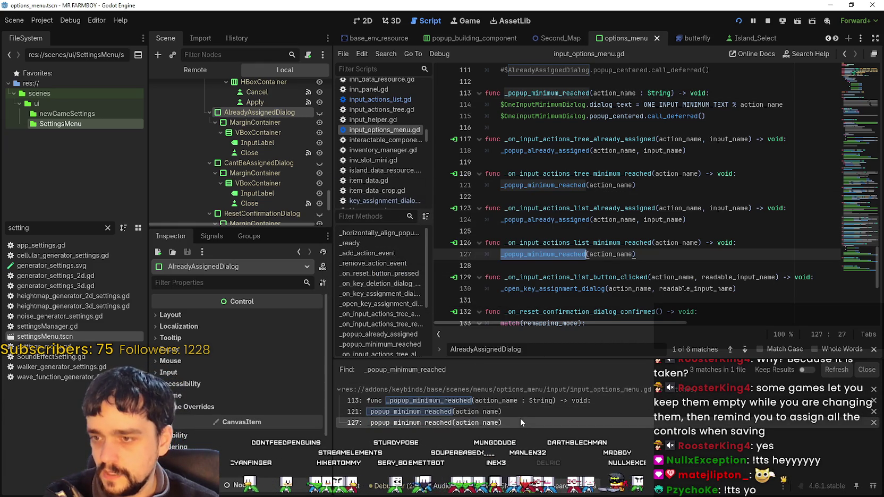
pyautogui.doubleClick(608, 115)
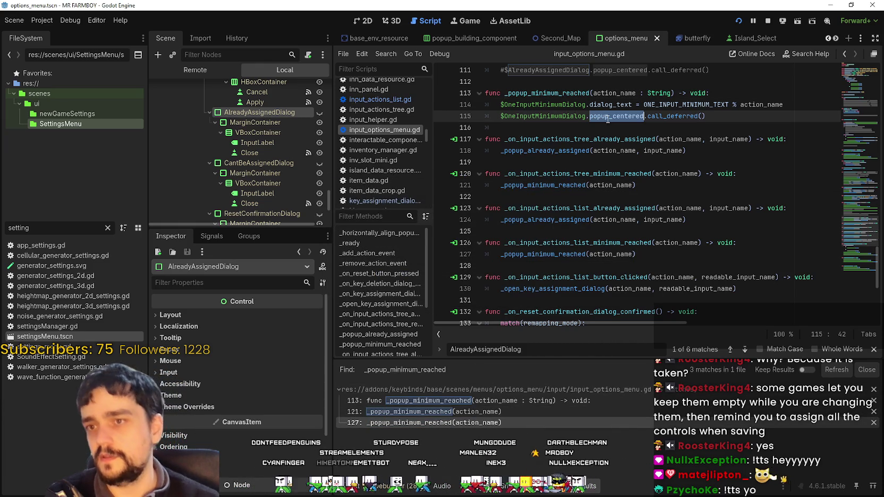
# Review the commented line 111, then start the IncrementalKingdom project with F5.
pyautogui.moveTo(555, 155)
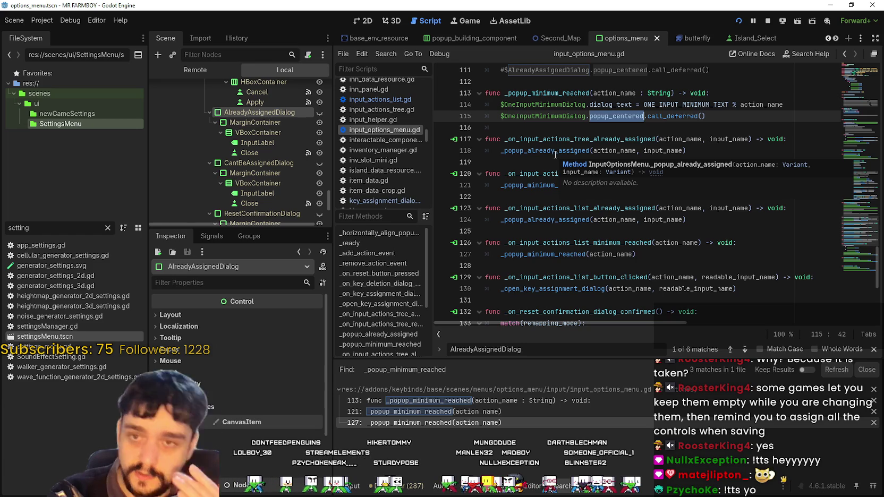
pyautogui.scroll(3, 558, 143)
pyautogui.click(580, 173)
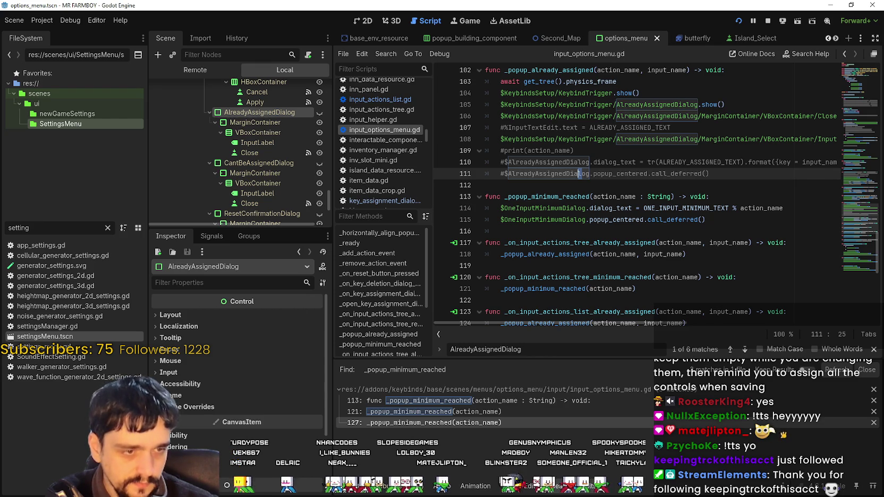
pyautogui.press('F5')
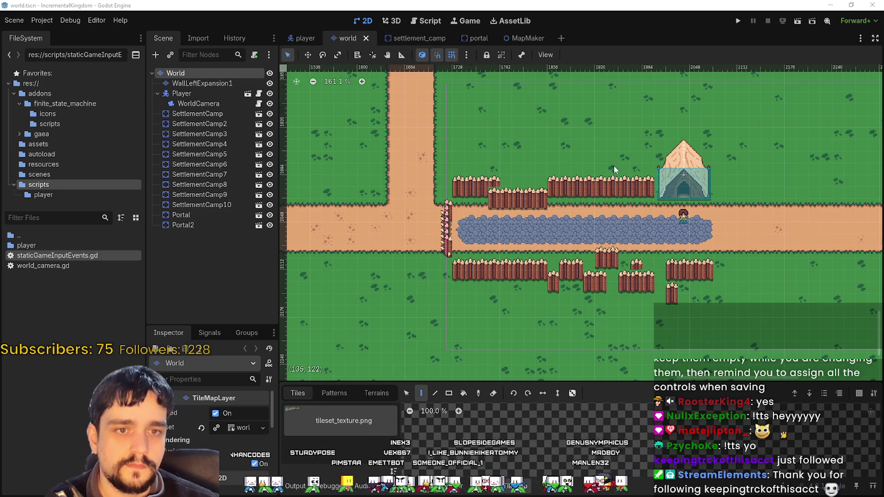
# Run IncrementalKingdom, maximize the game window, and walk left while zooming in and out.
pyautogui.scroll(1, 551, 229)
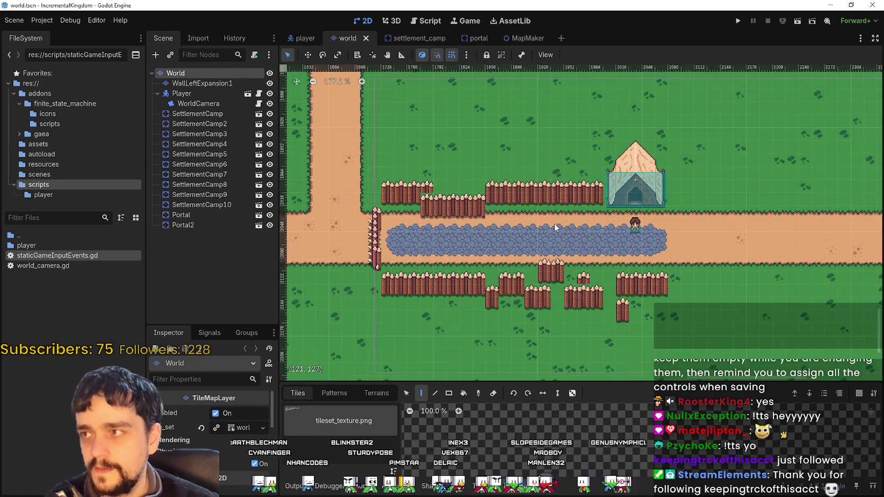
pyautogui.click(739, 22)
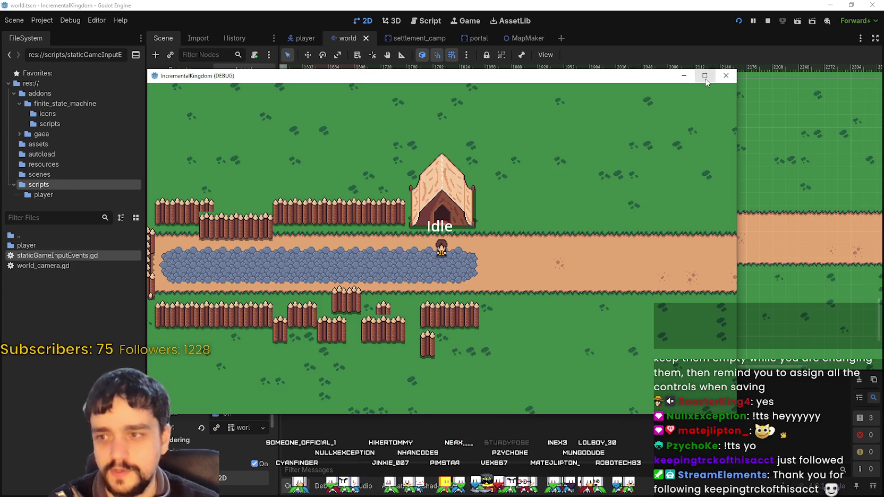
pyautogui.click(705, 76)
pyautogui.press('a')
pyautogui.scroll(-5, 581, 349)
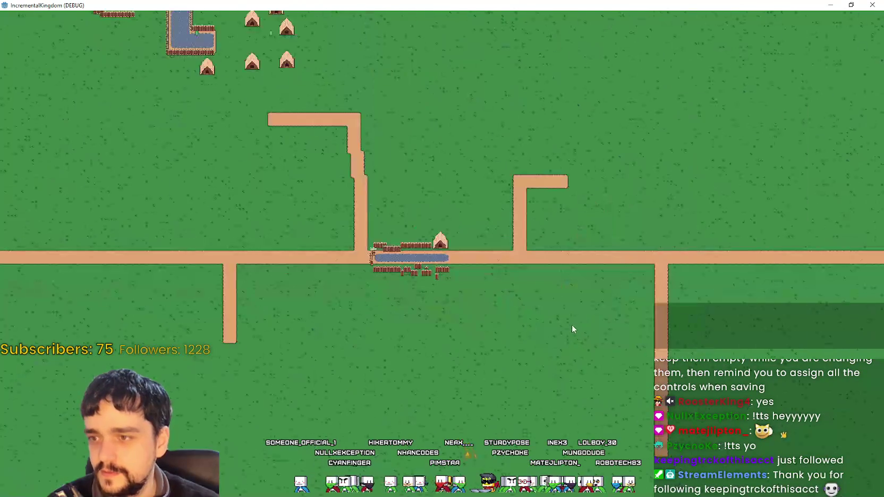
pyautogui.scroll(5, 574, 327)
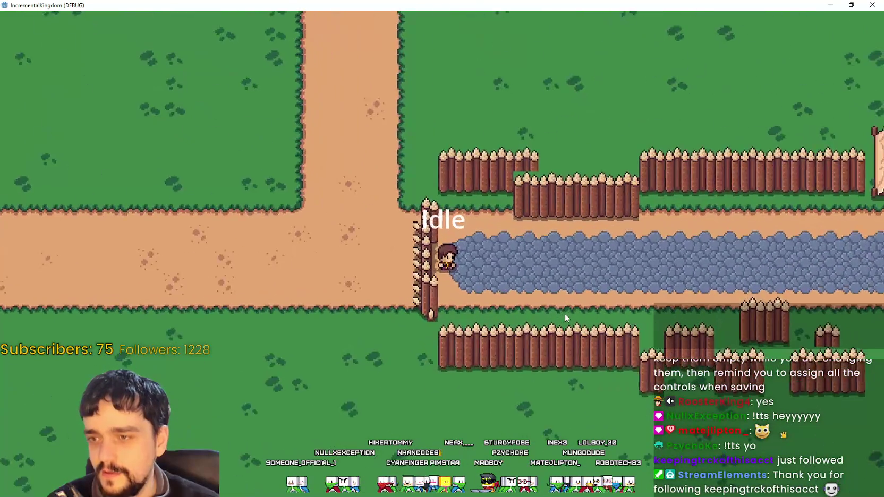
pyautogui.scroll(-3, 565, 317)
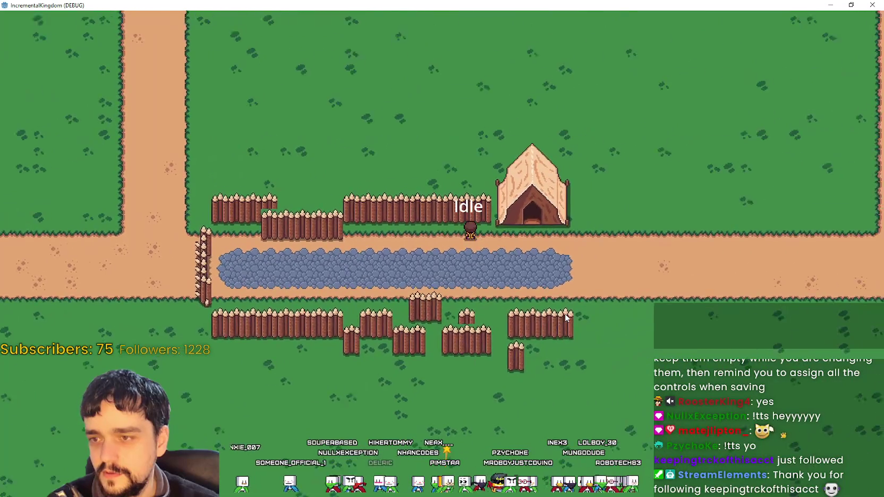
# Walk the character with WASD around the pond, tents and dirt path, watching Walk/Idle labels.
pyautogui.press('s')
pyautogui.press('a')
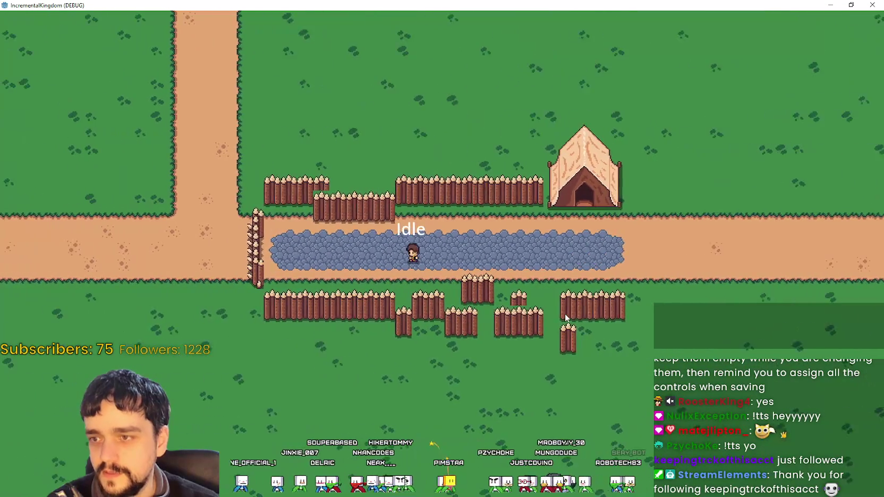
pyautogui.scroll(-3, 566, 318)
pyautogui.press('w')
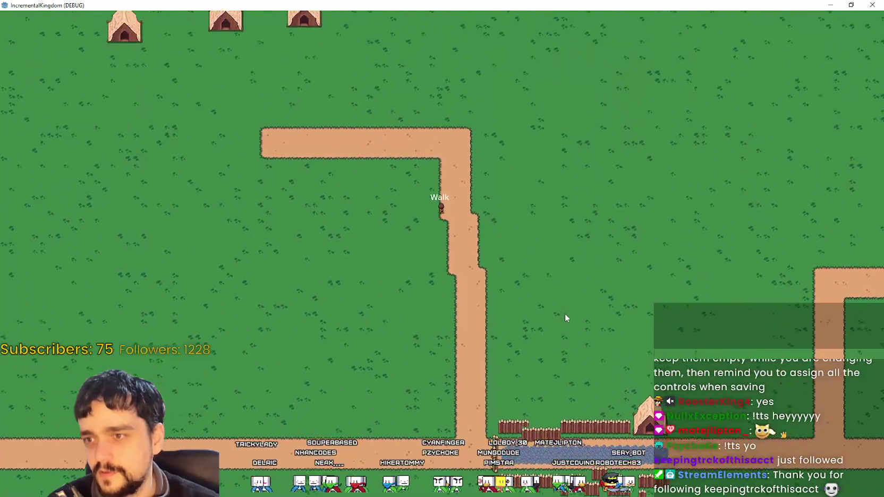
pyautogui.press('a')
pyautogui.scroll(-3, 565, 318)
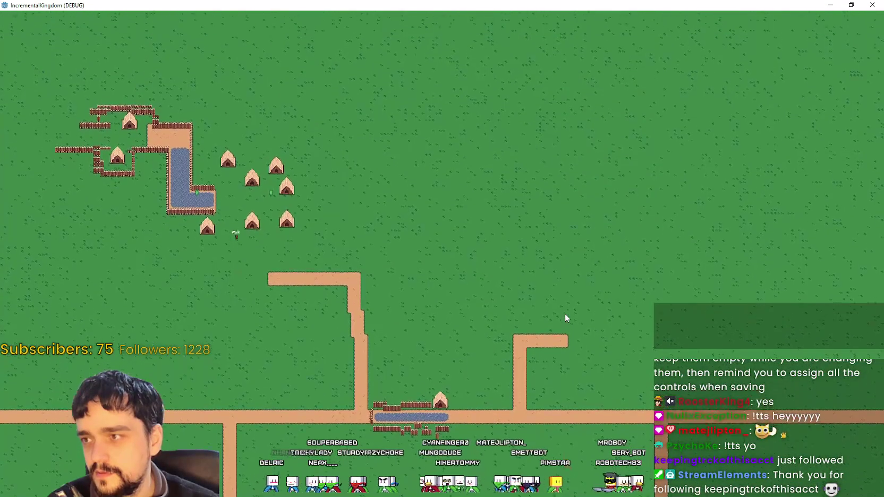
pyautogui.scroll(5, 565, 315)
pyautogui.press('w')
pyautogui.scroll(-3, 565, 314)
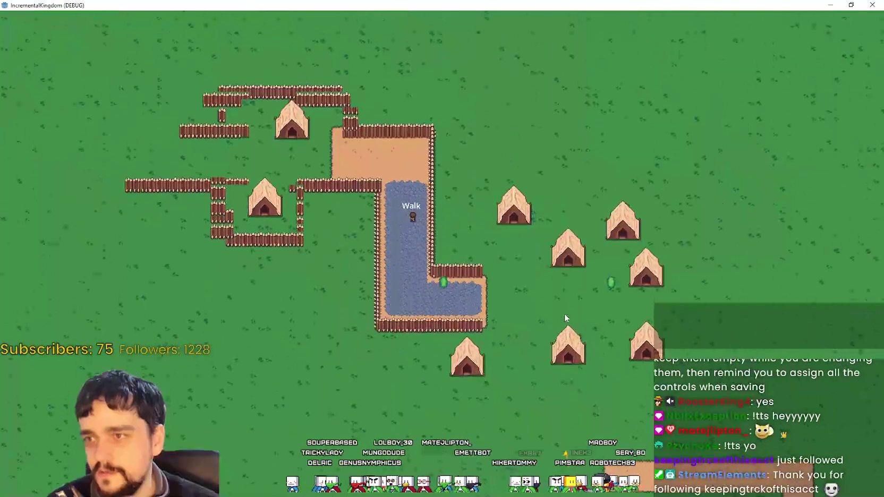
pyautogui.press('s')
pyautogui.press('d')
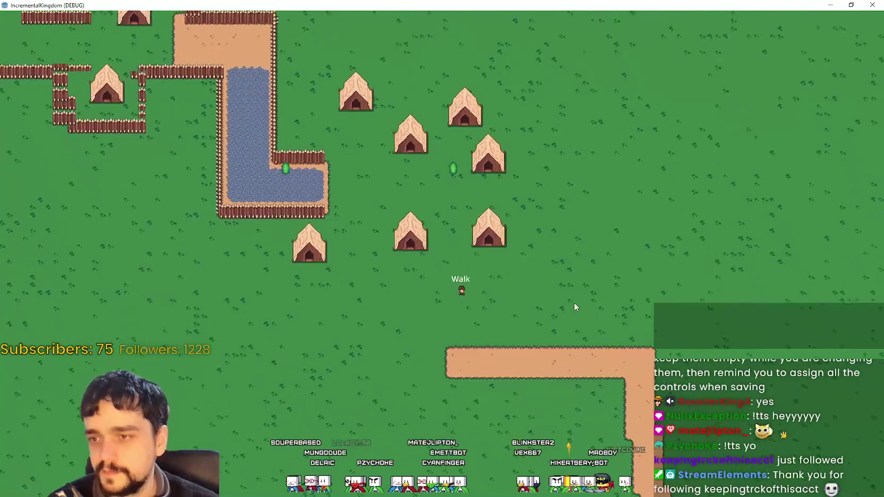
pyautogui.press('s')
pyautogui.press('d')
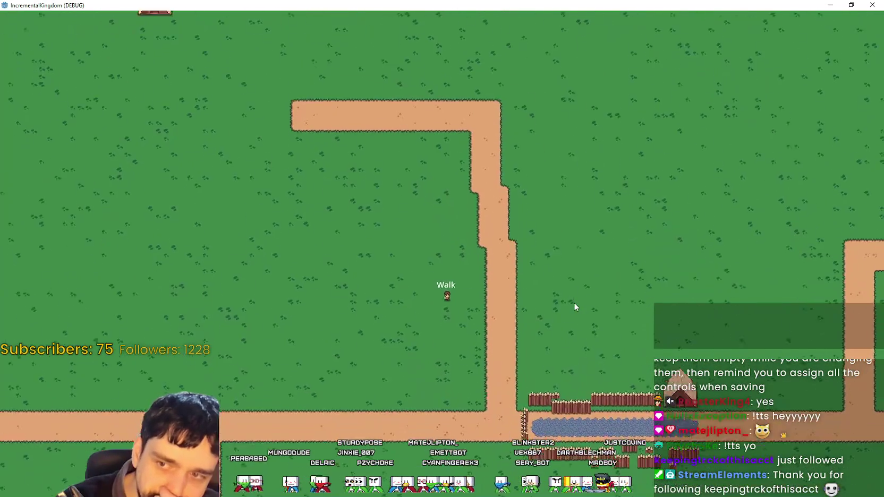
pyautogui.press('s')
pyautogui.press('d')
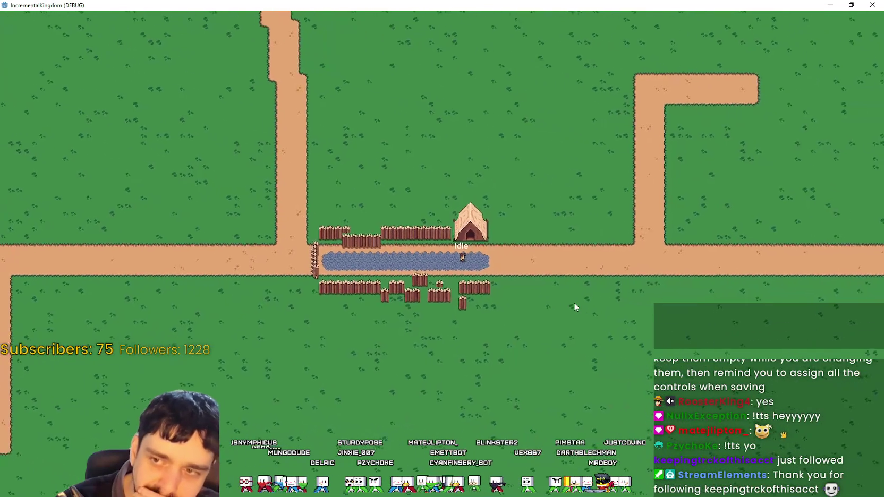
pyautogui.press('d')
pyautogui.press('w')
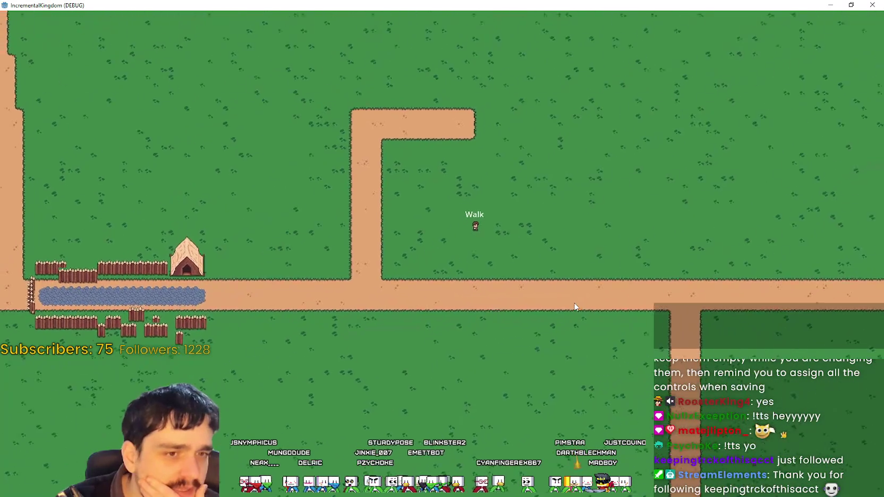
pyautogui.press('a')
pyautogui.press('s')
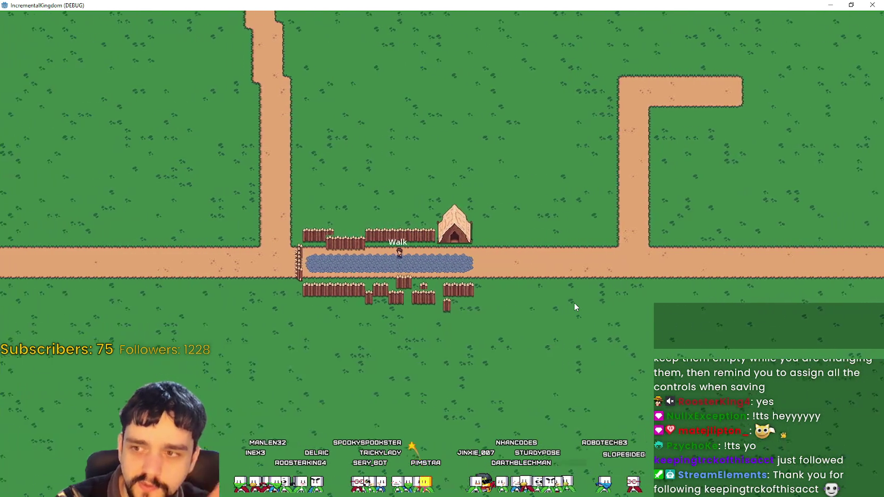
# Restore the game window from full screen and close the running game.
pyautogui.scroll(5, 574, 302)
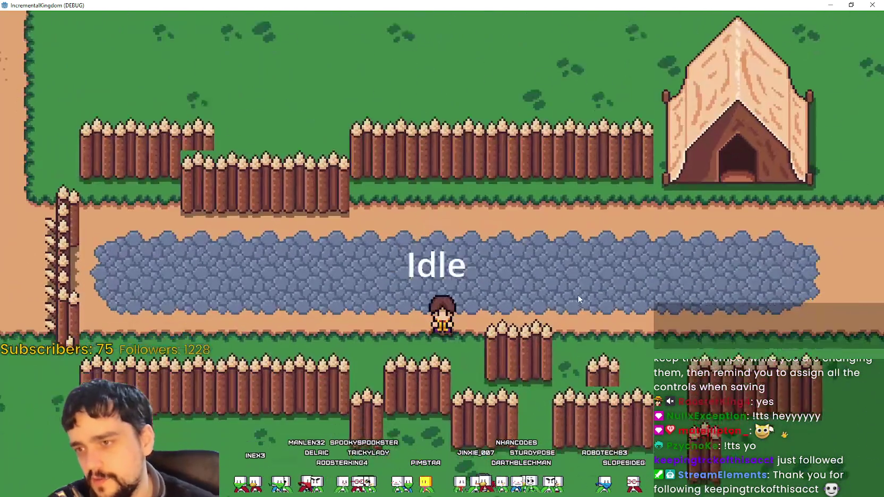
pyautogui.scroll(-5, 578, 294)
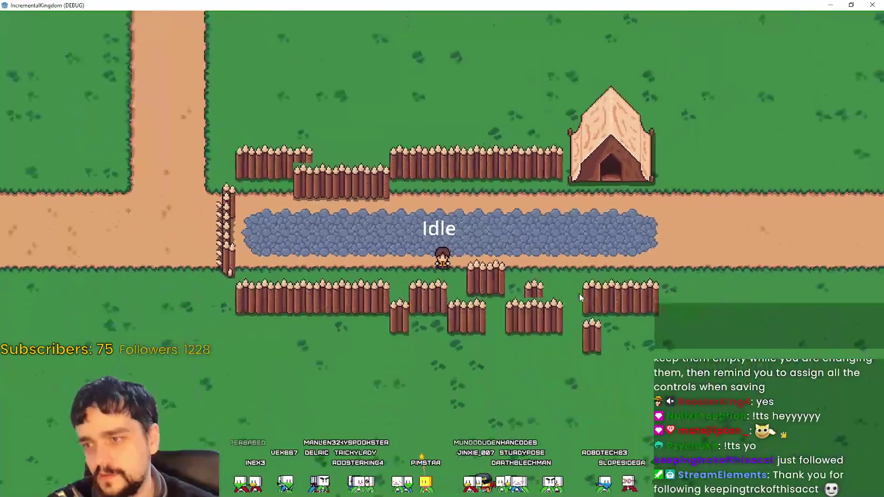
pyautogui.doubleClick(673, 6)
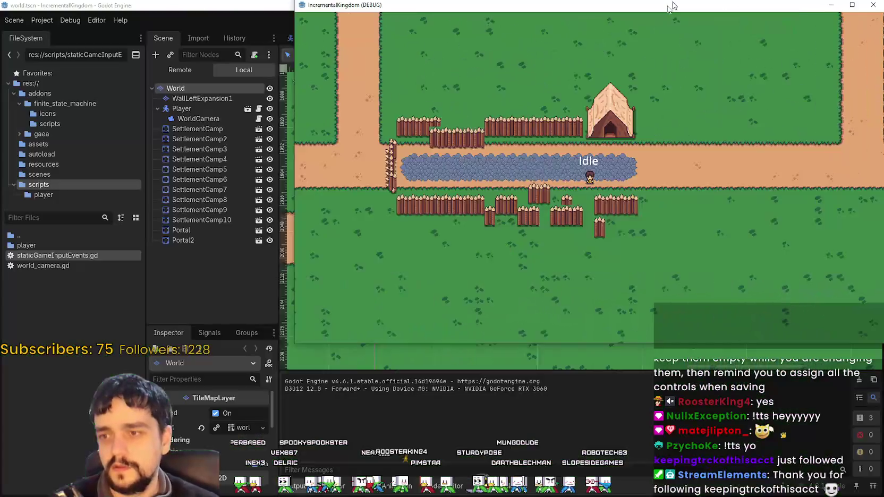
pyautogui.moveTo(672, 5)
pyautogui.mouseDown()
pyautogui.moveTo(634, 35)
pyautogui.moveTo(495, 36)
pyautogui.mouseUp()
pyautogui.scroll(5, 431, 223)
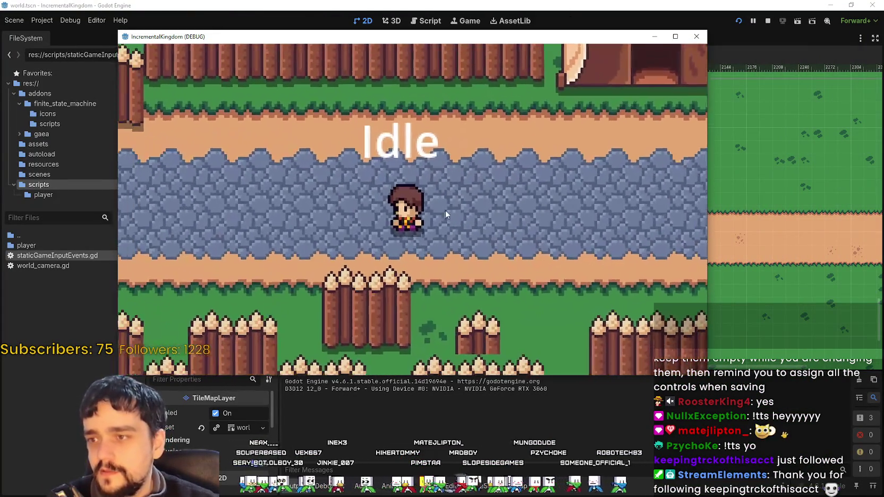
pyautogui.scroll(-3, 446, 215)
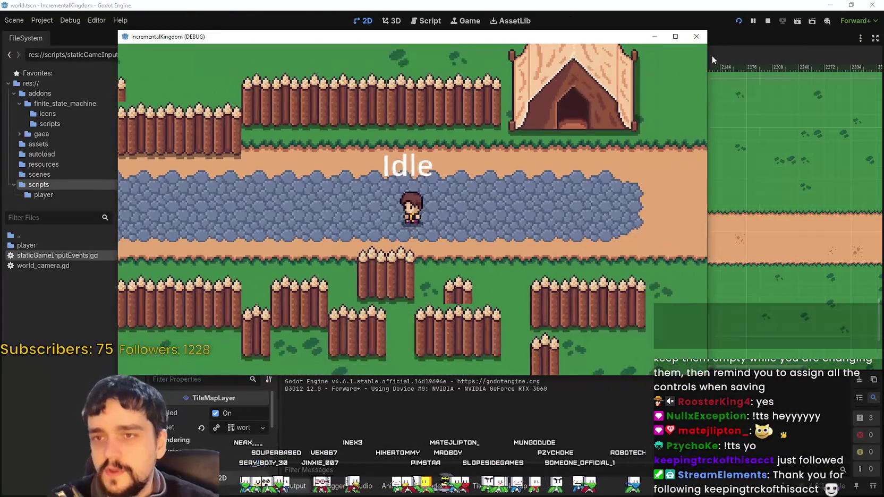
pyautogui.click(696, 26)
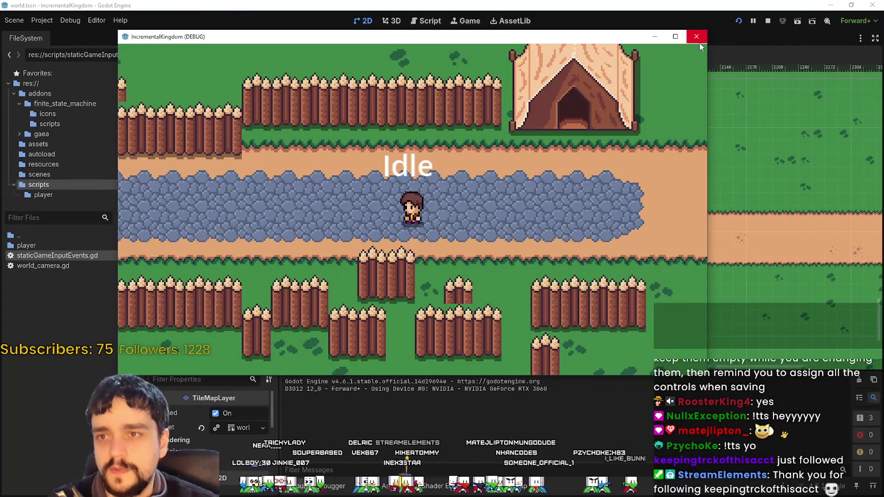
pyautogui.click(697, 36)
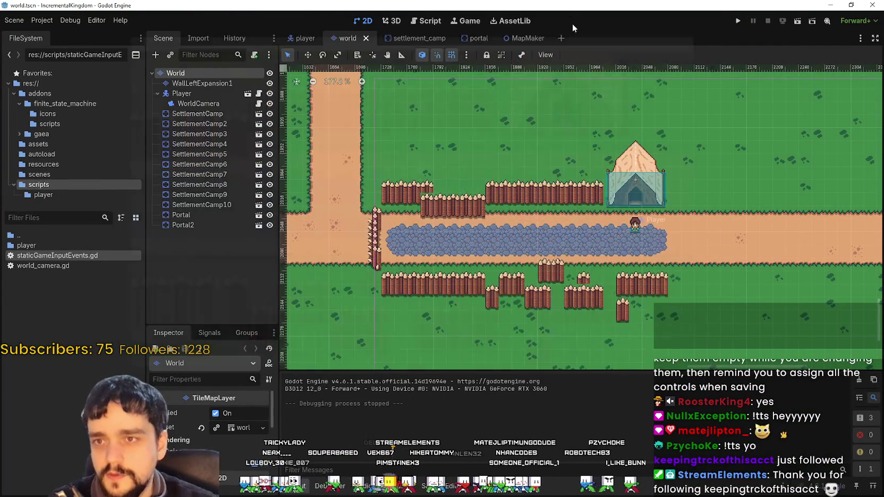
# In AssetLib, try searches for 'keybind', 'k' and 'macro'.
pyautogui.click(502, 22)
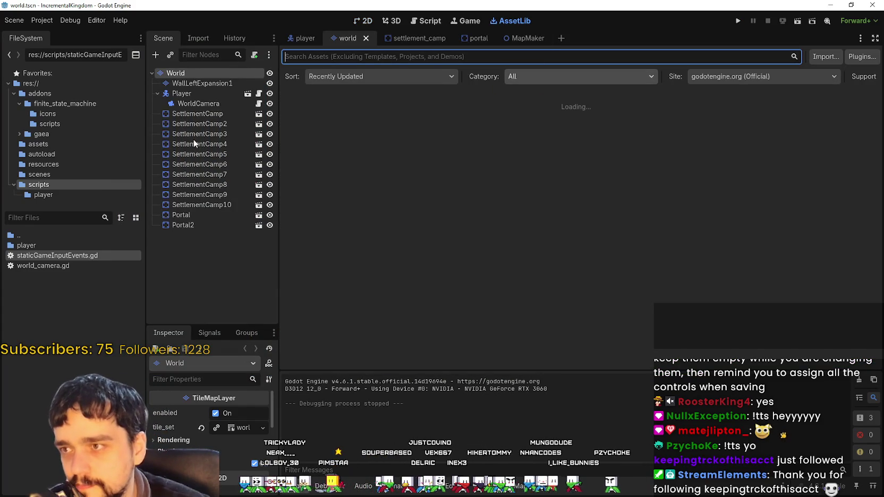
pyautogui.write('keyb')
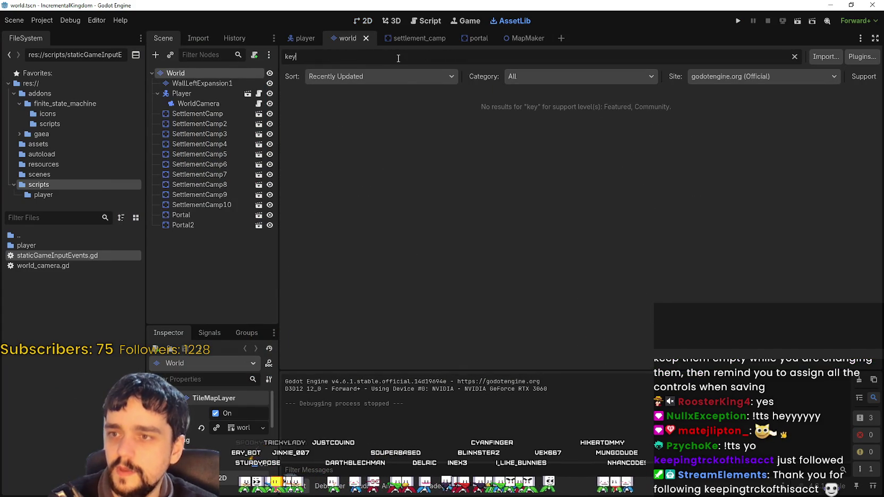
pyautogui.write('ind')
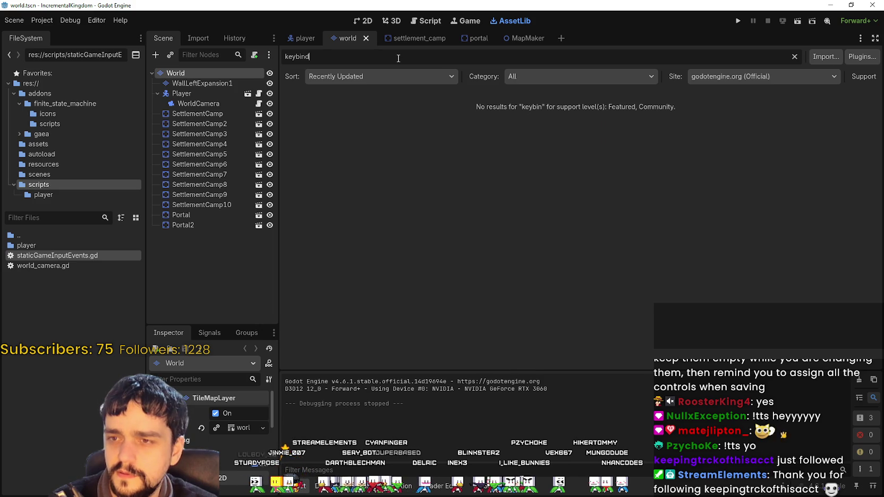
pyautogui.press('BackSpace')
pyautogui.press('BackSpace')
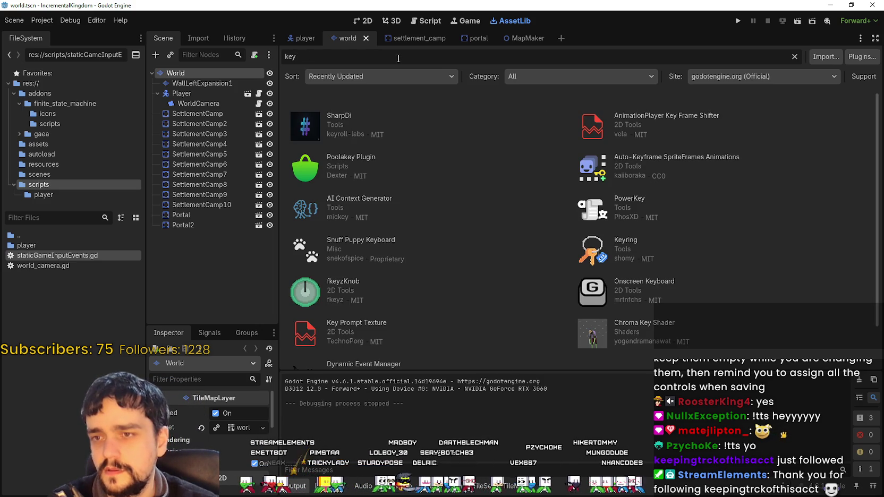
pyautogui.press('BackSpace')
pyautogui.press('BackSpace')
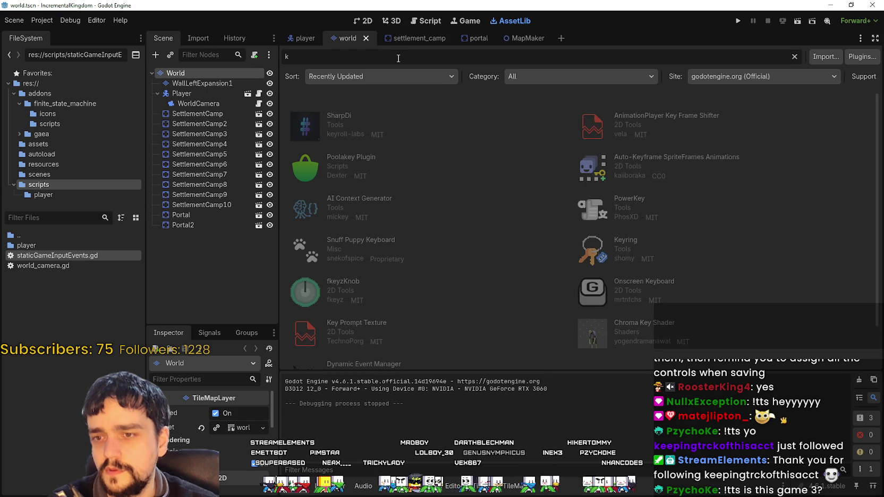
pyautogui.write('o')
pyautogui.press('BackSpace')
pyautogui.write('k')
pyautogui.press('BackSpace')
pyautogui.press('BackSpace')
pyautogui.write('ma')
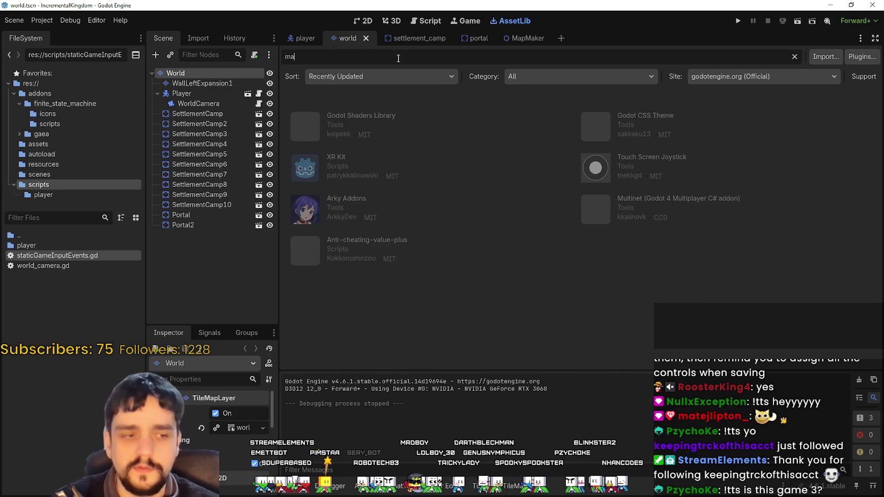
pyautogui.write('cro')
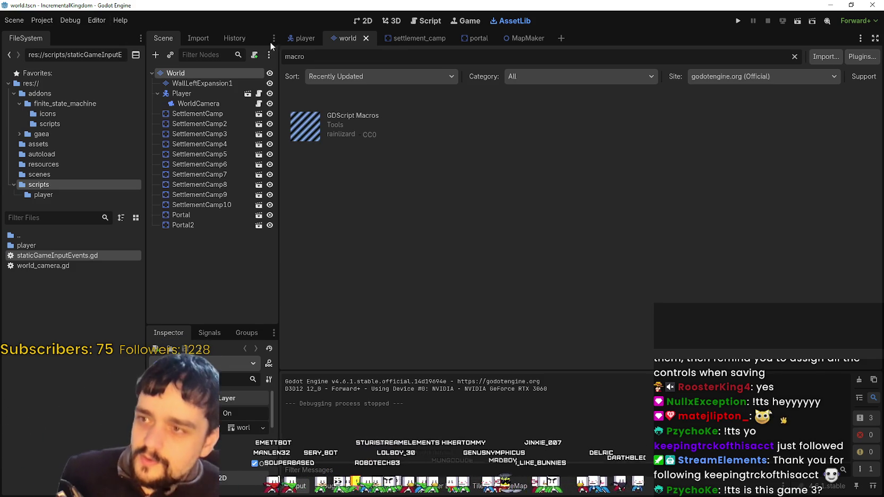
# Replace the search with 'input' and open Inputty's details.
pyautogui.hotkey('ctrl', 'a')
pyautogui.press('BackSpace')
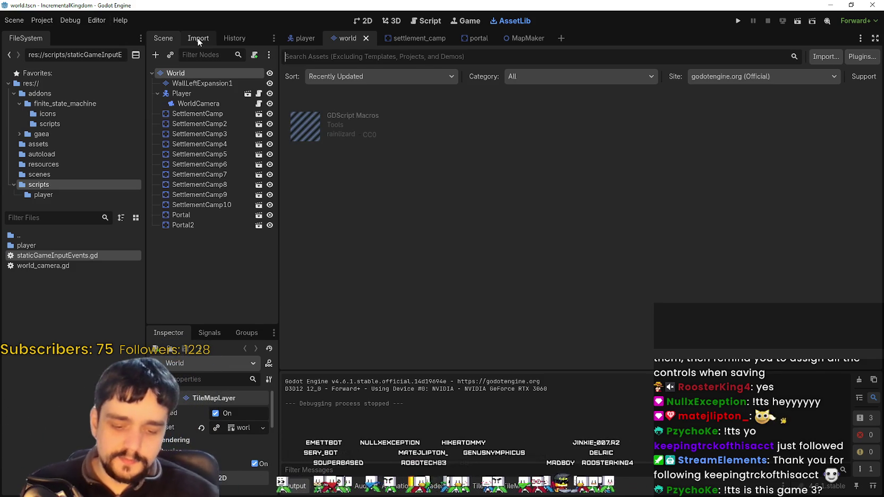
pyautogui.write('input')
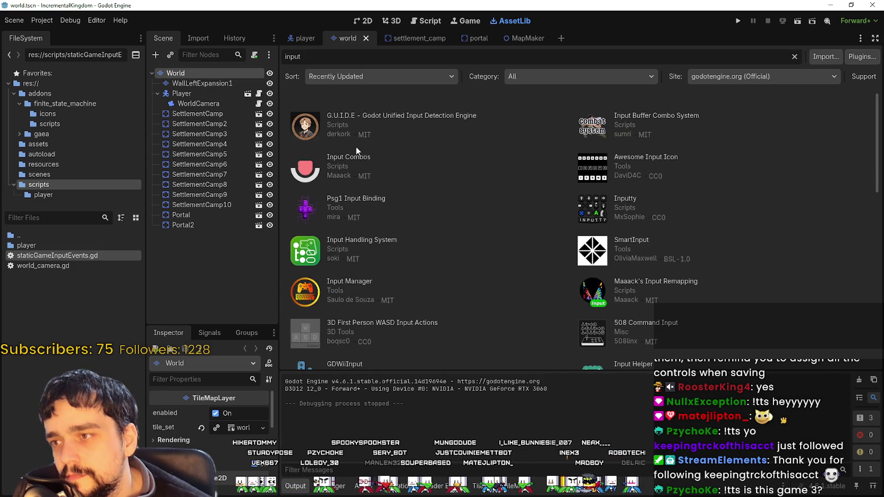
pyautogui.click(616, 202)
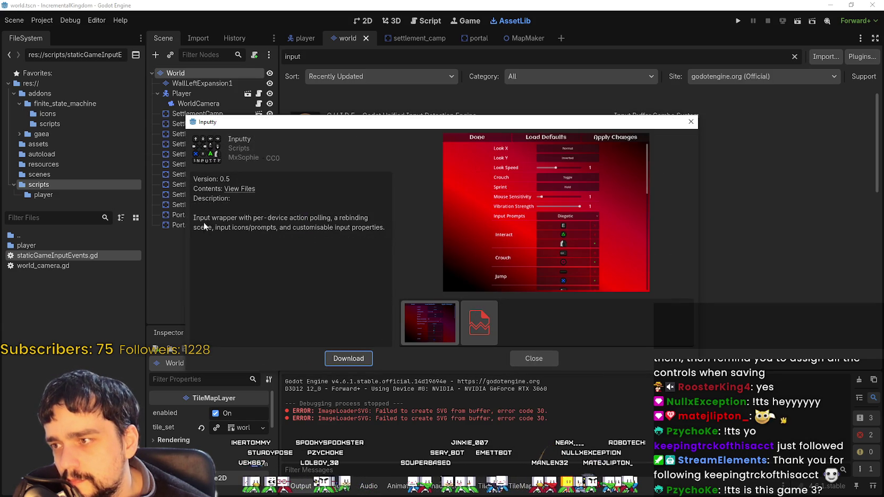
# Read through Inputty's description and flip through its preview screenshots.
pyautogui.moveTo(193, 219); pyautogui.dragTo(324, 234)
pyautogui.moveTo(193, 218); pyautogui.dragTo(368, 216)
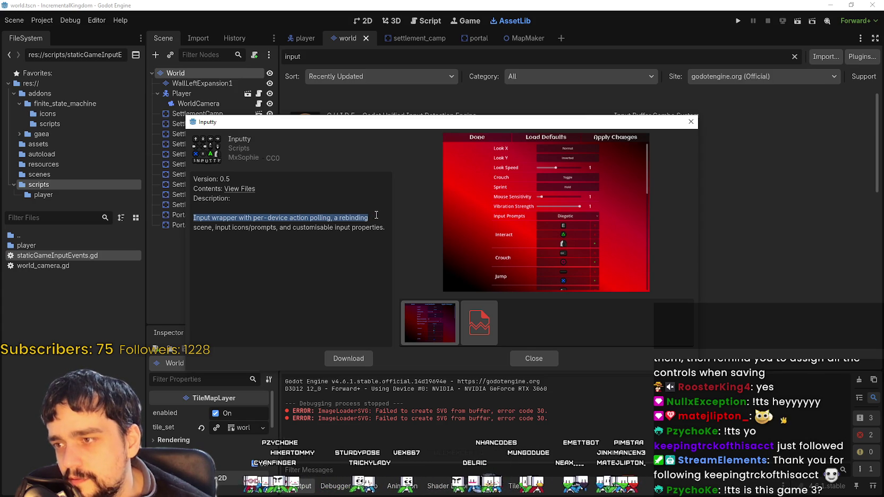
pyautogui.moveTo(377, 215); pyautogui.dragTo(222, 230)
pyautogui.moveTo(279, 230); pyautogui.dragTo(378, 230)
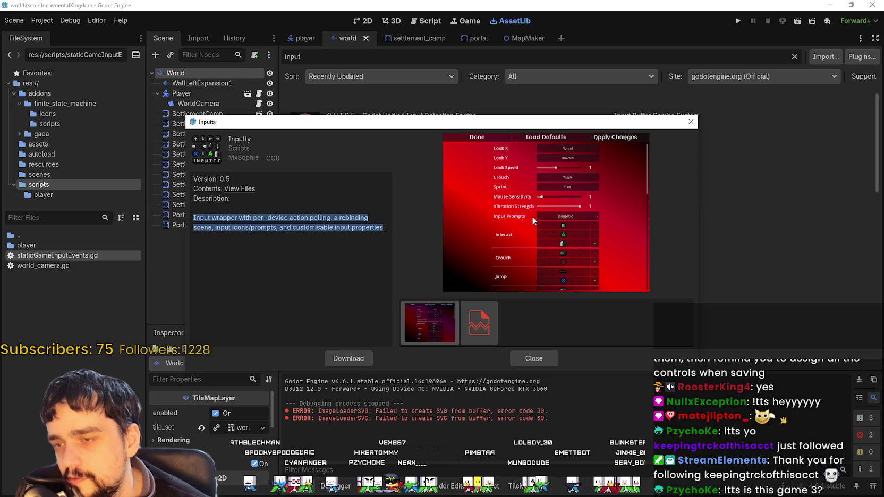
pyautogui.click(439, 320)
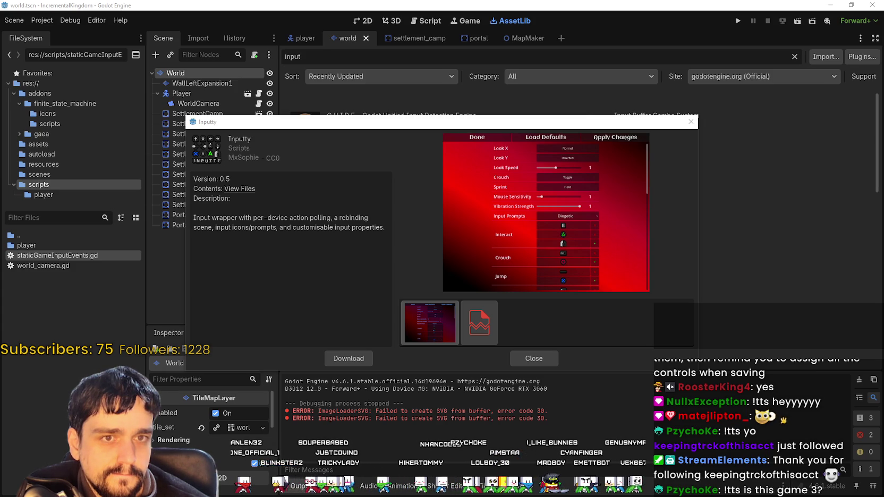
pyautogui.click(461, 327)
pyautogui.click(441, 335)
# Download and install Inputty into res://addons/inputty, then open Project Settings.
pyautogui.click(349, 357)
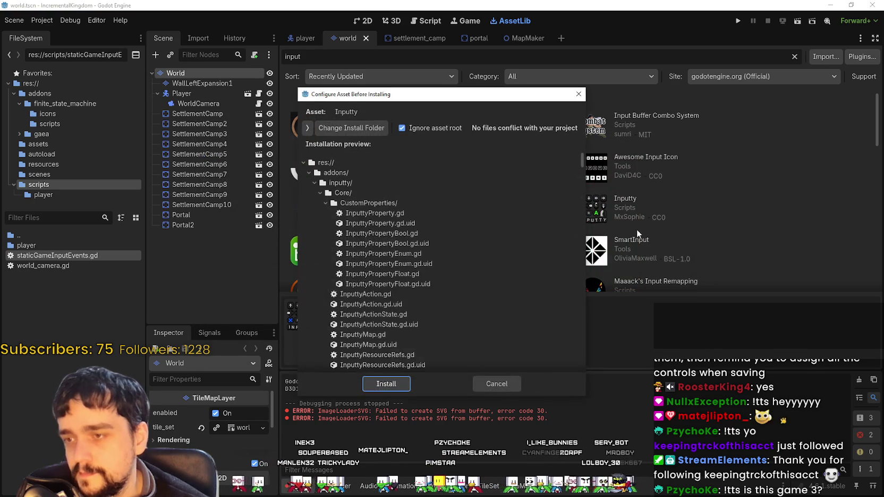
pyautogui.scroll(-10, 387, 290)
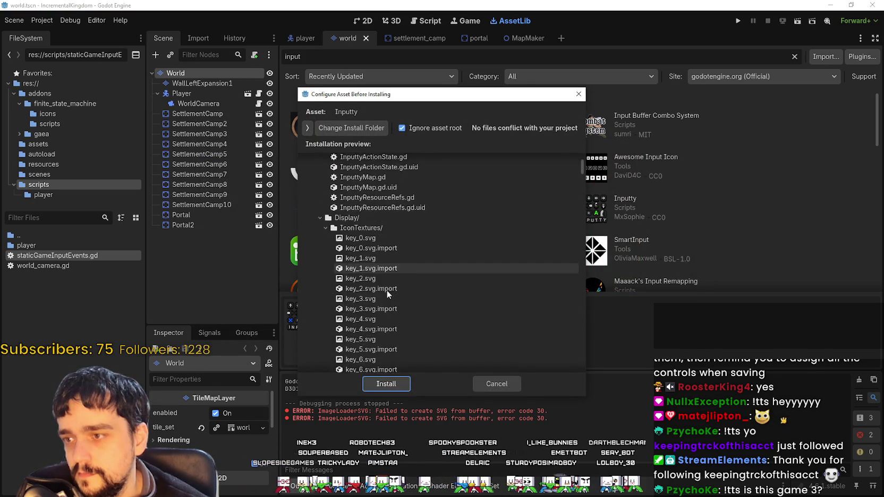
pyautogui.moveTo(582, 174)
pyautogui.mouseDown()
pyautogui.moveTo(564, 321)
pyautogui.moveTo(566, 386)
pyautogui.mouseUp()
pyautogui.click(385, 383)
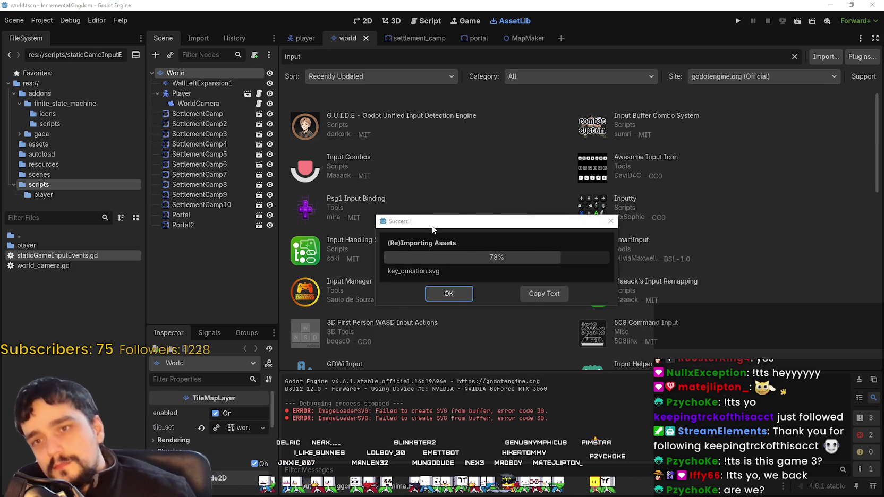
pyautogui.click(457, 294)
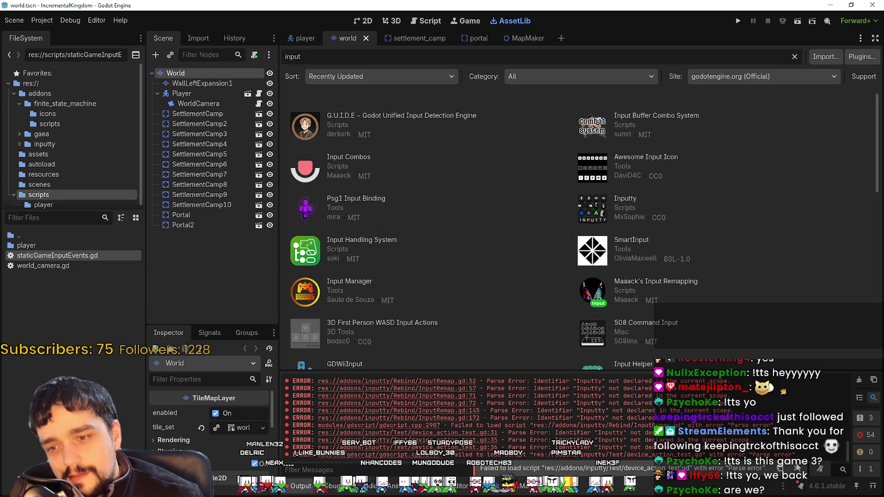
pyautogui.click(42, 20)
pyautogui.click(80, 53)
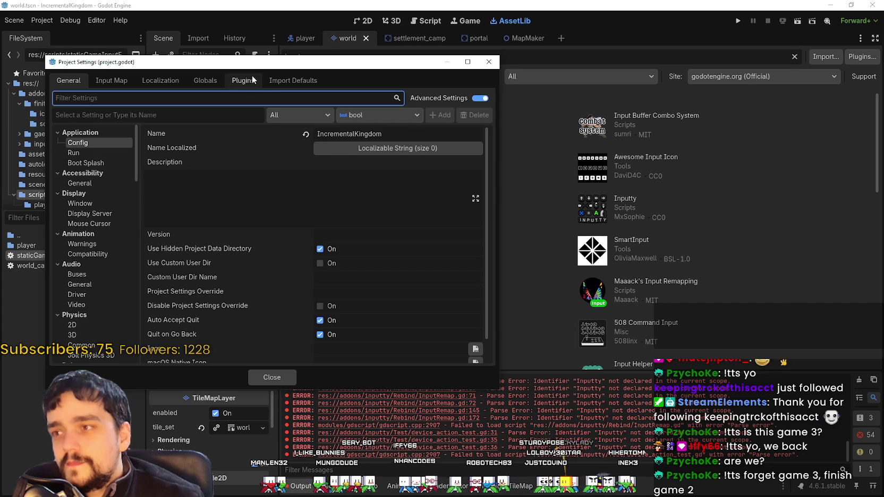
# Enable the Inputty plugin and save and reload the current project.
pyautogui.click(243, 80)
pyautogui.click(300, 200)
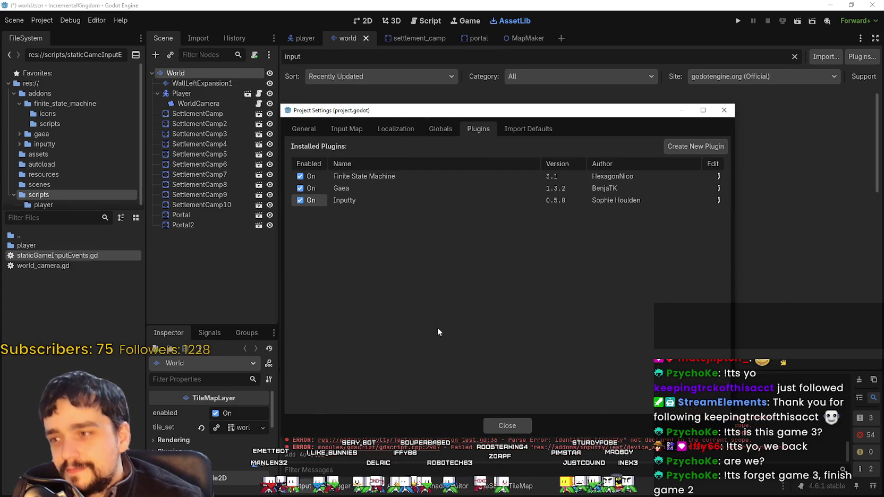
pyautogui.click(509, 425)
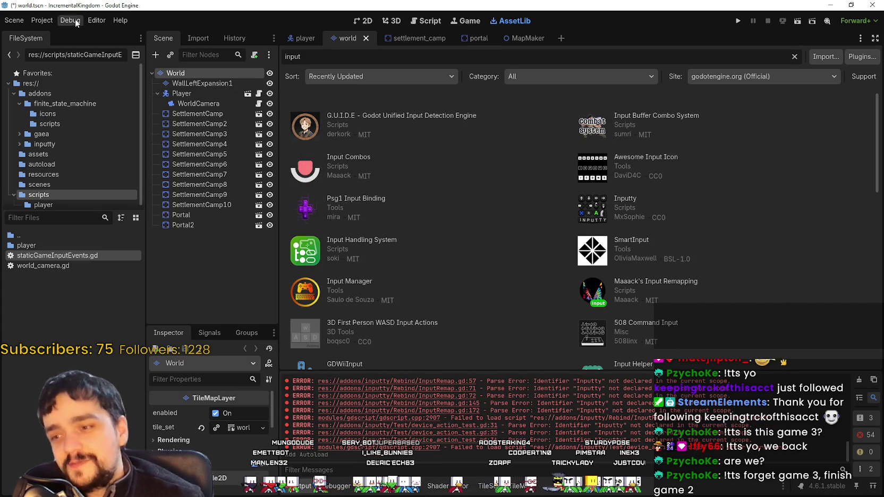
pyautogui.click(42, 20)
pyautogui.click(82, 133)
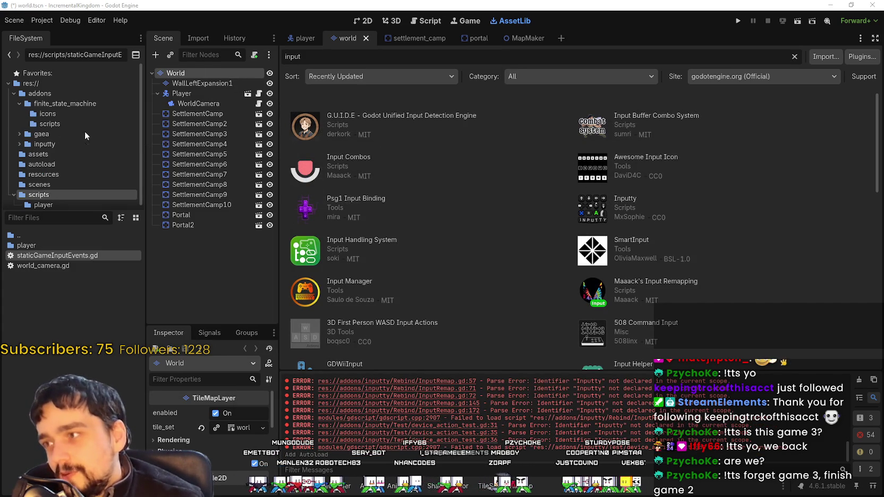
pyautogui.click(377, 255)
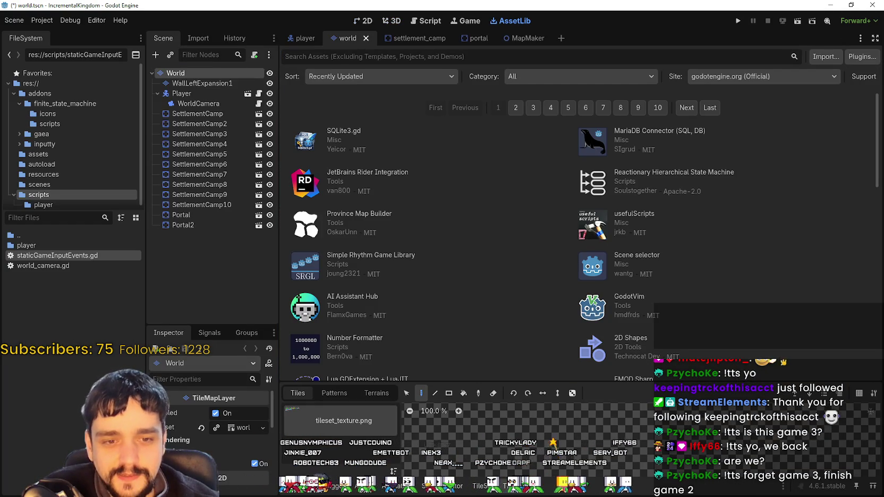
# Check the debugger and output panels, then return to the world scene's 2D view.
pyautogui.scroll(-2, 536, 274)
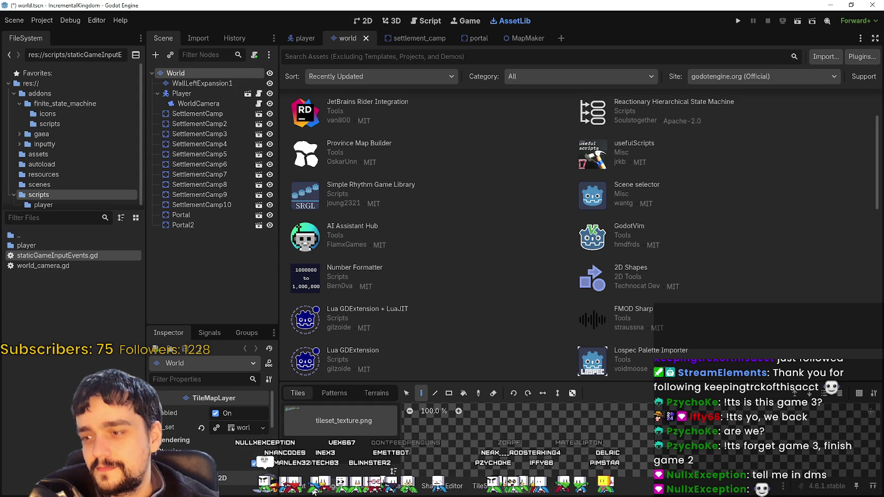
pyautogui.click(314, 489)
pyautogui.click(301, 490)
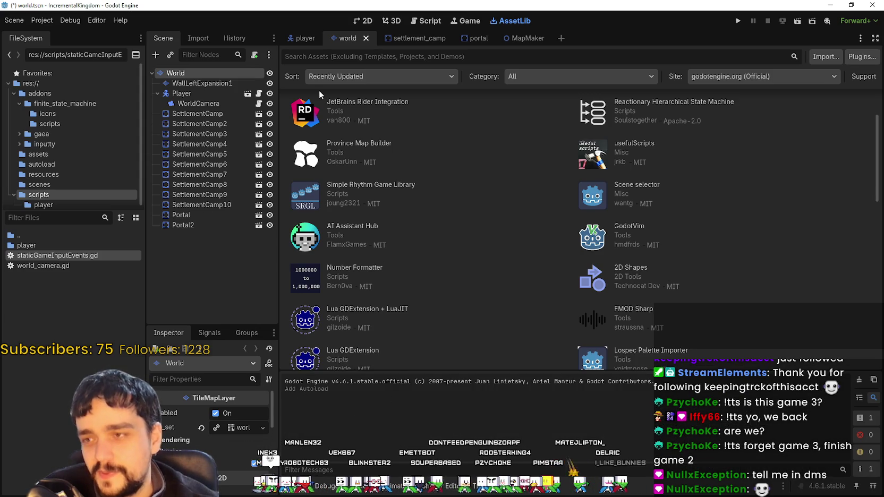
pyautogui.click(361, 23)
pyautogui.scroll(-3, 411, 116)
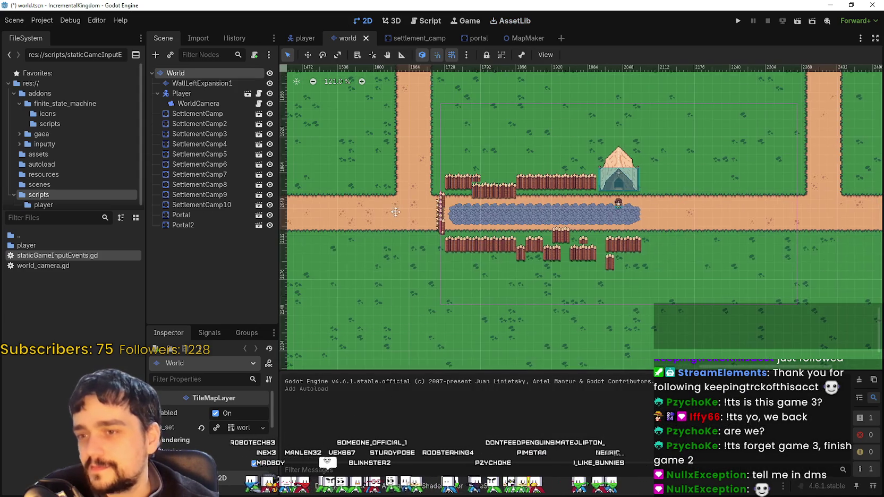
# Run the game, reposition its window, and zoom in and out on the map.
pyautogui.click(737, 23)
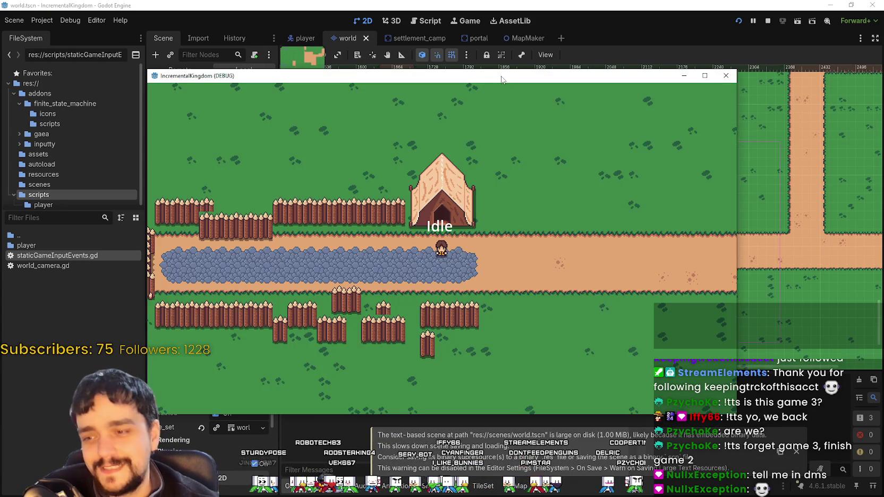
pyautogui.moveTo(501, 79); pyautogui.dragTo(598, 64)
pyautogui.scroll(-2, 519, 189)
pyautogui.scroll(4, 534, 188)
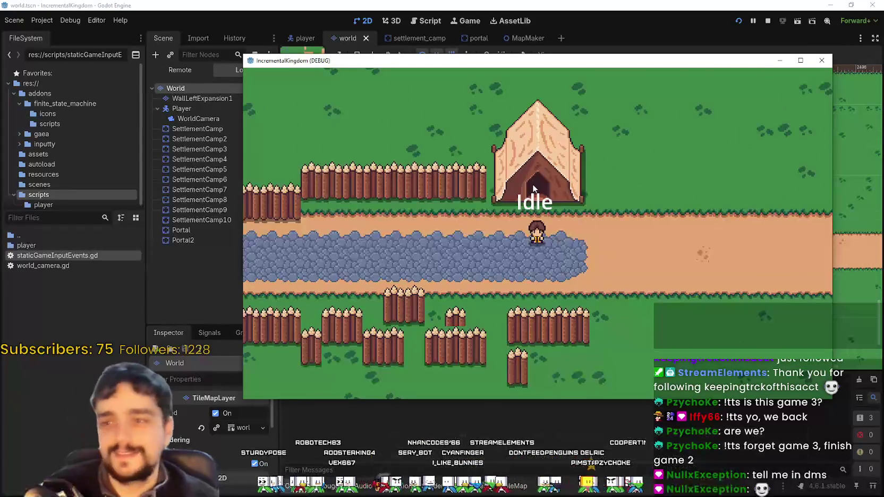
pyautogui.scroll(-2, 534, 191)
pyautogui.scroll(2, 529, 199)
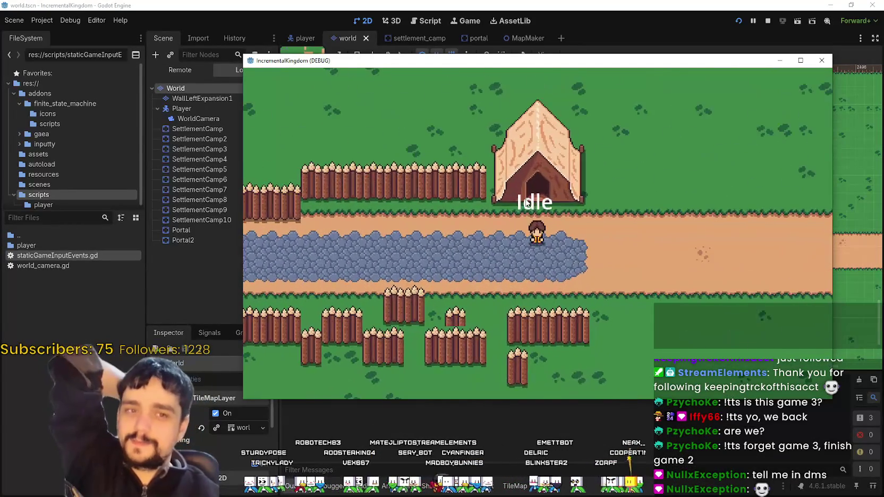
pyautogui.scroll(-4, 527, 203)
pyautogui.scroll(2, 553, 222)
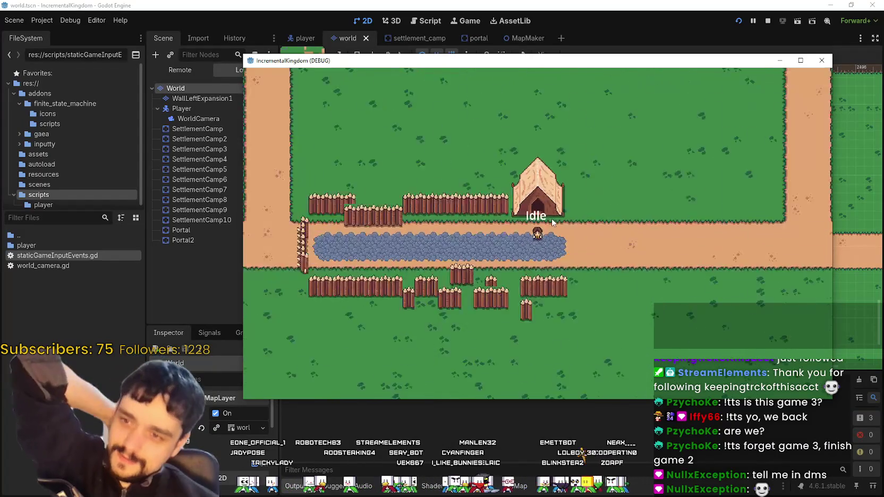
pyautogui.scroll(1, 550, 209)
pyautogui.scroll(-3, 545, 206)
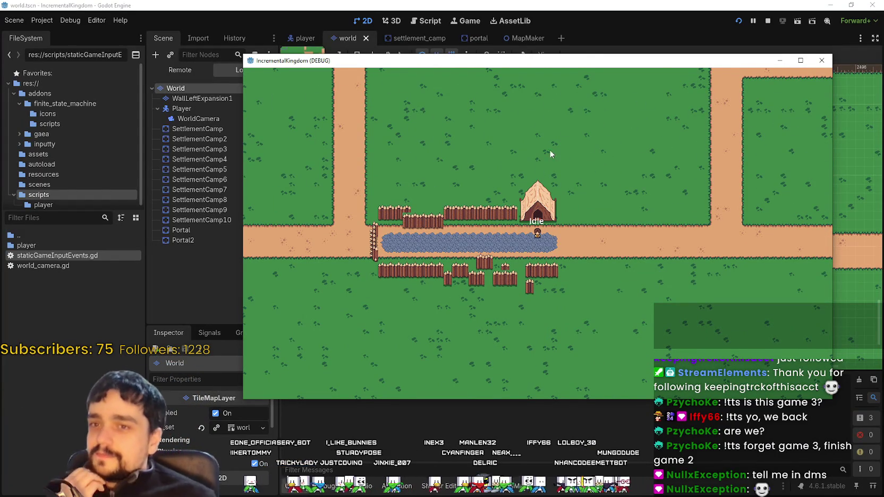
# Maximize and restore the game window, then stop the run.
pyautogui.moveTo(556, 67); pyautogui.dragTo(533, 70)
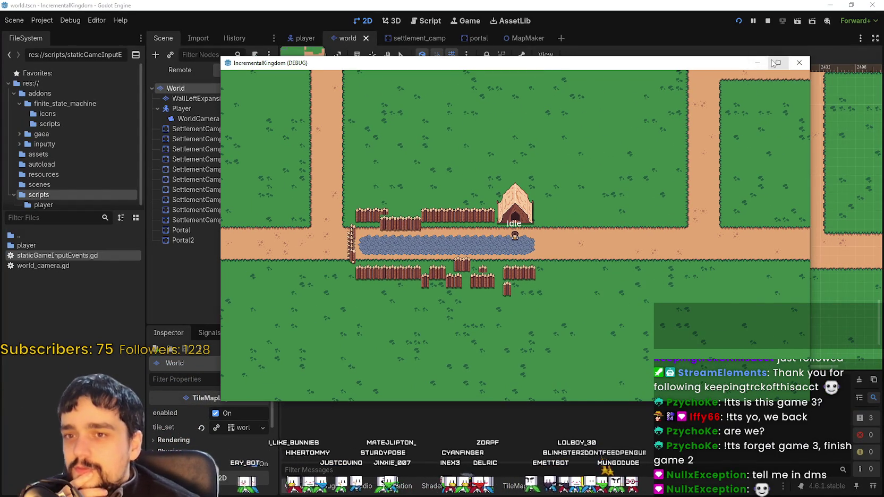
pyautogui.click(772, 60)
pyautogui.moveTo(679, 3); pyautogui.dragTo(624, 41)
pyautogui.click(802, 40)
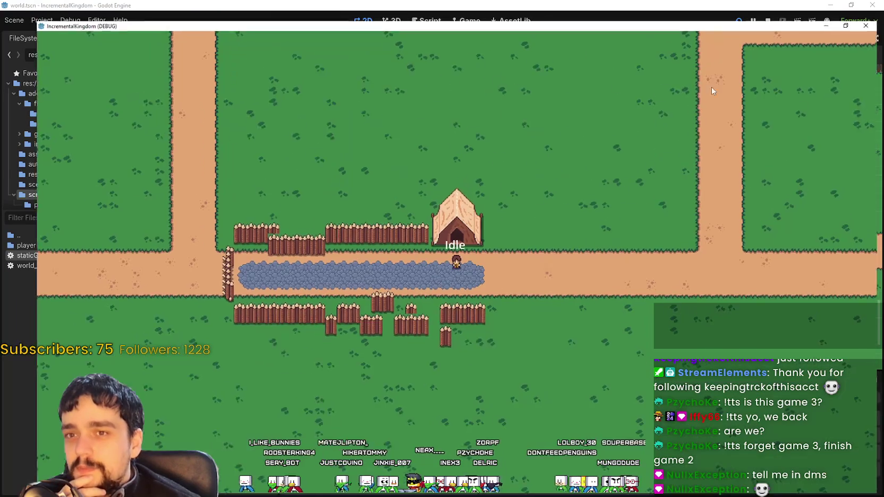
pyautogui.scroll(3, 410, 251)
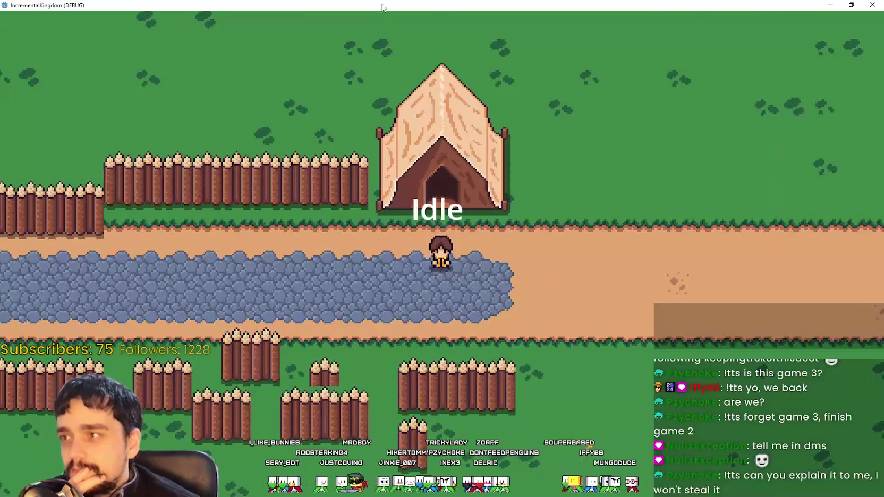
pyautogui.click(851, 5)
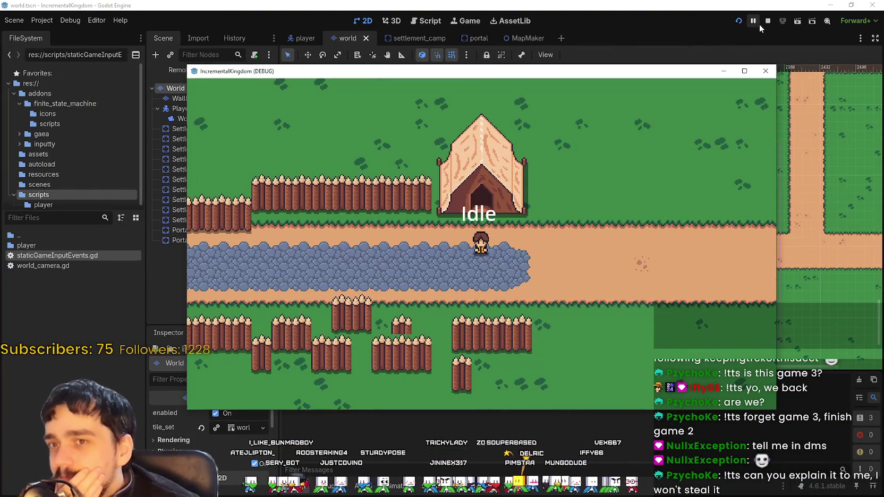
pyautogui.click(768, 20)
pyautogui.click(52, 22)
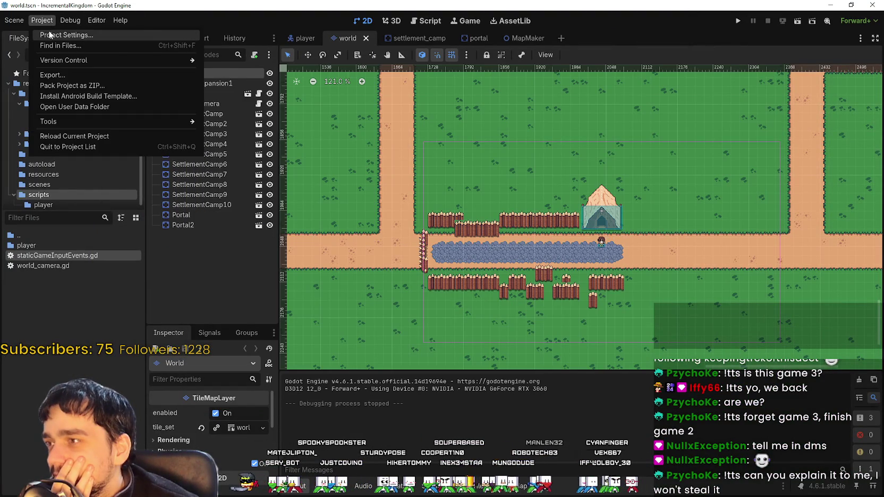
# Review the Autoload and Plugins tabs in Project Settings, then close it.
pyautogui.click(53, 34)
pyautogui.click(441, 129)
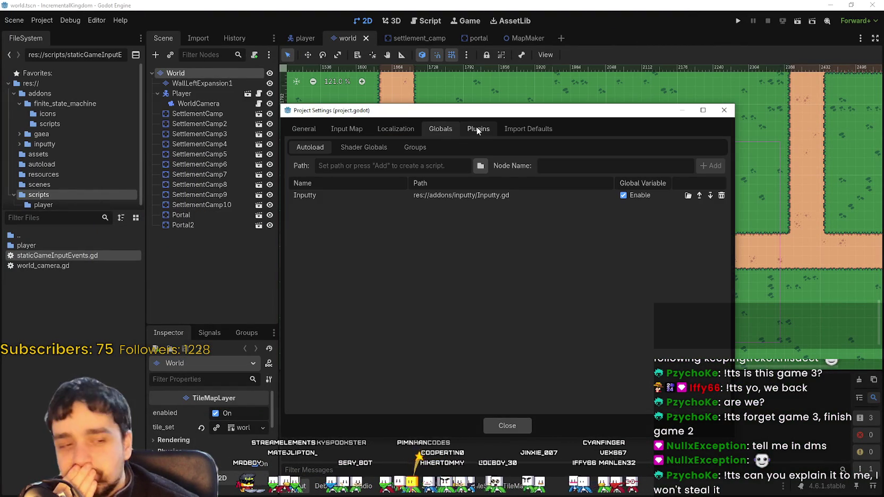
pyautogui.click(477, 130)
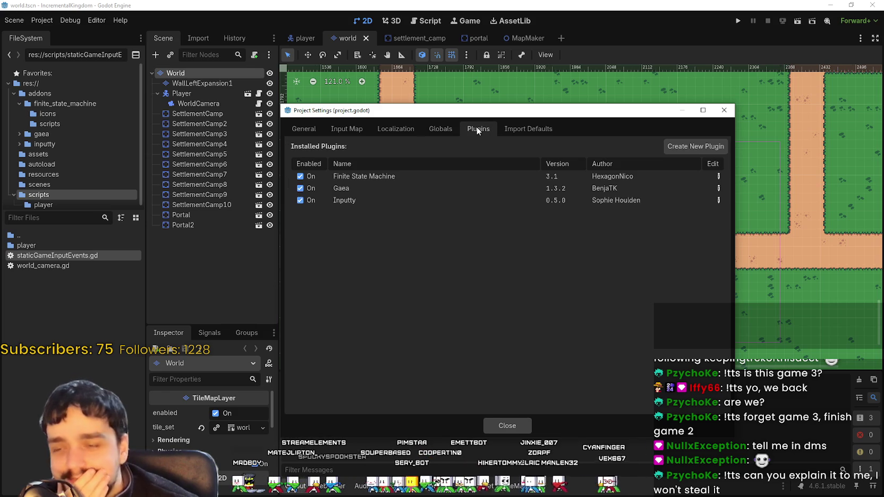
pyautogui.click(514, 431)
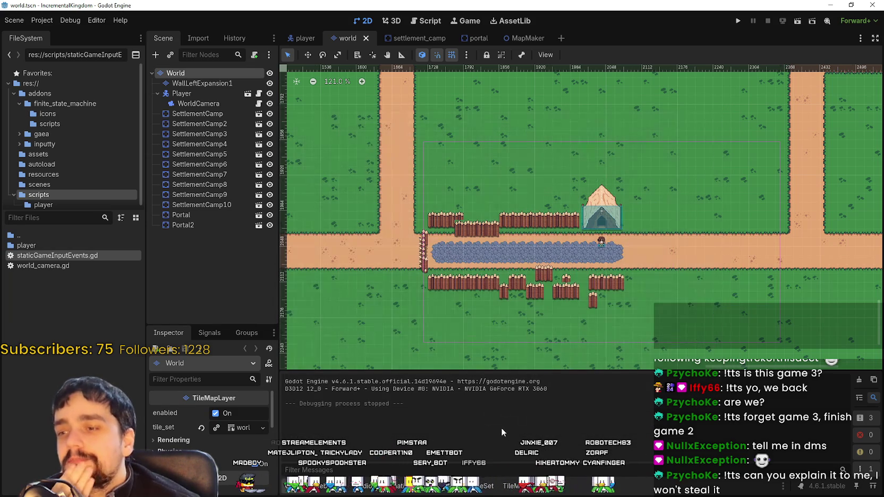
# Browse the addons folder in the FileSystem dock, showing gaea and then inputty.
pyautogui.click(40, 21)
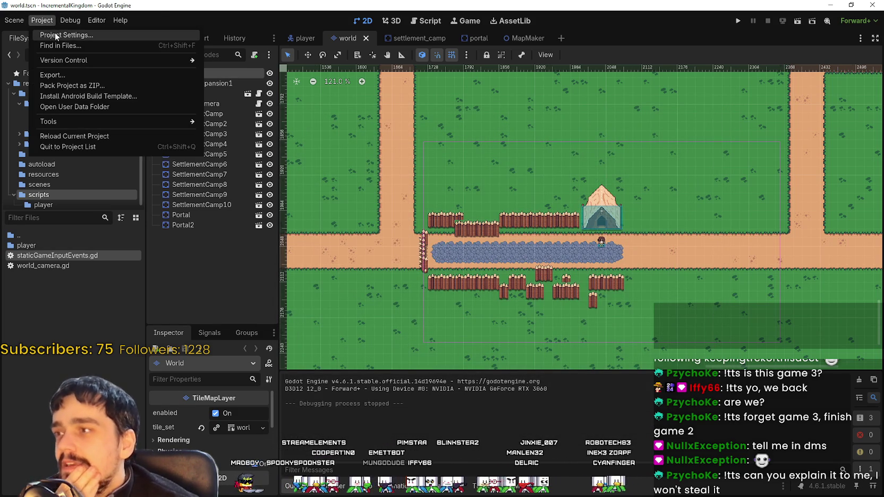
pyautogui.press('Escape')
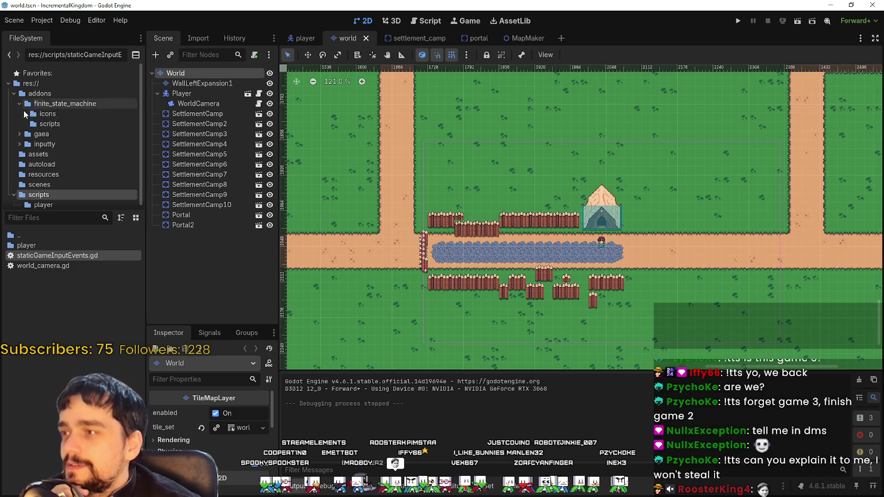
pyautogui.click(29, 135)
pyautogui.click(29, 145)
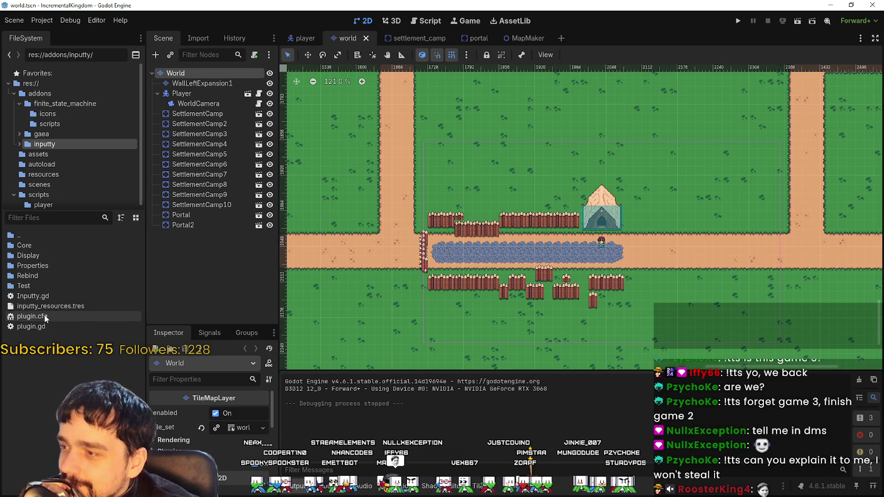
# Open device_action_test.tscn from the inputty Test folder, run it, and reposition the game window.
pyautogui.doubleClick(24, 286)
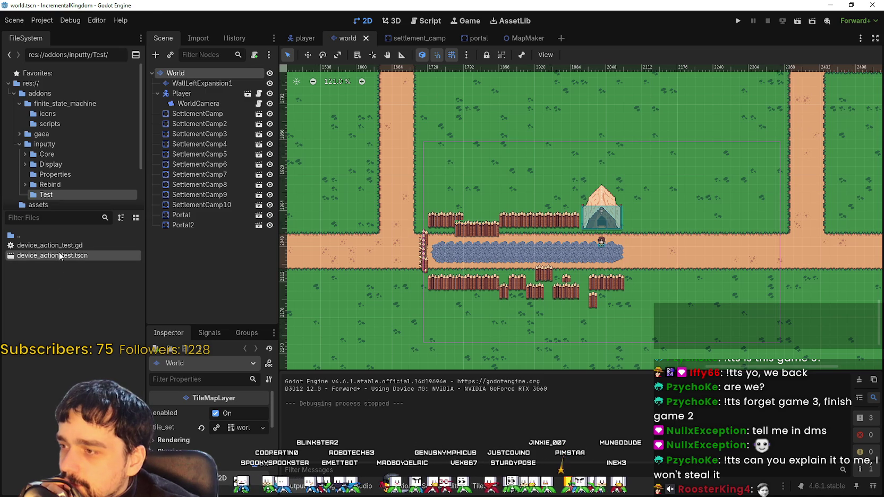
pyautogui.doubleClick(66, 254)
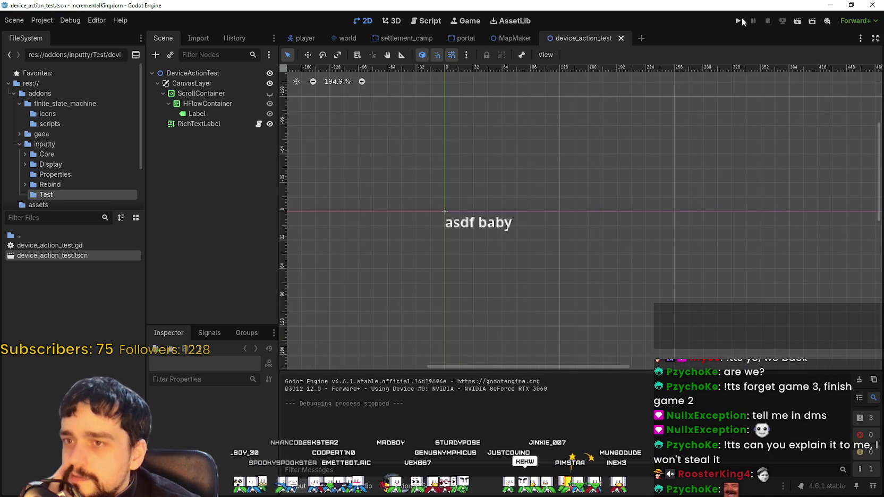
pyautogui.click(797, 21)
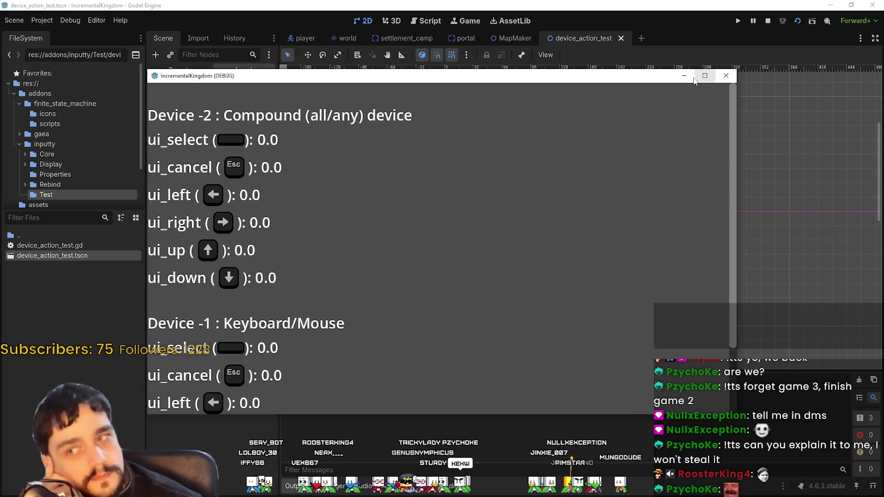
pyautogui.moveTo(636, 80); pyautogui.dragTo(663, 28)
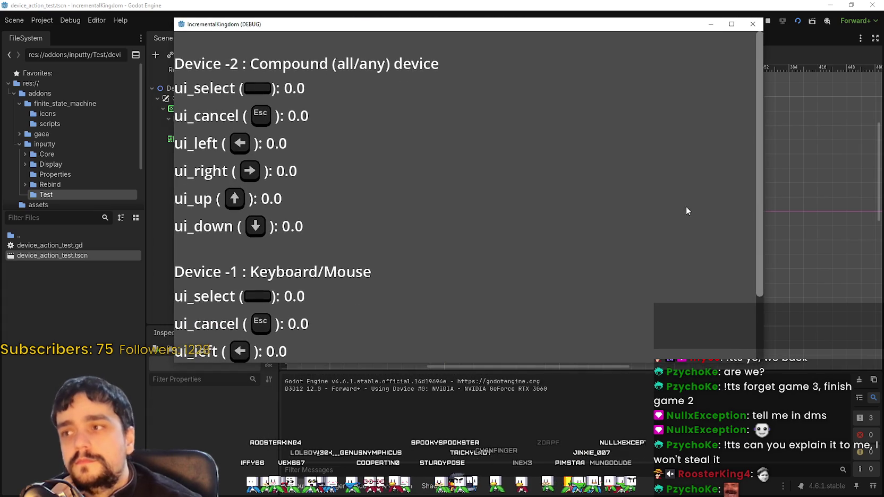
pyautogui.moveTo(559, 364)
pyautogui.mouseDown()
pyautogui.moveTo(559, 452)
pyautogui.moveTo(559, 321)
pyautogui.mouseUp()
# Press Right, Down and Up to check the ui action values, then move the window aside.
pyautogui.scroll(-3, 376, 259)
pyautogui.scroll(3, 283, 287)
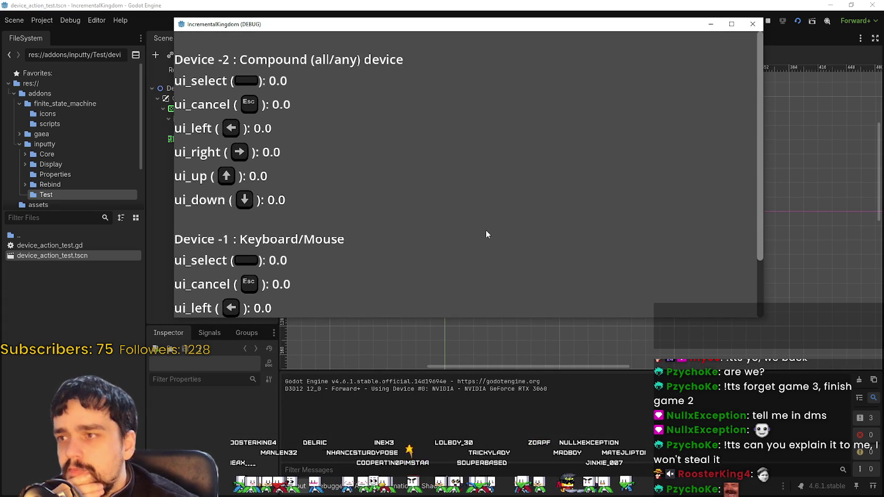
pyautogui.scroll(-3, 486, 230)
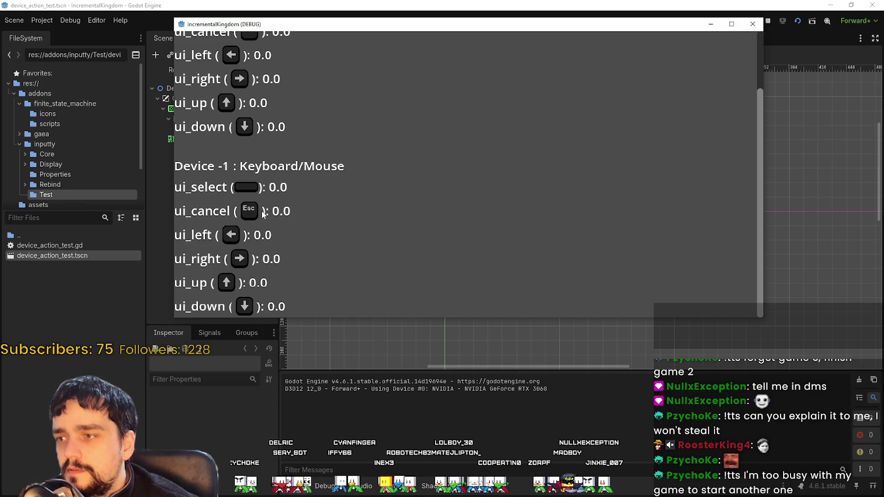
pyautogui.press('Right')
pyautogui.press('Right')
pyautogui.press('Down')
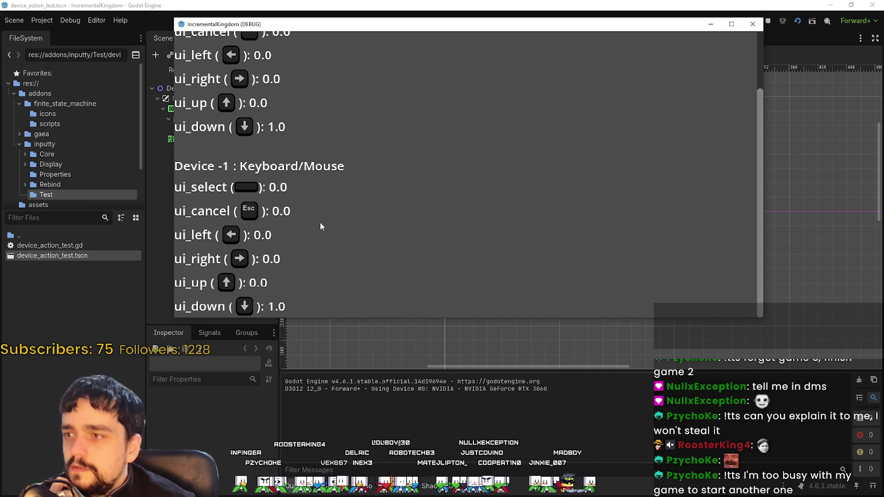
pyautogui.press('Up')
pyautogui.scroll(2, 320, 222)
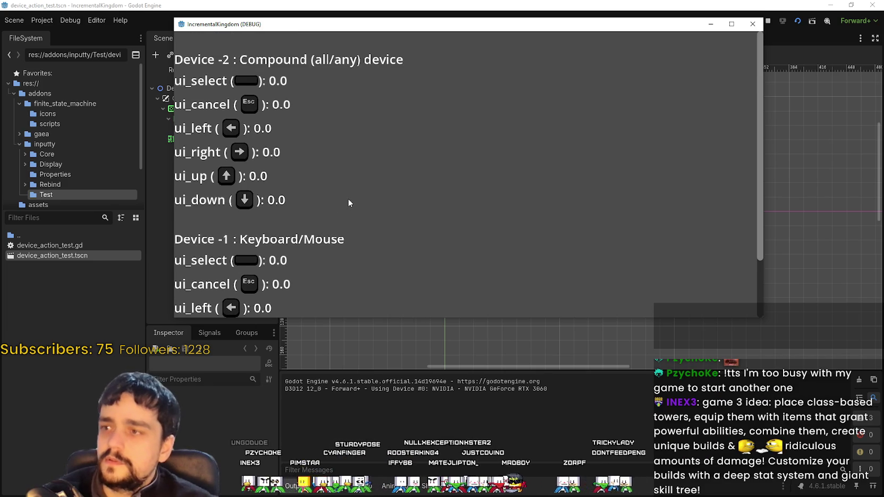
pyautogui.scroll(-2, 348, 201)
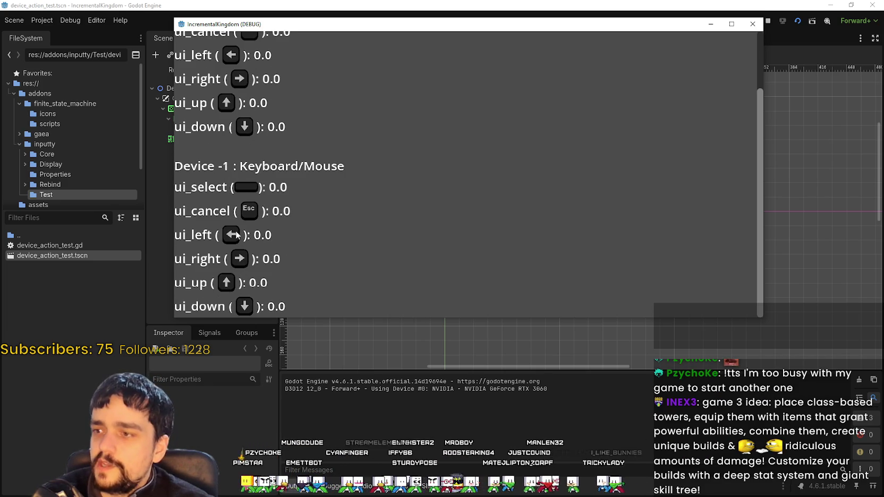
pyautogui.moveTo(321, 25); pyautogui.dragTo(416, 47)
pyautogui.scroll(2, 408, 212)
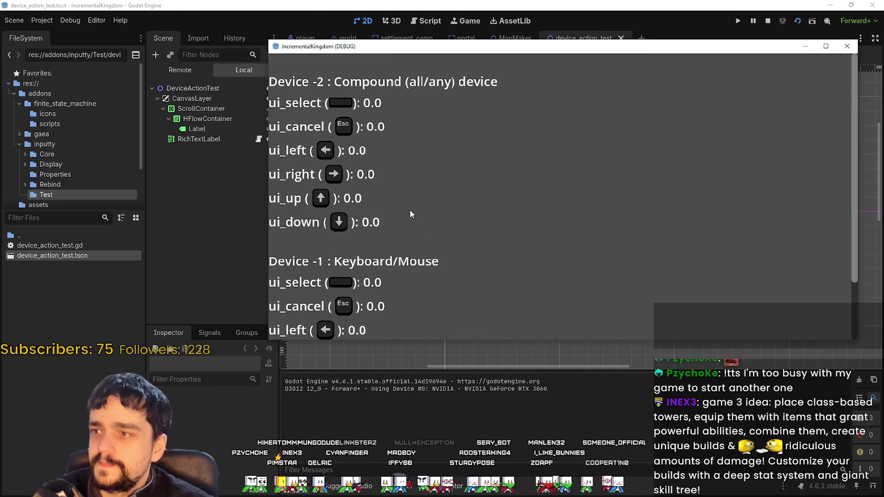
pyautogui.moveTo(358, 45); pyautogui.dragTo(509, 42)
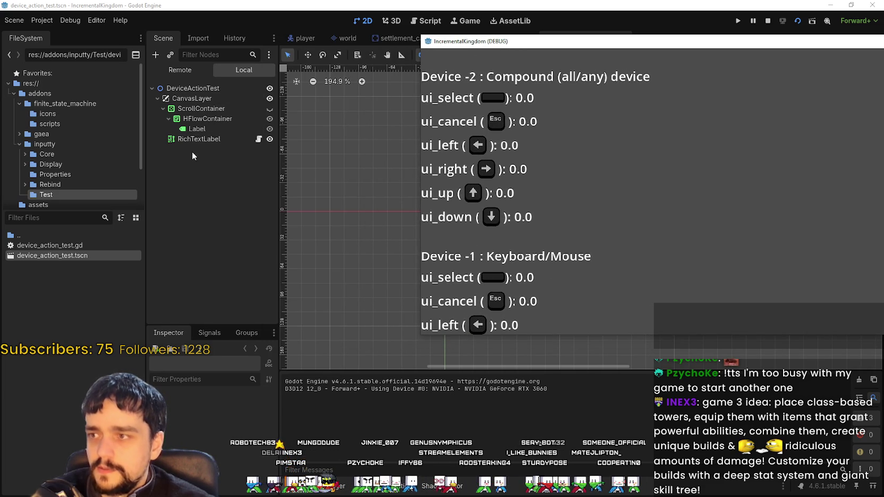
pyautogui.click(268, 108)
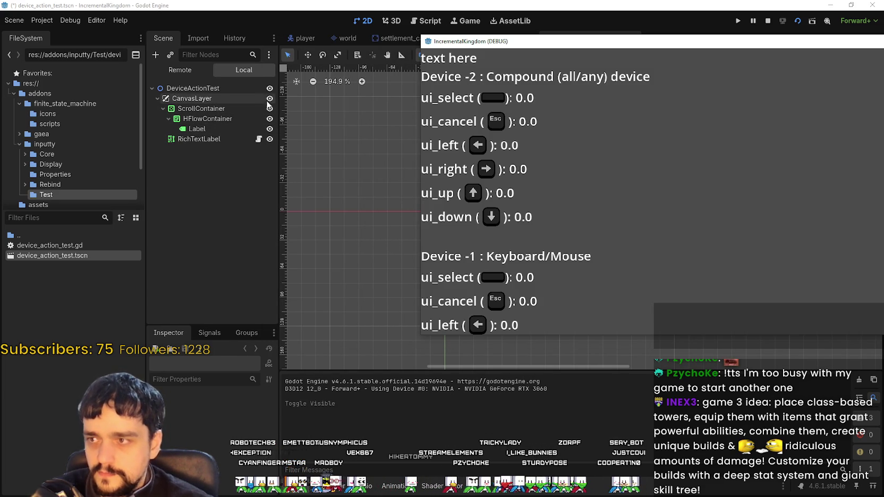
pyautogui.click(269, 107)
pyautogui.scroll(-3, 634, 221)
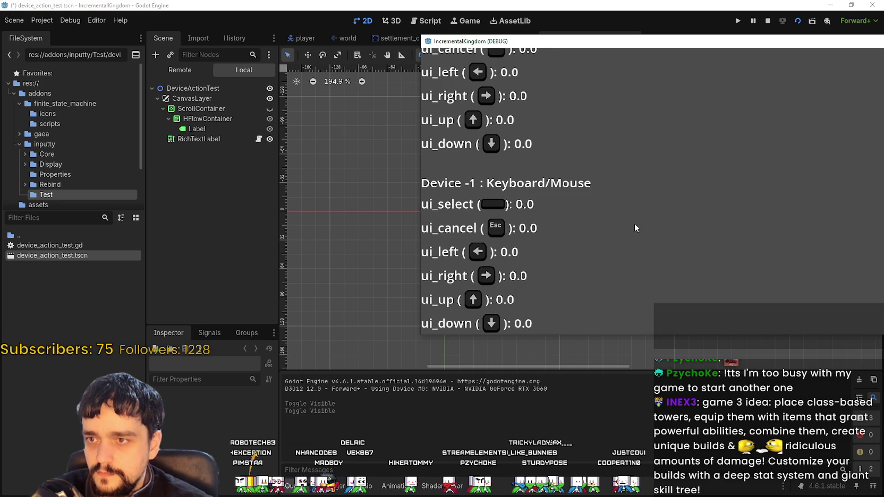
pyautogui.scroll(3, 633, 215)
pyautogui.scroll(-3, 632, 213)
pyautogui.scroll(3, 631, 212)
pyautogui.scroll(-3, 629, 212)
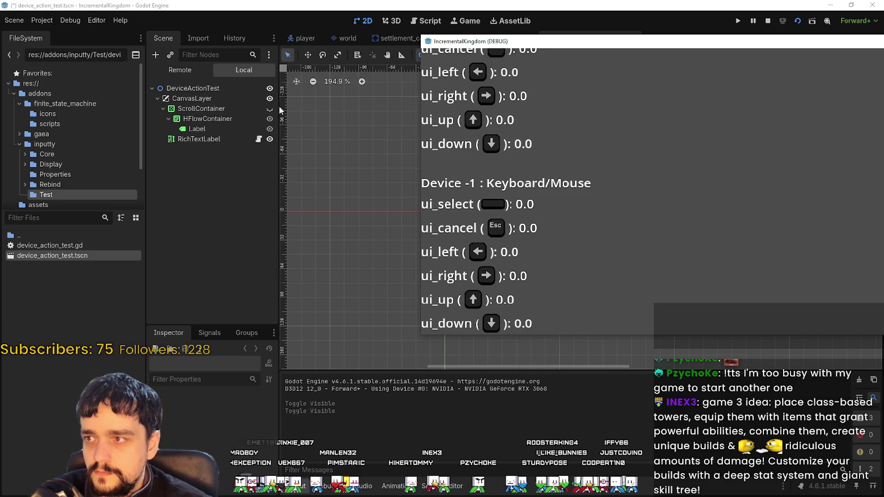
pyautogui.click(246, 136)
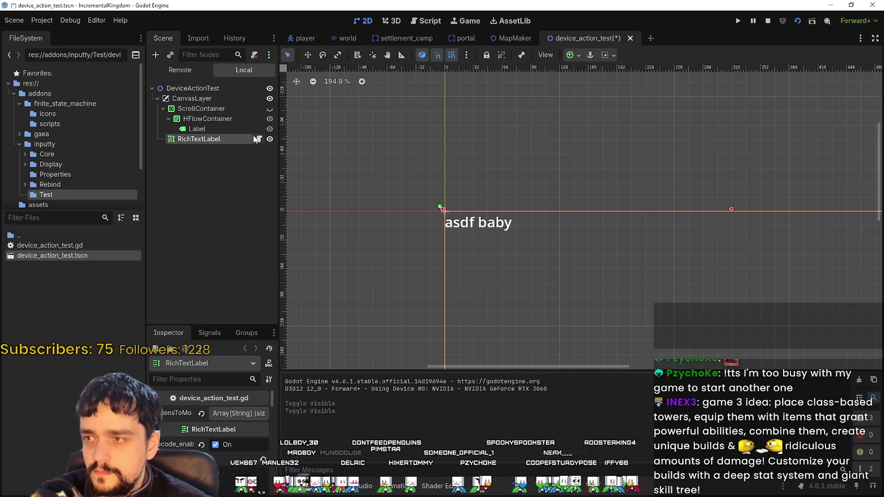
pyautogui.click(228, 414)
pyautogui.scroll(-2, 226, 457)
pyautogui.scroll(3, 226, 457)
pyautogui.click(239, 413)
pyautogui.hotkey('alt', 'Tab')
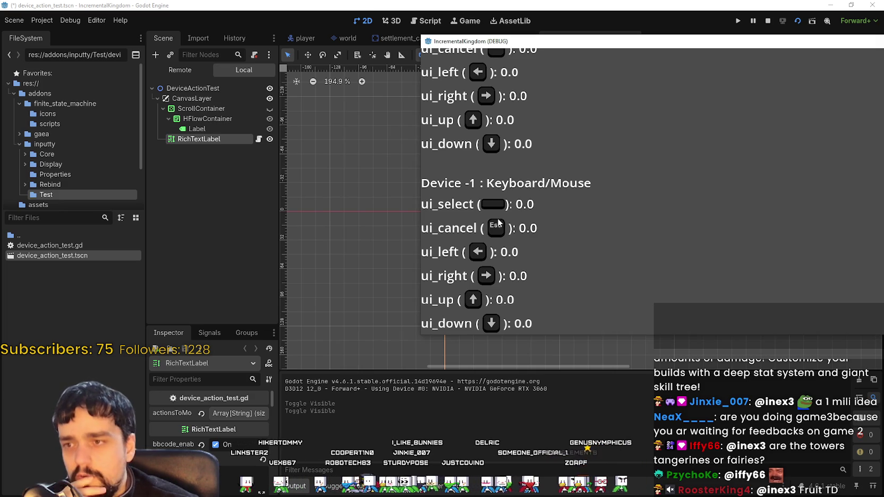
pyautogui.scroll(3, 511, 217)
pyautogui.scroll(-2, 527, 215)
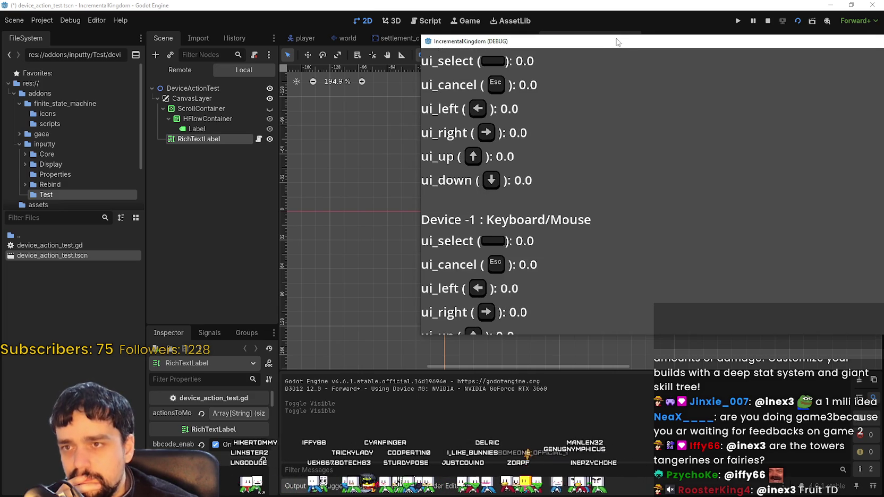
pyautogui.scroll(1, 539, 171)
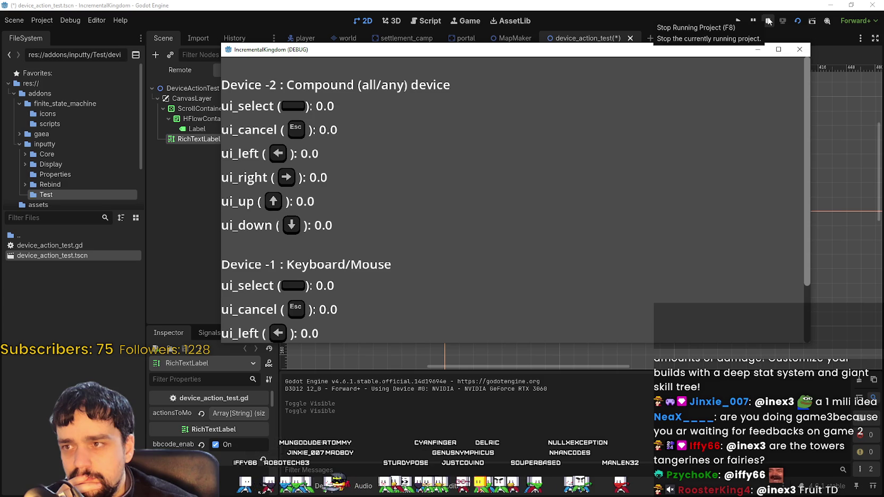
# Expand the live remote tree through CanvasLayer and its containers, and inspect RichTextLabel.
pyautogui.click(186, 70)
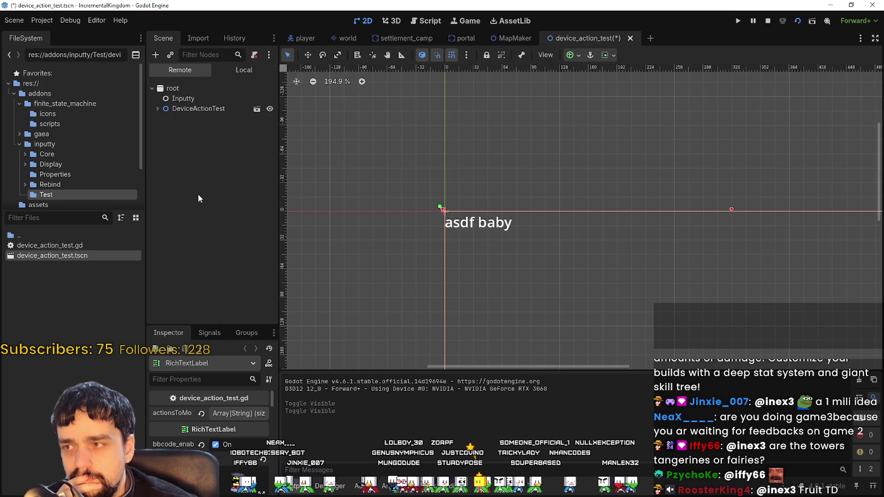
pyautogui.click(163, 119)
pyautogui.click(169, 139)
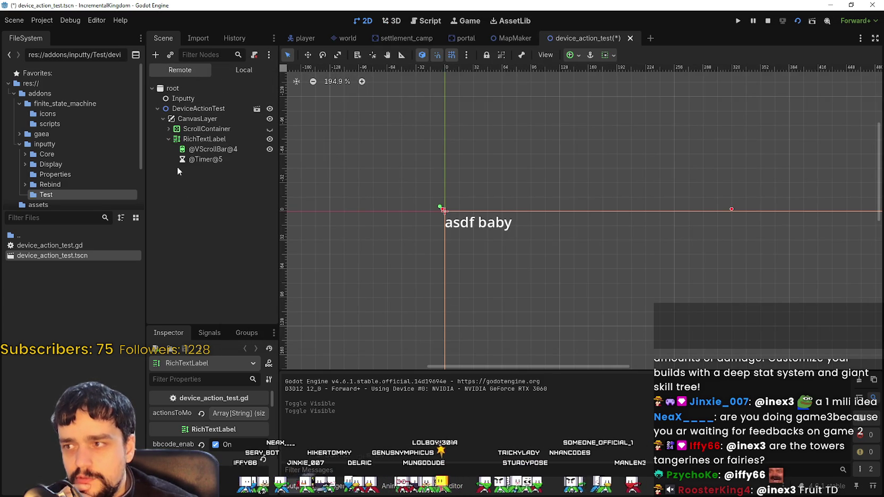
pyautogui.click(168, 129)
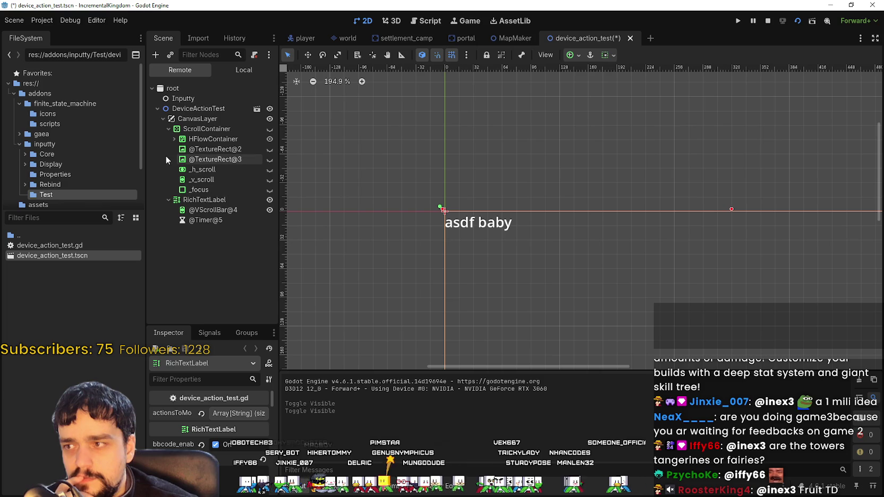
pyautogui.click(173, 139)
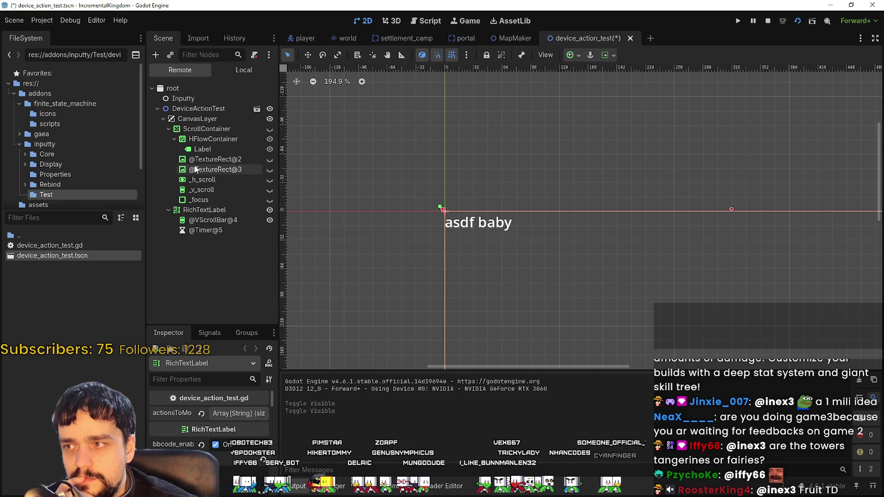
pyautogui.click(192, 200)
pyautogui.click(204, 210)
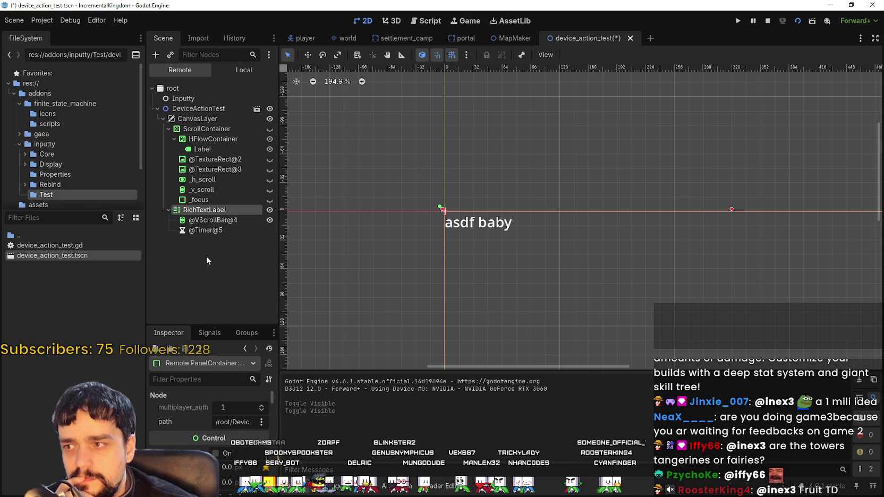
# Enlarge the Inspector and scene tree panels and expand the actionsToMonitor list.
pyautogui.moveTo(211, 326); pyautogui.dragTo(211, 272)
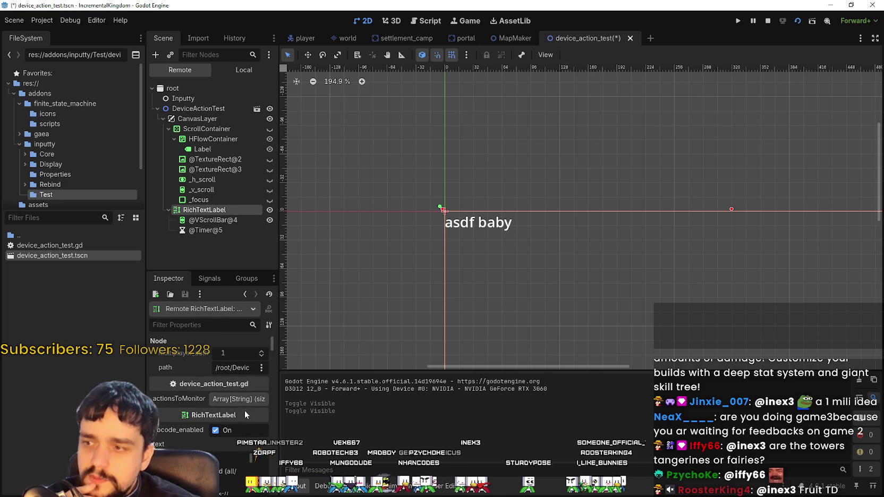
pyautogui.moveTo(280, 408); pyautogui.dragTo(355, 408)
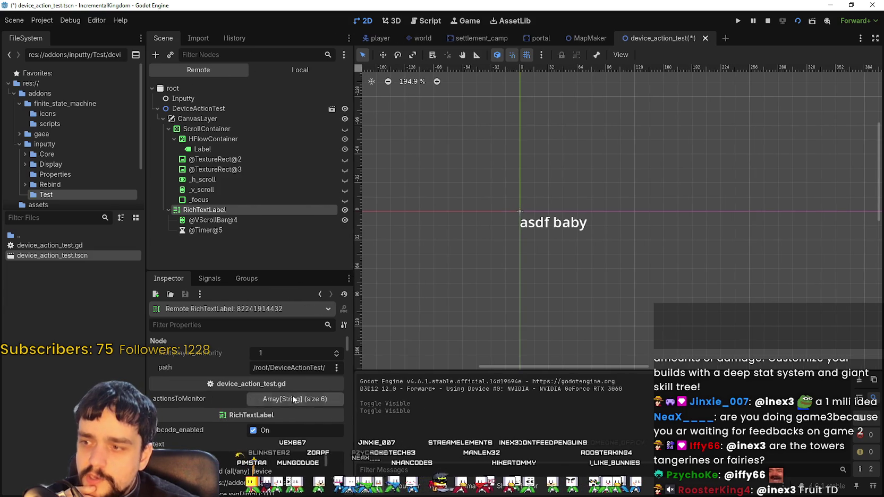
pyautogui.click(284, 400)
pyautogui.scroll(-3, 285, 401)
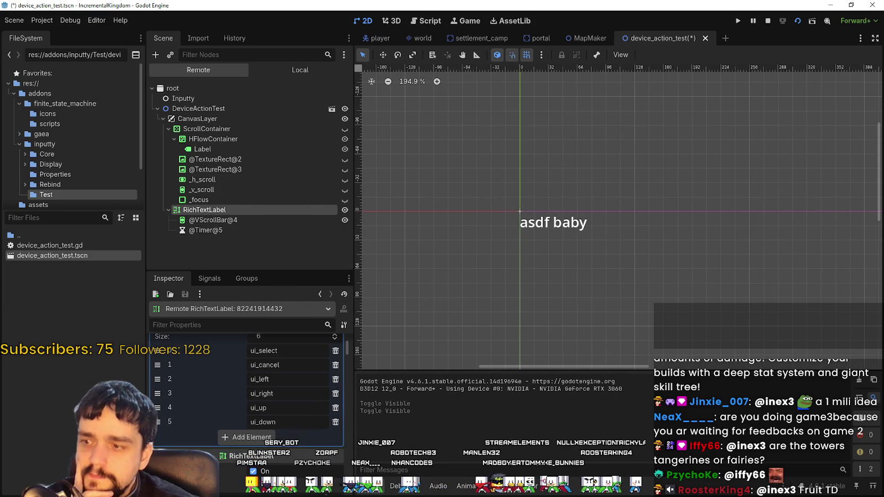
pyautogui.scroll(1, 277, 402)
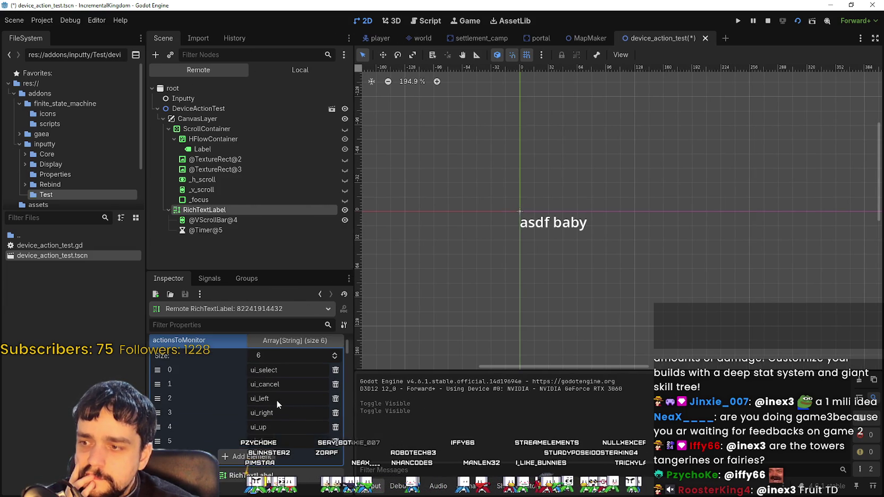
# Bring the game window forward, move it lower, then stop the test scene.
pyautogui.hotkey('alt', 'Tab')
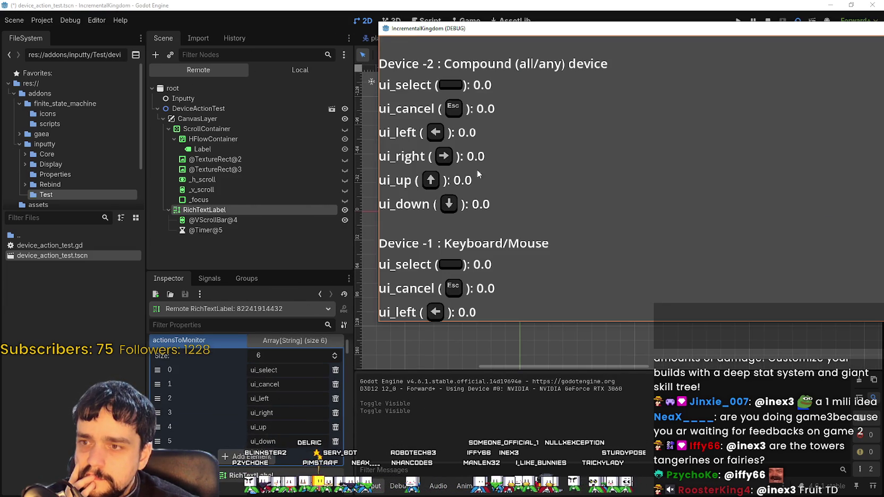
pyautogui.moveTo(399, 30)
pyautogui.mouseDown()
pyautogui.moveTo(452, 25)
pyautogui.moveTo(396, 80)
pyautogui.mouseUp()
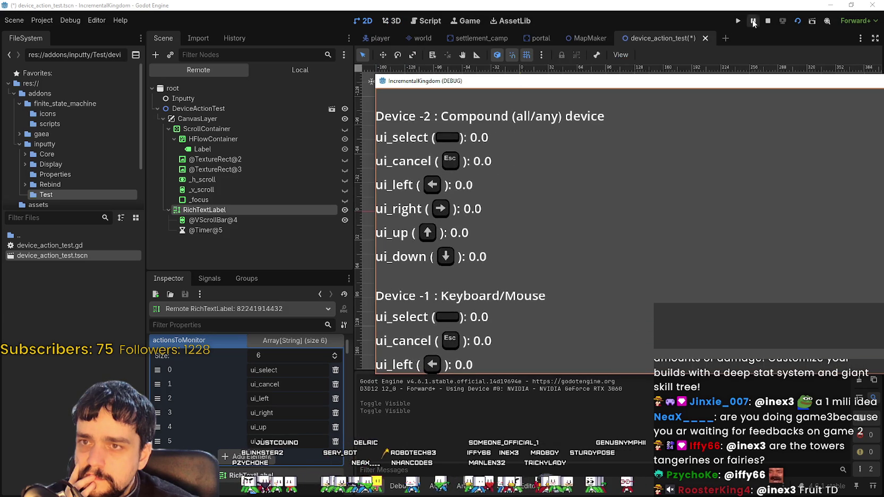
pyautogui.click(767, 22)
# Review the walk and zoom actions in Project Settings' Input Map, then close it.
pyautogui.click(42, 20)
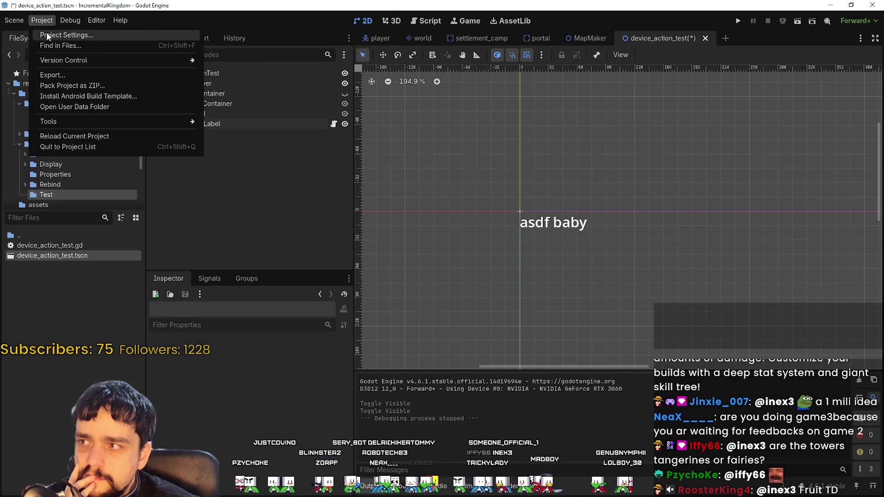
pyautogui.click(58, 33)
pyautogui.click(344, 129)
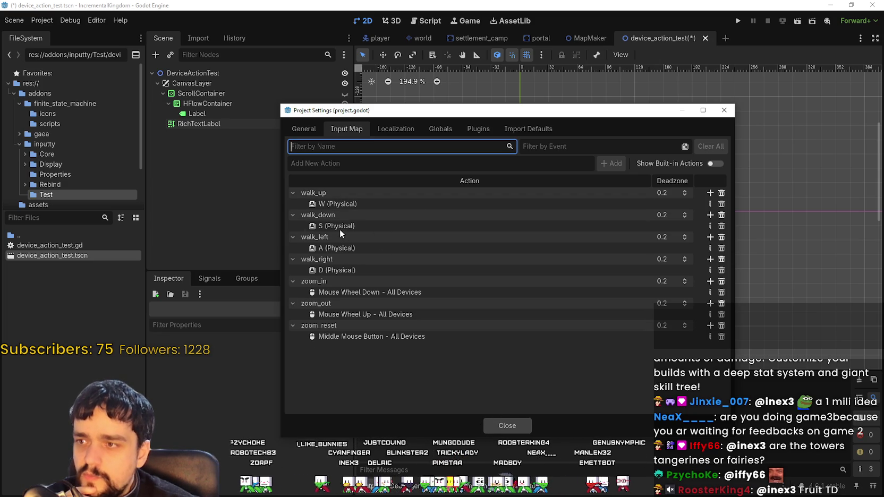
pyautogui.click(513, 425)
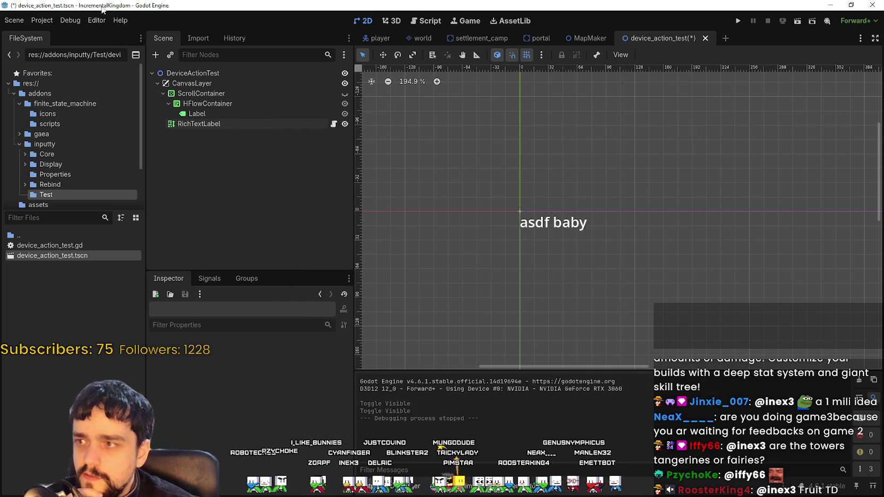
pyautogui.click(36, 22)
pyautogui.click(297, 173)
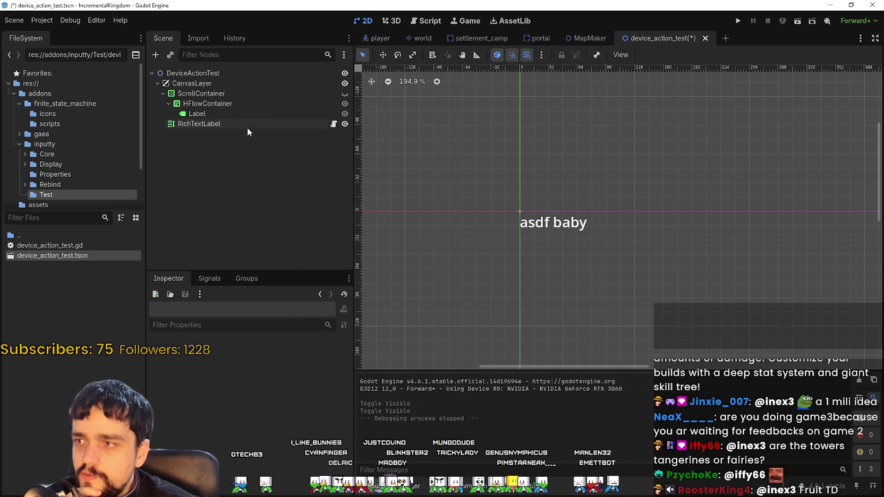
# Select the DeviceActionTest root, ScrollContainer and HFlowContainer nodes in the scene tree.
pyautogui.click(206, 73)
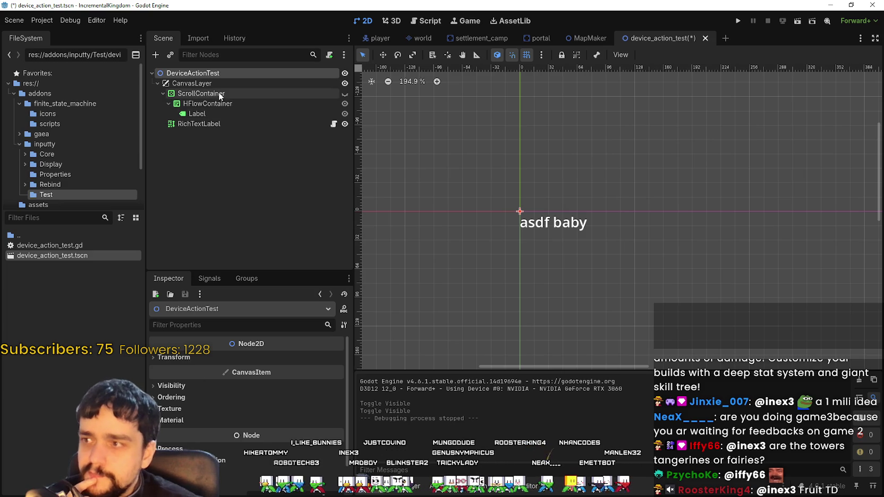
pyautogui.click(218, 94)
pyautogui.click(215, 103)
# On RichTextLabel, add a 'walk' entry to actionsToMonitor and remove the four ui_ actions.
pyautogui.click(202, 125)
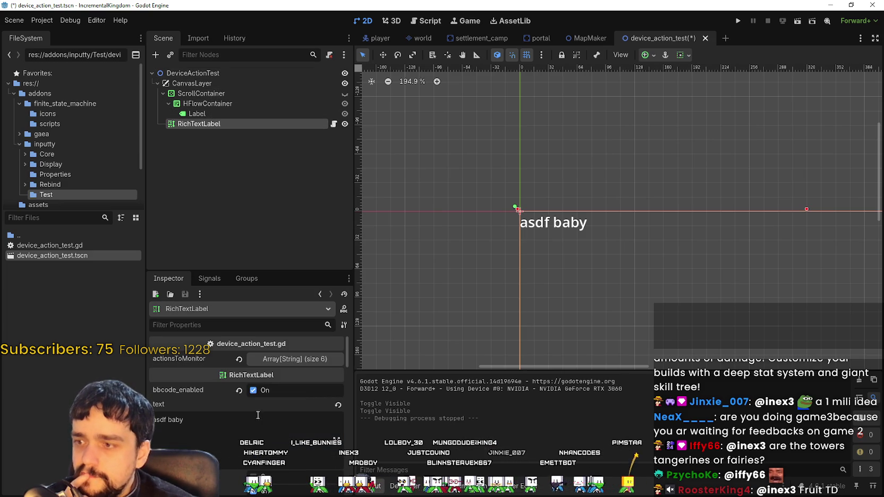
pyautogui.click(287, 361)
pyautogui.click(275, 469)
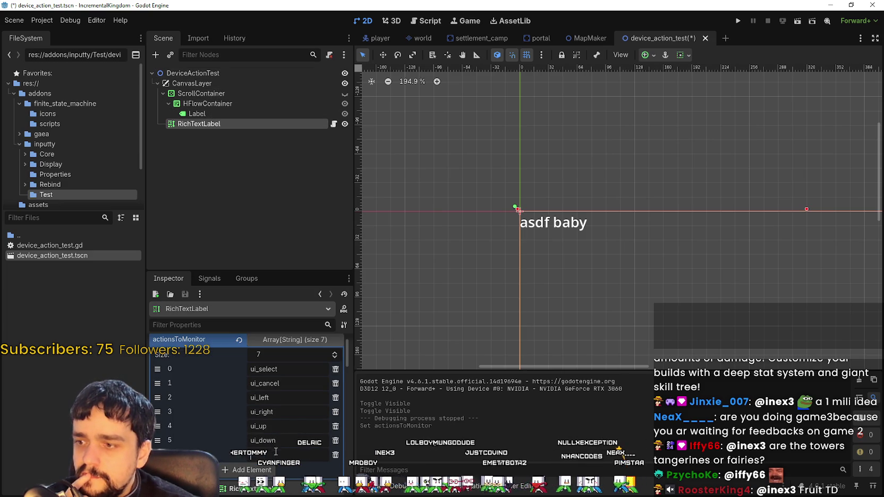
pyautogui.click(274, 456)
pyautogui.write('walk')
pyautogui.press('Return')
pyautogui.click(336, 369)
pyautogui.click(336, 369)
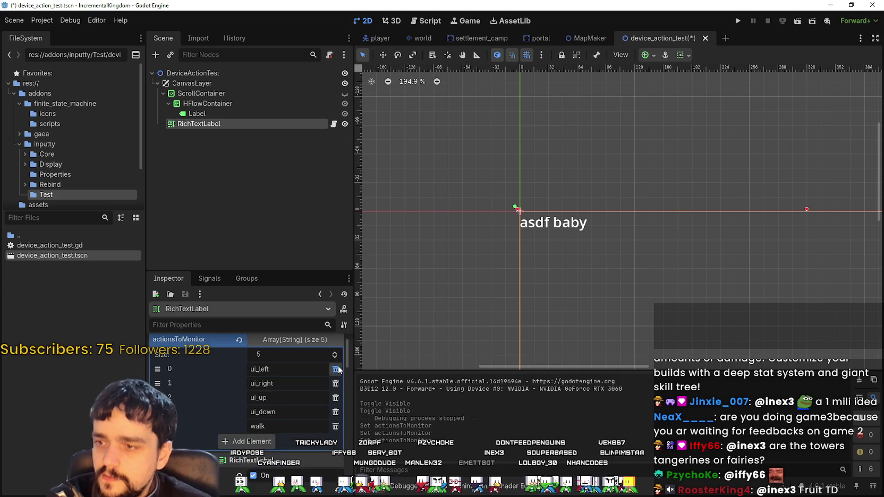
pyautogui.click(336, 369)
pyautogui.click(336, 368)
pyautogui.click(336, 369)
pyautogui.click(336, 369)
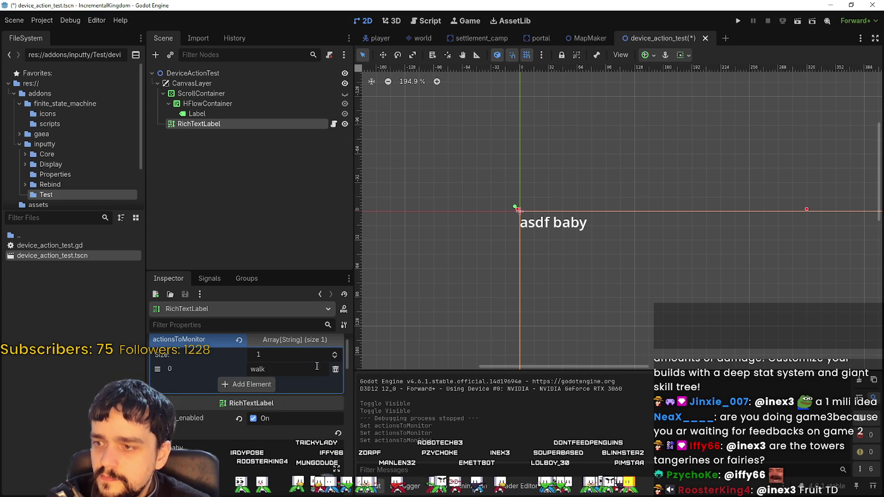
# Enter walk_up, walk_down, walk_right and walk_left as monitored actions.
pyautogui.write('_up')
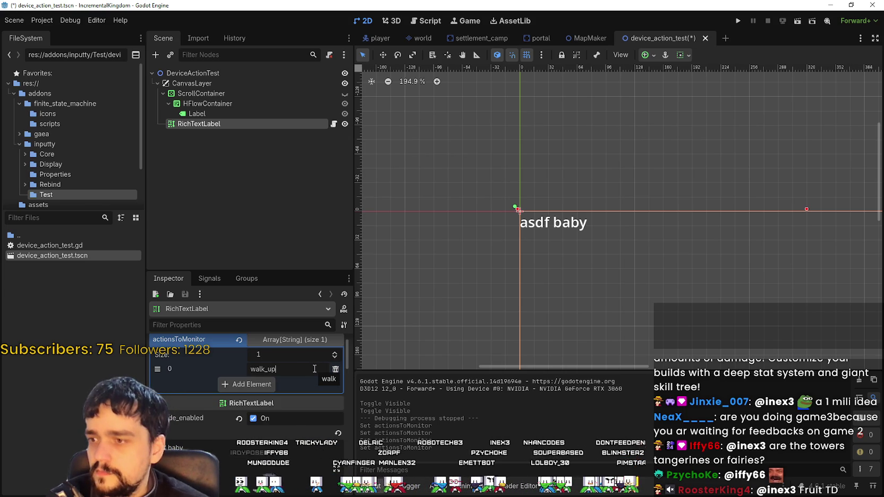
pyautogui.click(271, 382)
pyautogui.click(285, 383)
pyautogui.write('wa')
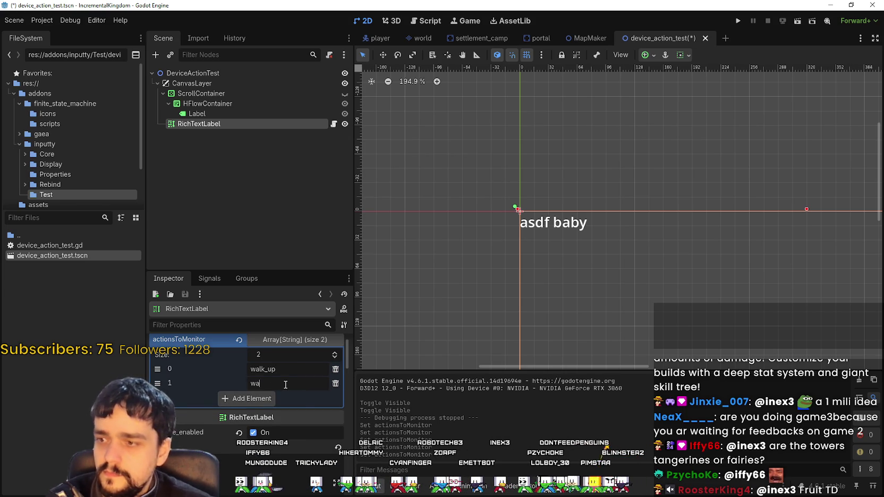
pyautogui.write('lk_down')
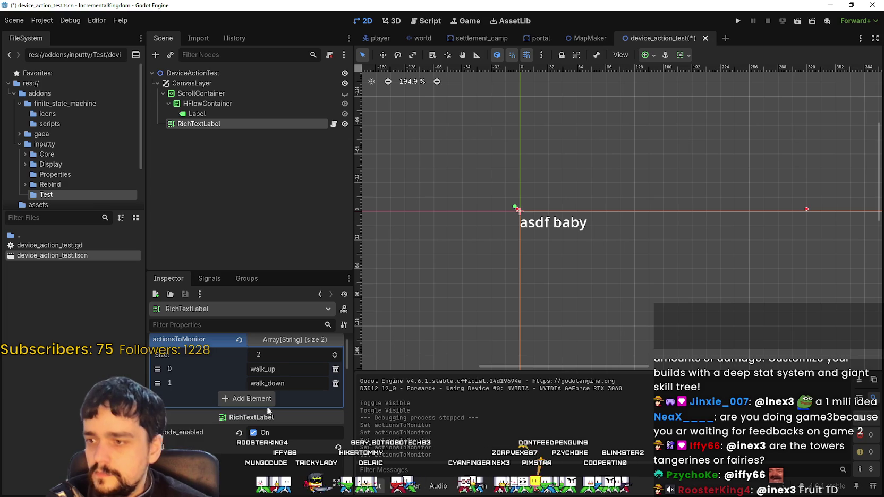
pyautogui.click(272, 399)
pyautogui.write('walk_')
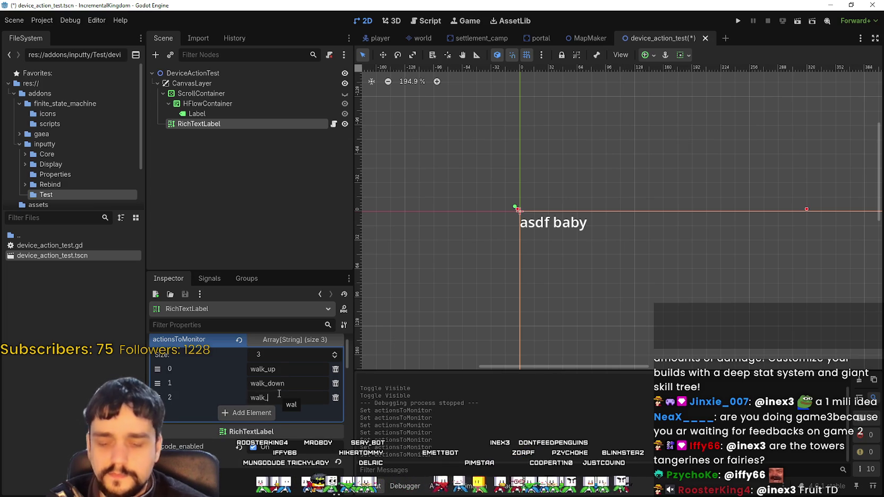
pyautogui.write('right')
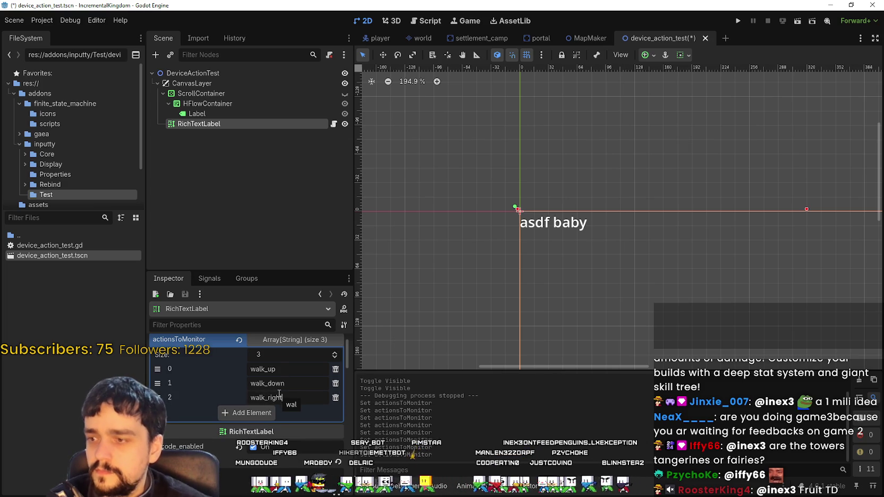
pyautogui.click(256, 414)
pyautogui.write('walk')
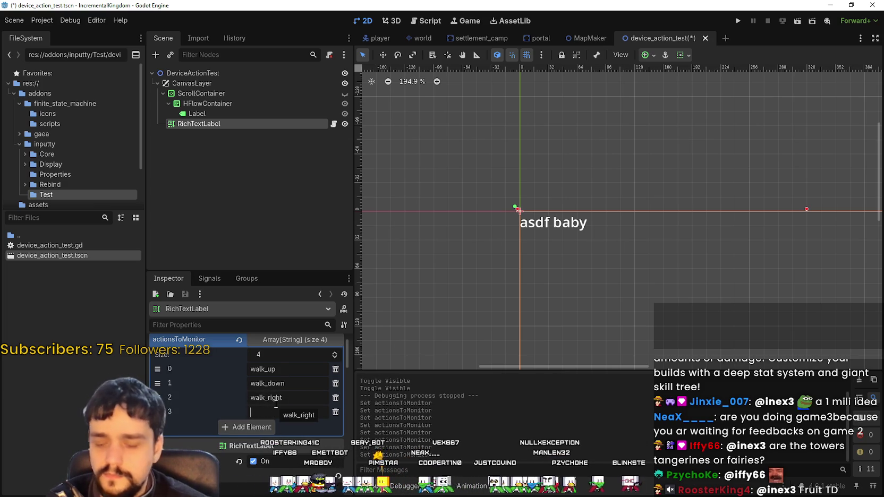
pyautogui.write('_left')
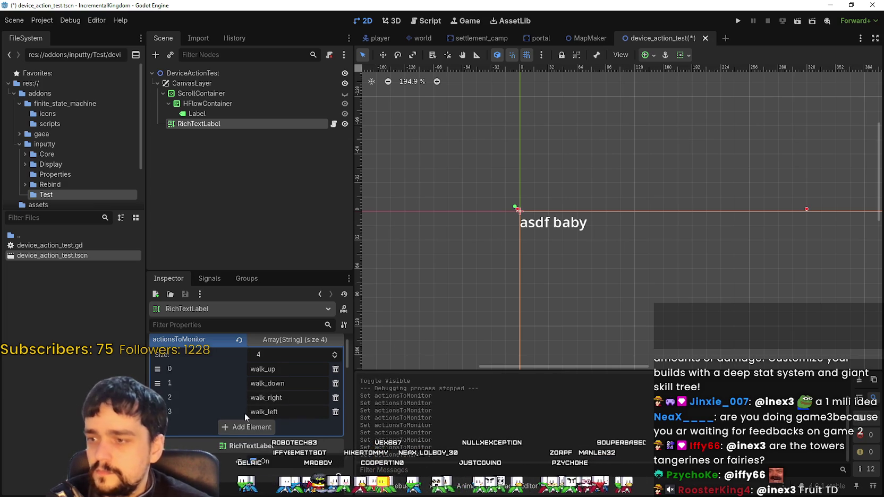
# After checking names in Project Settings, add zoom_in, zoom_out and zoom_reset entries and run (F6).
pyautogui.click(42, 20)
pyautogui.click(59, 34)
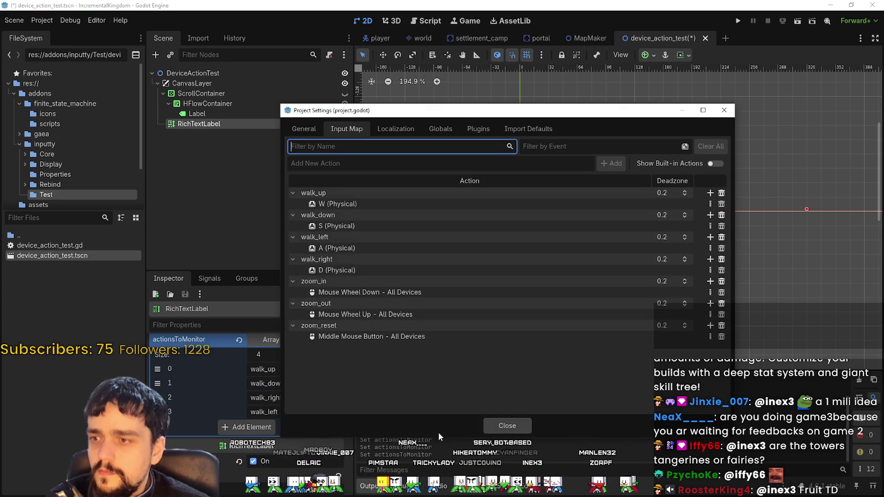
pyautogui.click(507, 426)
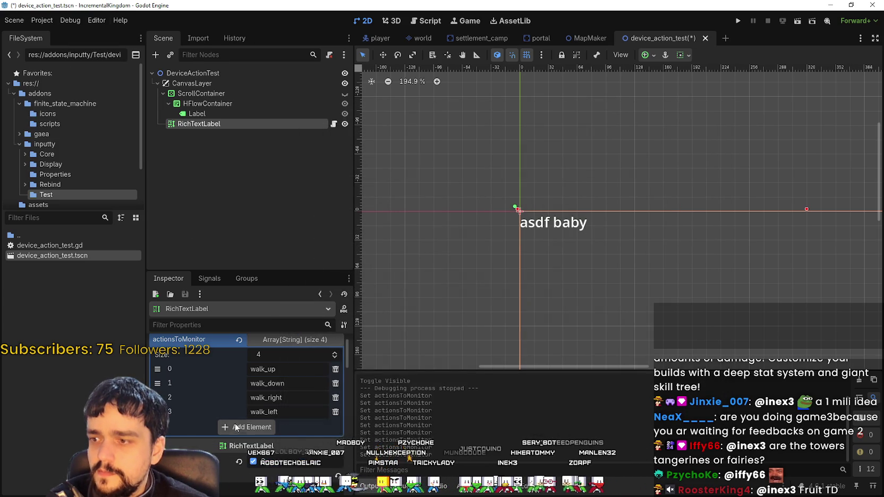
pyautogui.click(248, 426)
pyautogui.write('zoom')
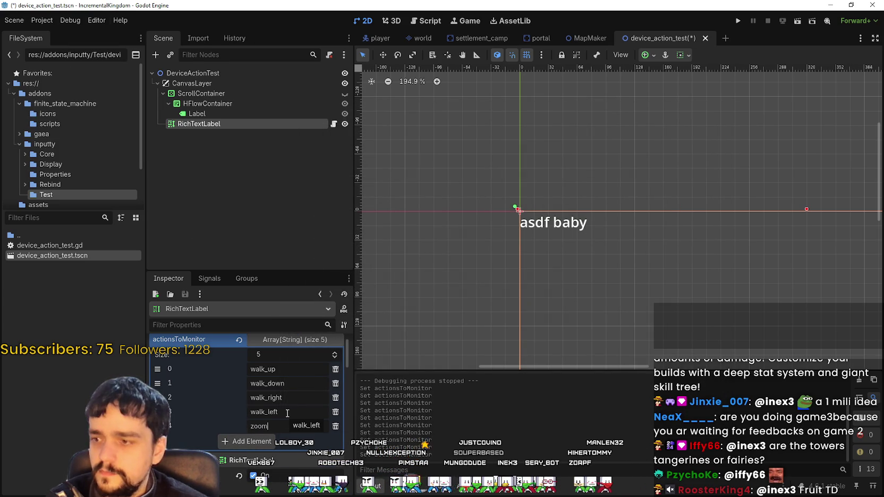
pyautogui.write('_in')
pyautogui.click(247, 442)
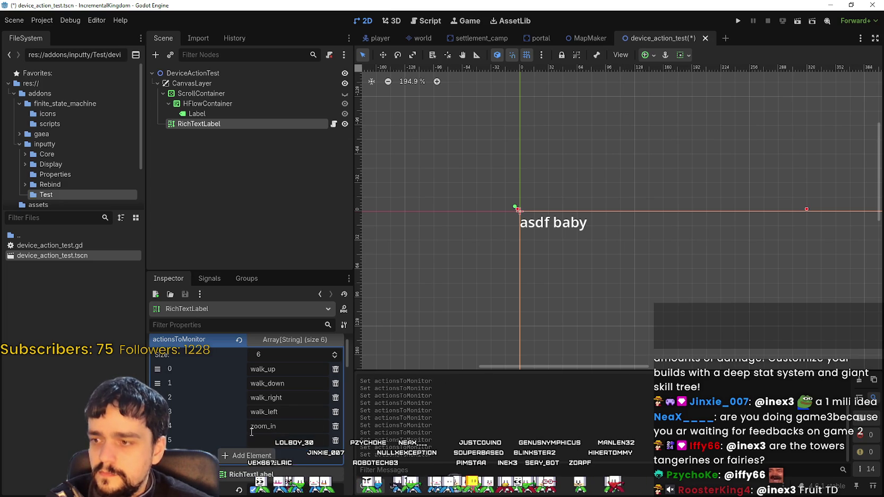
pyautogui.write('zoom')
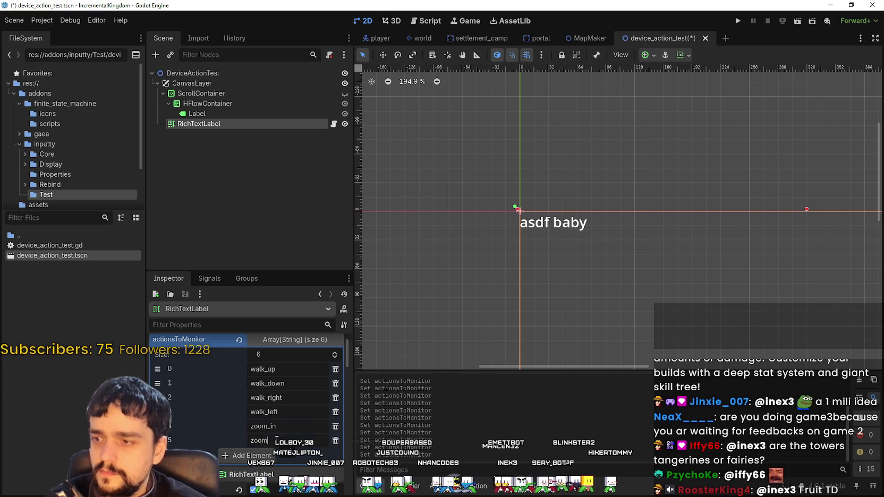
pyautogui.write('_out')
pyautogui.click(247, 456)
pyautogui.write('zoom_reset')
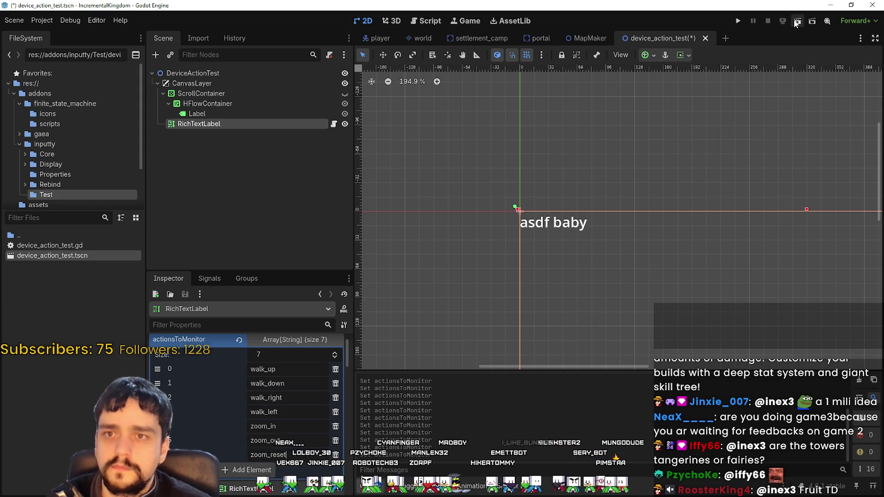
pyautogui.press('F6')
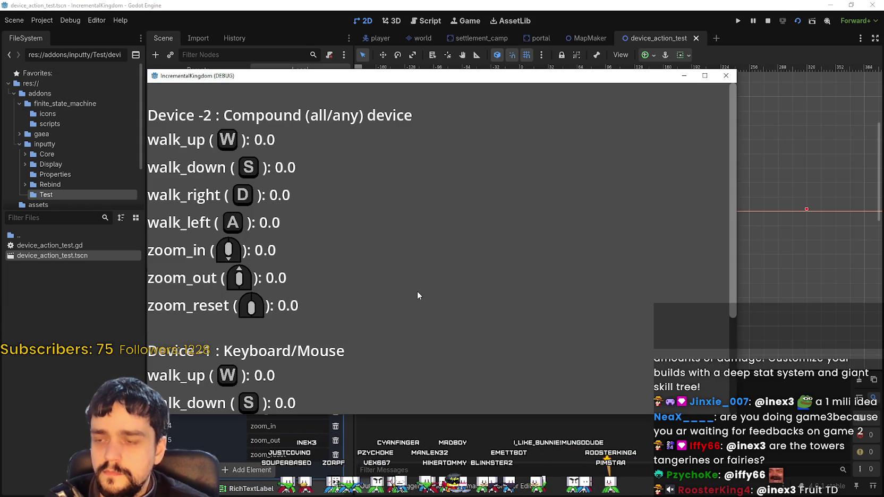
# Scroll the readout and press W, A, S, D to watch walk values update per device.
pyautogui.scroll(-5, 357, 254)
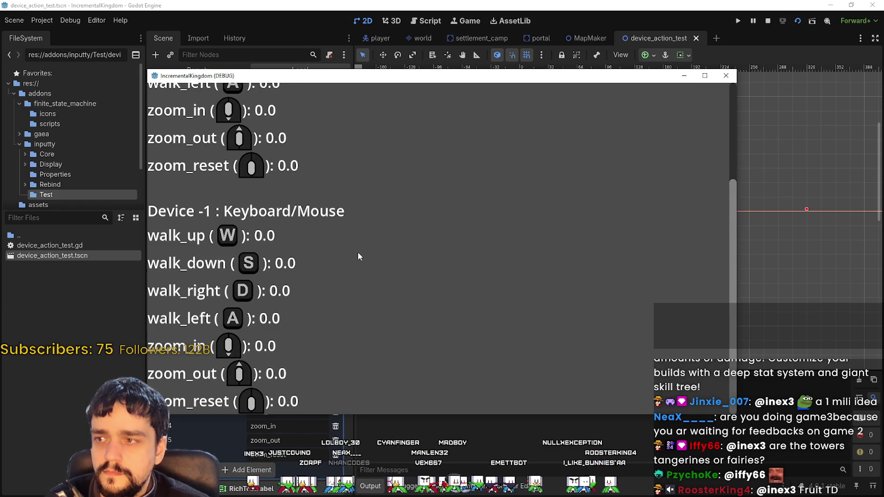
pyautogui.scroll(5, 461, 281)
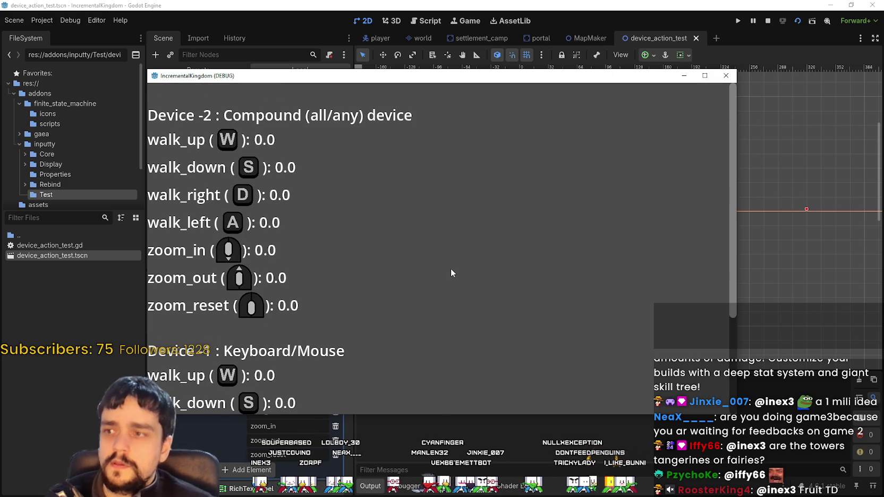
pyautogui.scroll(-3, 452, 269)
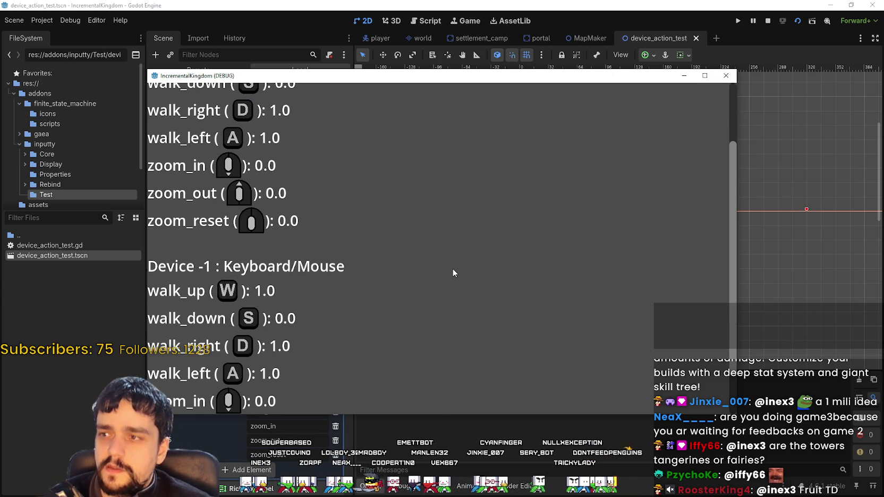
pyautogui.scroll(1, 453, 267)
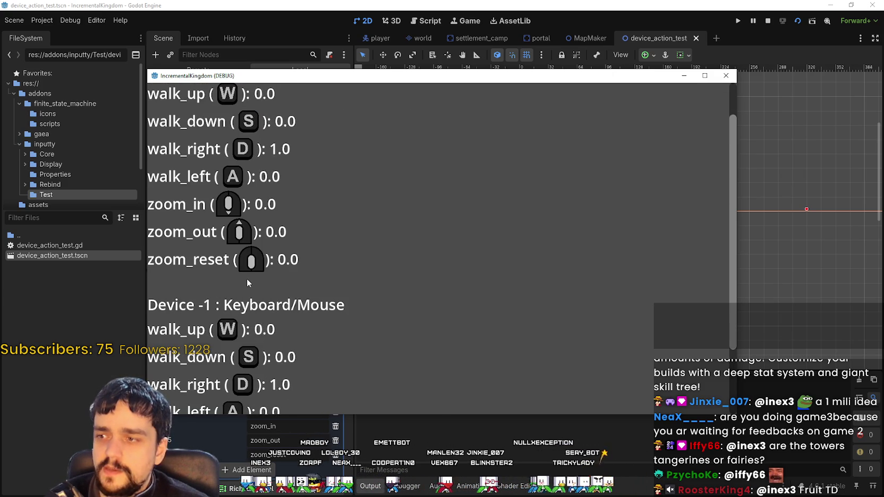
pyautogui.press('w')
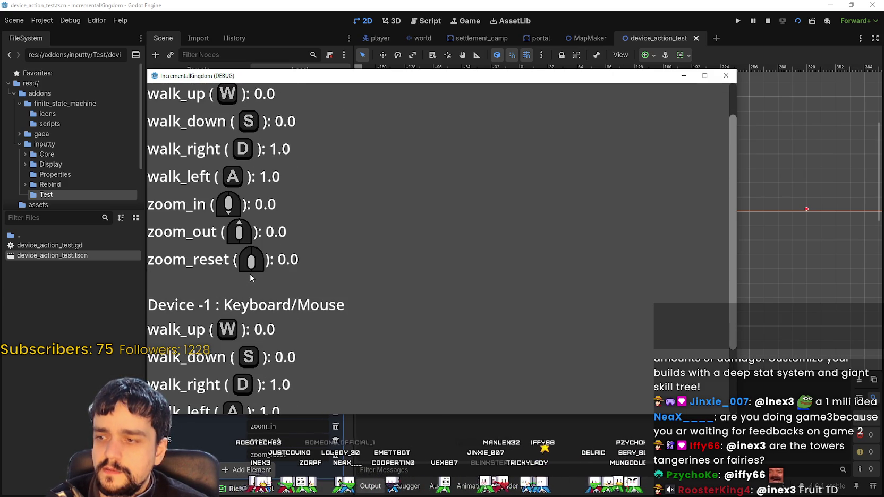
pyautogui.press('a')
pyautogui.press('s')
pyautogui.press('s')
pyautogui.press('d')
# Shrink and move the game window, then press W, D, A, W, D again to test walk values.
pyautogui.moveTo(734, 414); pyautogui.dragTo(658, 444)
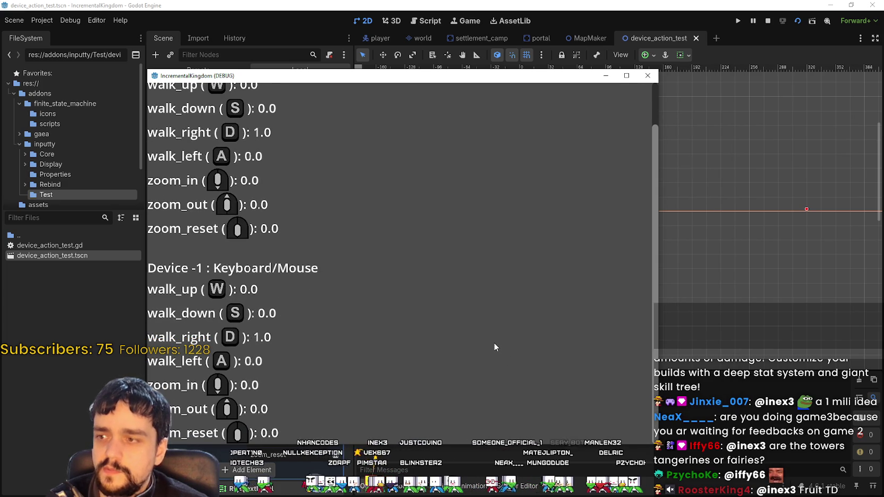
pyautogui.moveTo(411, 83); pyautogui.dragTo(549, 15)
pyautogui.press('w')
pyautogui.press('d')
pyautogui.press('a')
pyautogui.press('w')
pyautogui.scroll(2, 432, 258)
pyautogui.press('d')
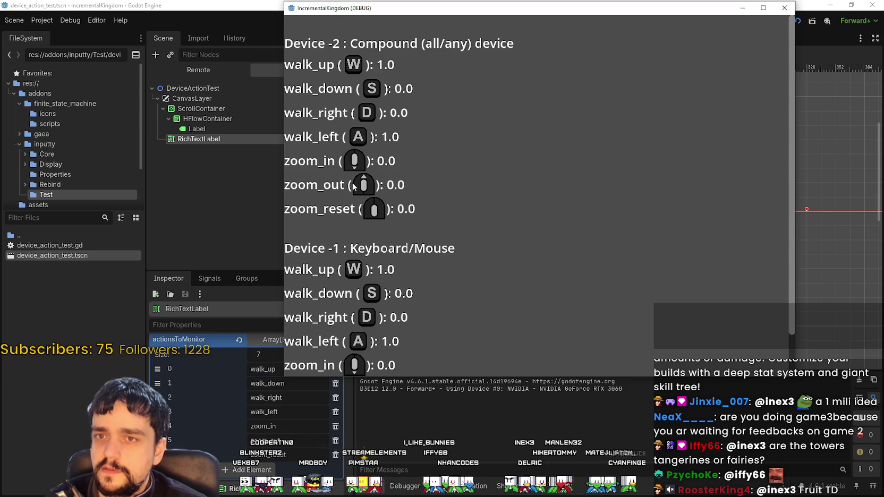
pyautogui.scroll(-1, 768, 276)
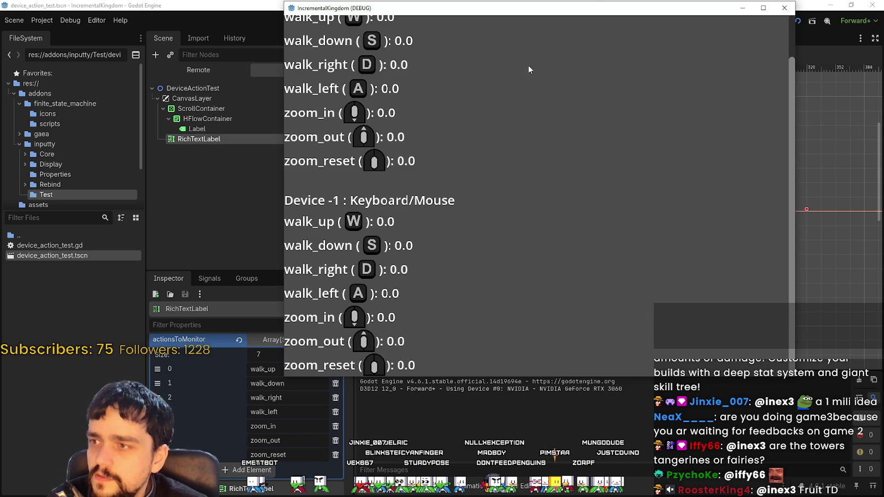
# Browse inputty's Test, Display and Display/UI folders, back to inputty, then switch to the rebind image.
pyautogui.doubleClick(50, 235)
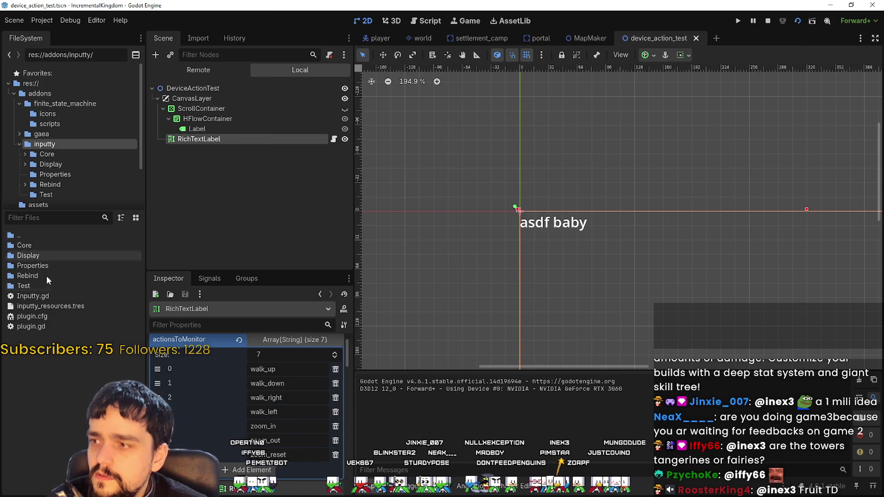
pyautogui.doubleClick(23, 286)
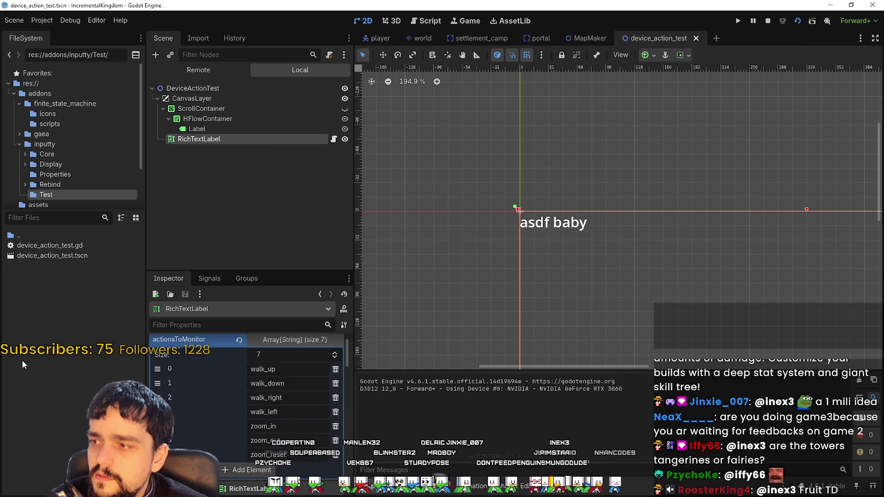
pyautogui.doubleClick(24, 233)
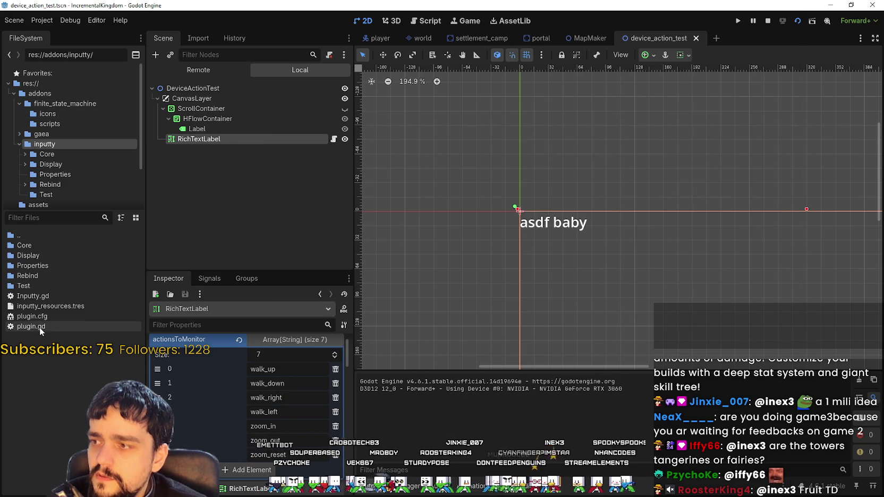
pyautogui.doubleClick(44, 254)
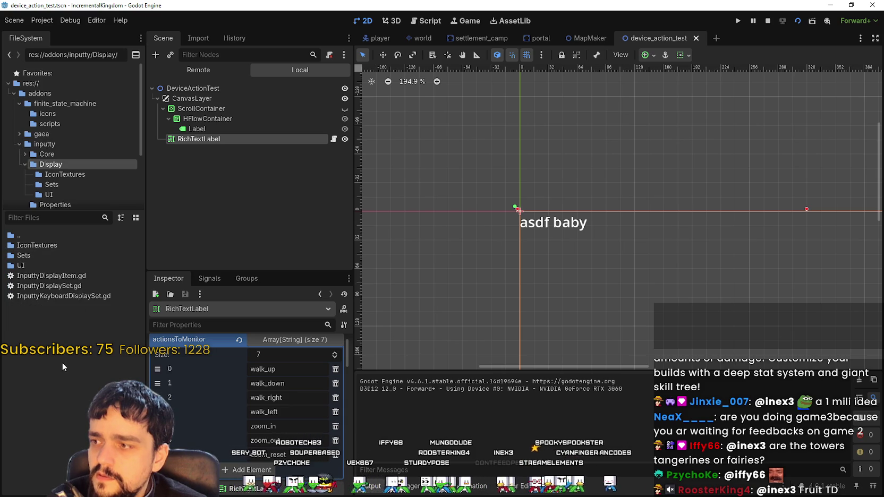
pyautogui.doubleClick(41, 265)
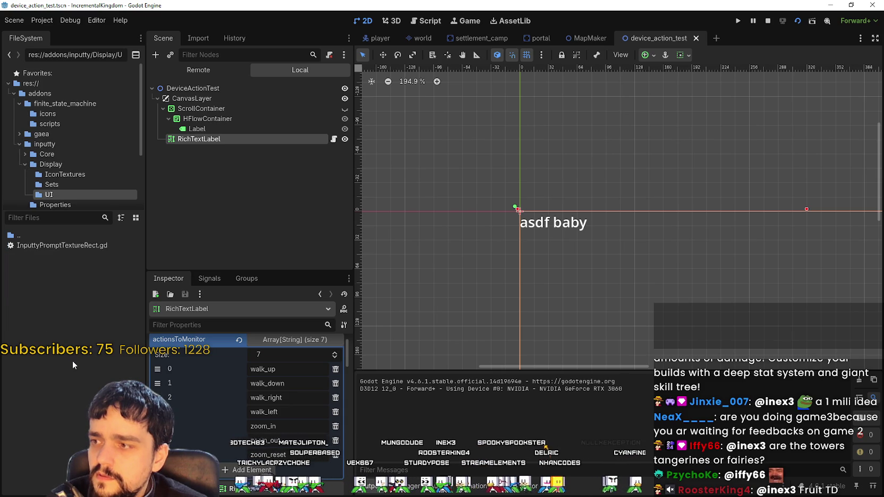
pyautogui.doubleClick(48, 238)
pyautogui.doubleClick(48, 238)
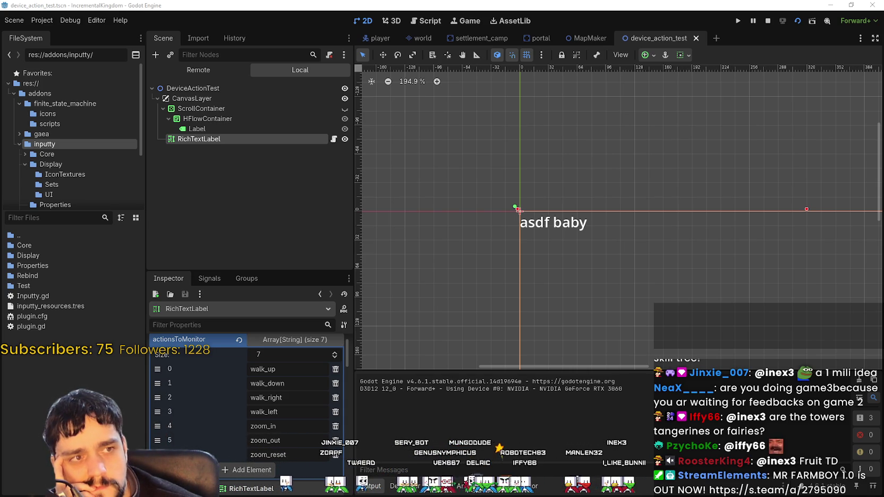
pyautogui.hotkey('alt', 'Tab')
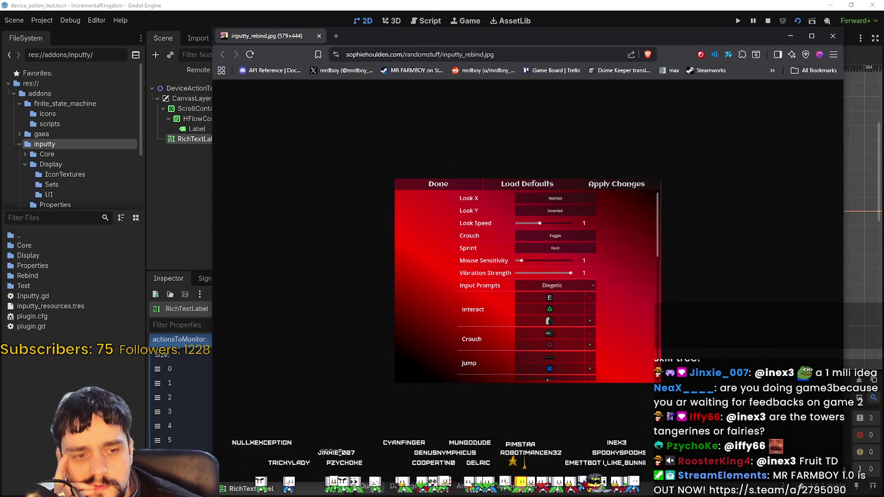
pyautogui.hotkey('alt', 'Tab')
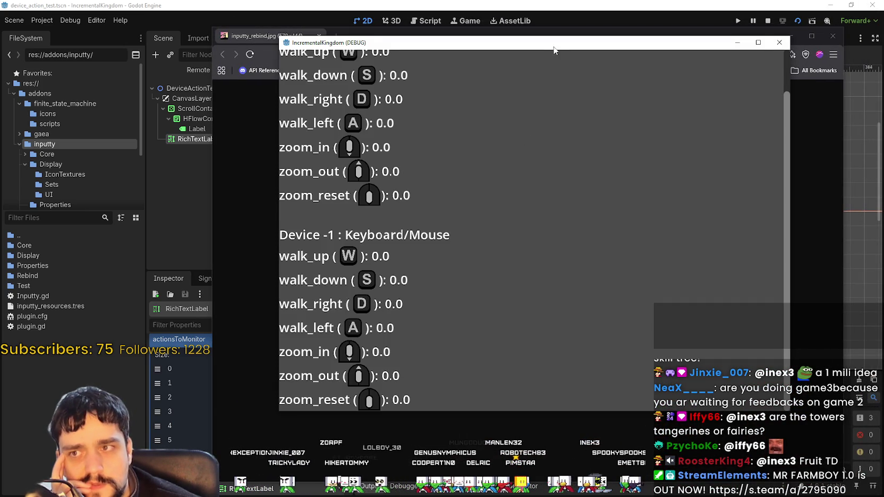
pyautogui.moveTo(554, 47); pyautogui.dragTo(313, 22)
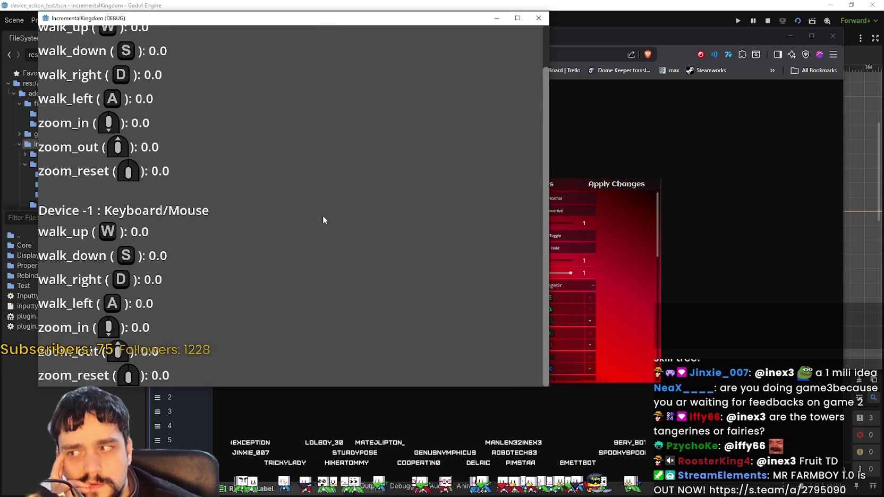
pyautogui.scroll(2, 323, 218)
pyautogui.click(672, 228)
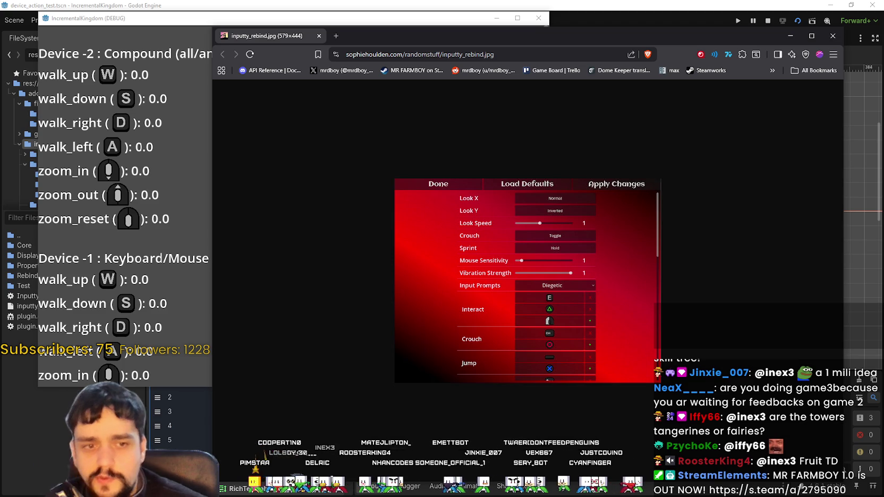
pyautogui.click(21, 406)
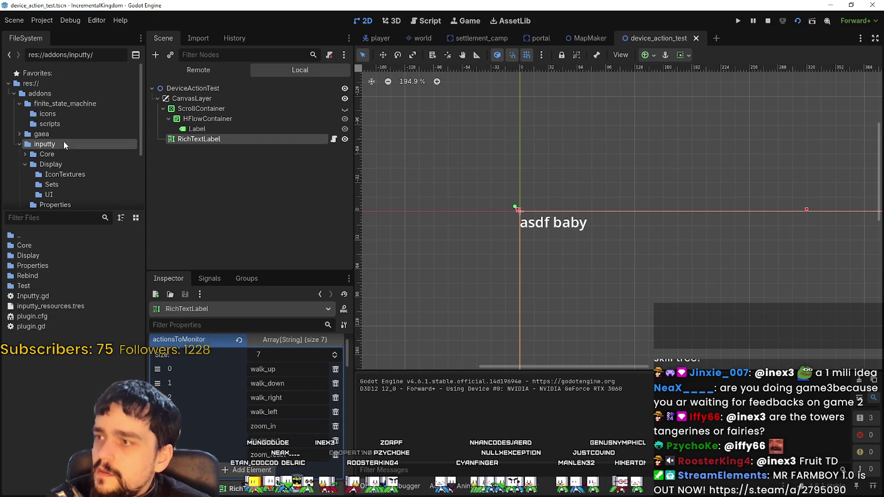
# Open Core/InputtyAction.gd and InputtyMap.gd, scrolling via the minimap to the input-loading code.
pyautogui.doubleClick(48, 243)
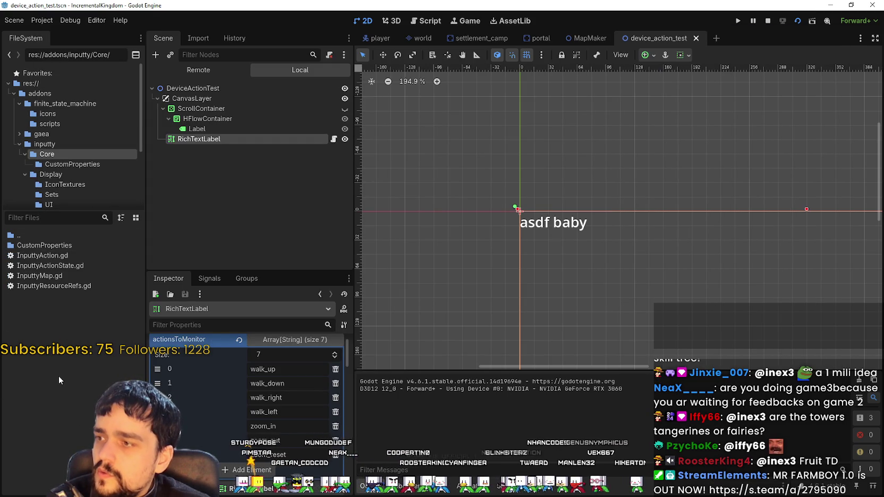
pyautogui.doubleClick(66, 243)
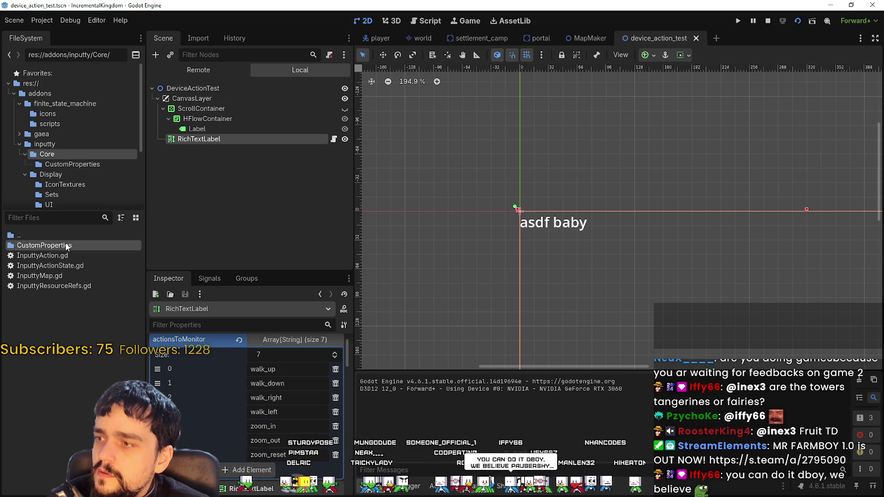
pyautogui.doubleClick(54, 236)
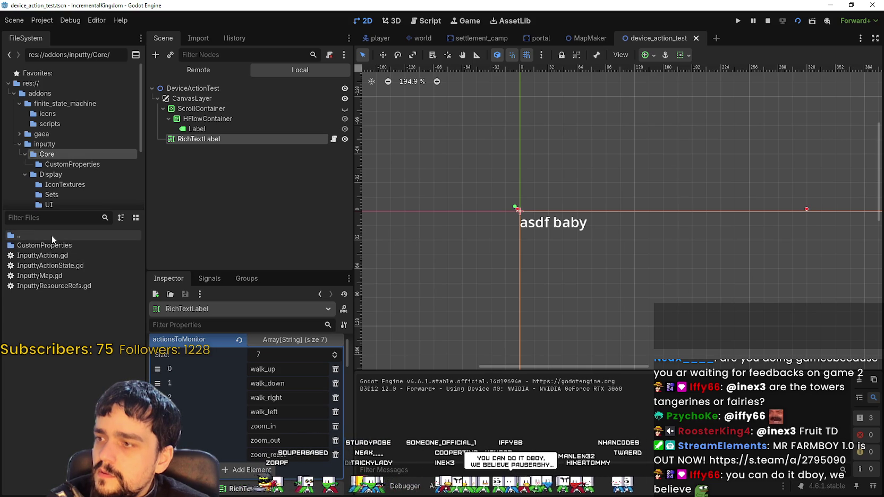
pyautogui.doubleClick(53, 255)
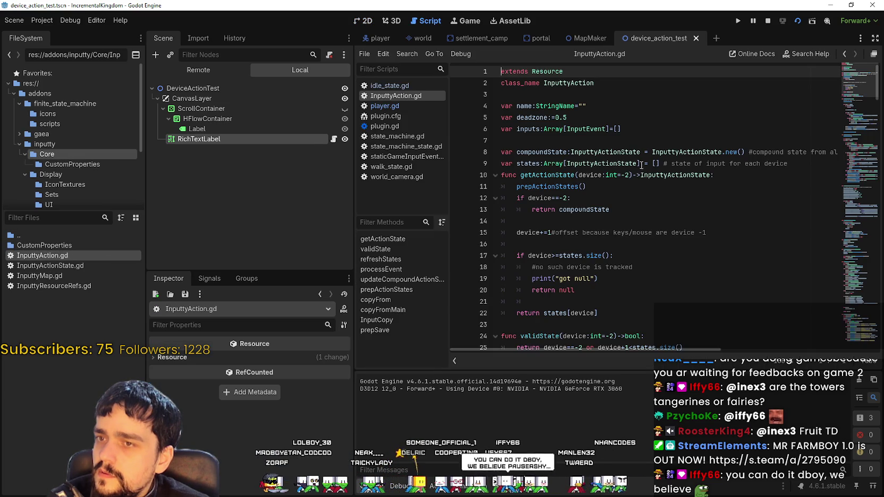
pyautogui.click(638, 129)
pyautogui.scroll(-5, 622, 211)
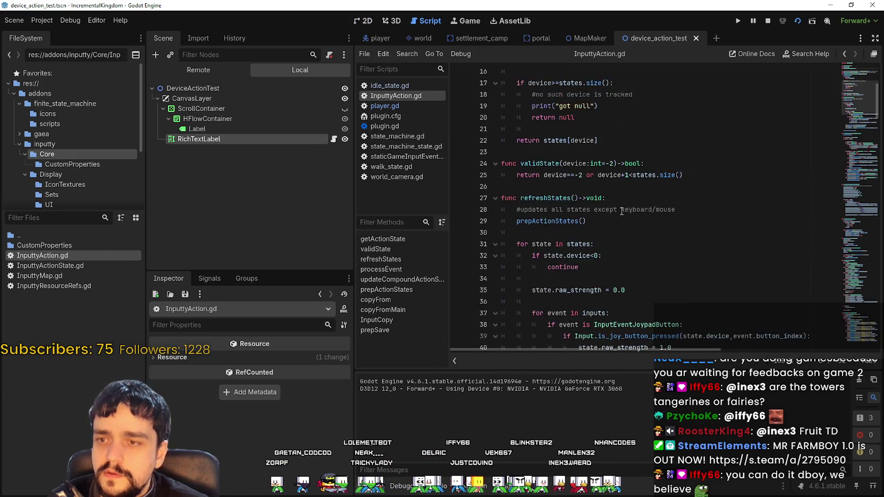
pyautogui.scroll(-8, 621, 211)
pyautogui.moveTo(865, 125)
pyautogui.mouseDown()
pyautogui.moveTo(843, 221)
pyautogui.moveTo(839, 331)
pyautogui.mouseUp()
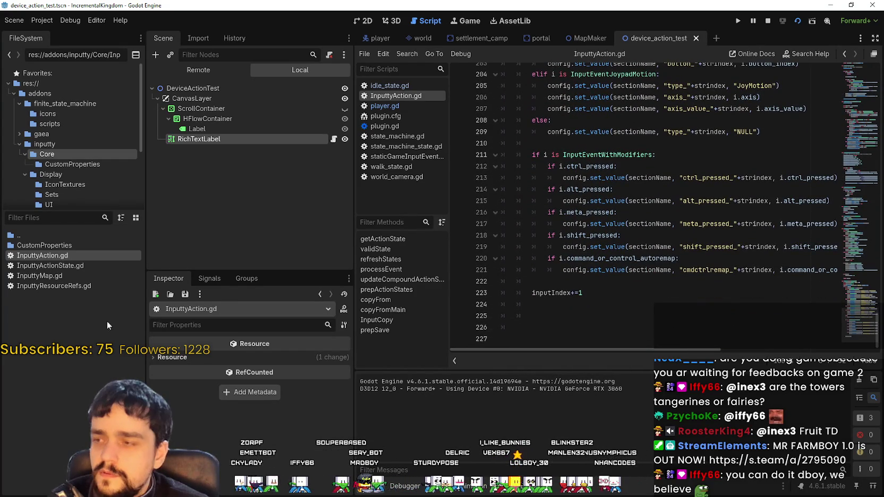
pyautogui.doubleClick(60, 275)
pyautogui.moveTo(854, 74); pyautogui.dragTo(842, 291)
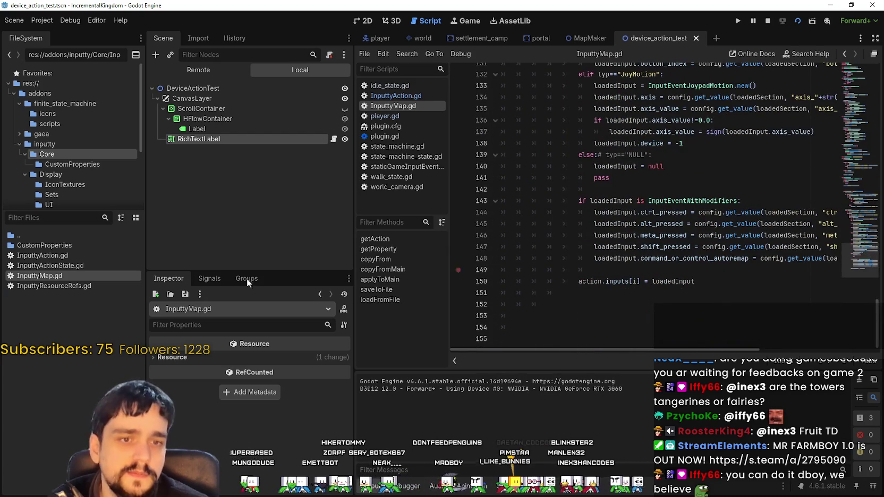
pyautogui.scroll(-1, 71, 171)
# Browse back through the inputty folders and Test scene, then list the Rebind folder's files.
pyautogui.click(66, 147)
pyautogui.click(47, 137)
pyautogui.click(45, 127)
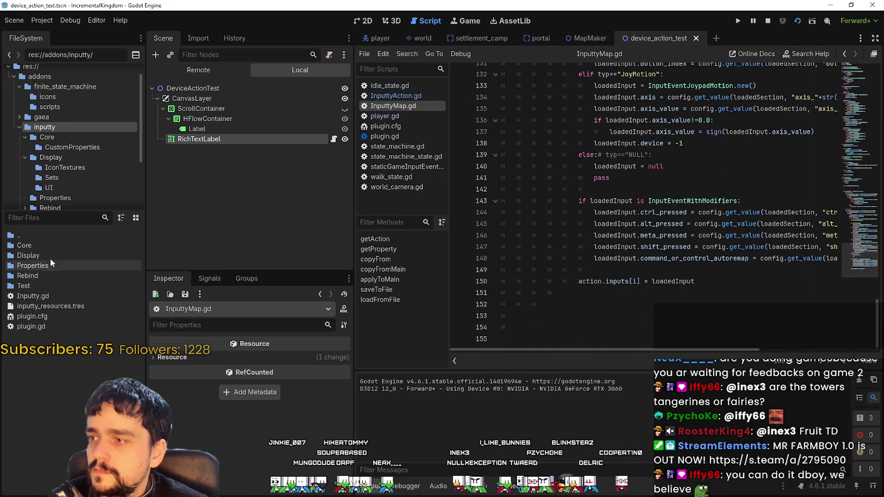
pyautogui.doubleClick(54, 285)
pyautogui.click(60, 254)
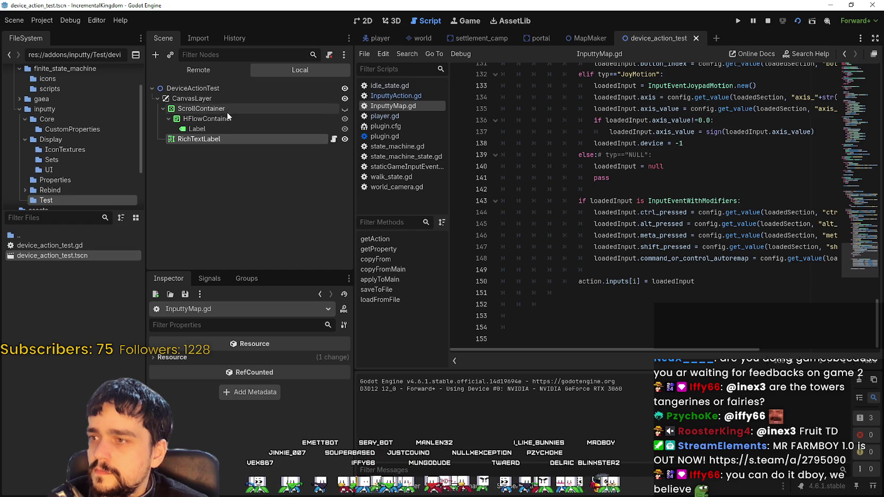
pyautogui.click(223, 88)
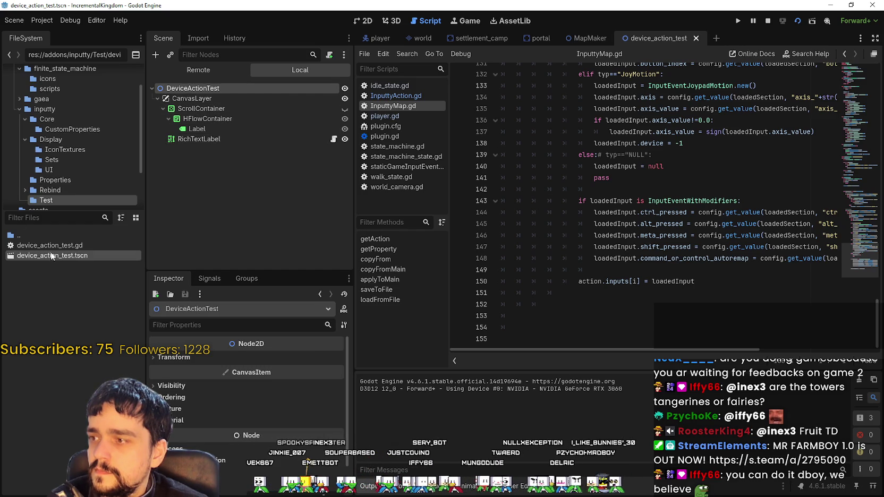
pyautogui.scroll(-3, 72, 168)
pyautogui.click(62, 131)
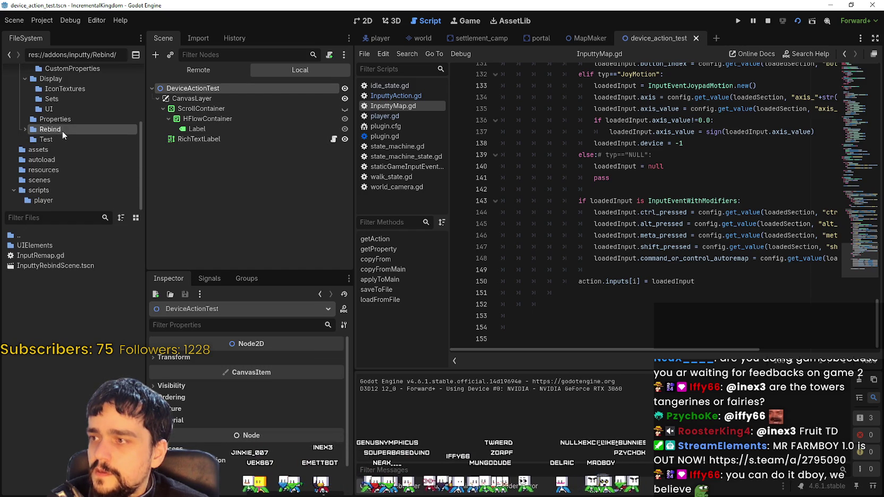
# Open InputtyRebindScene.tscn and view its layout in the 2D editor.
pyautogui.doubleClick(53, 266)
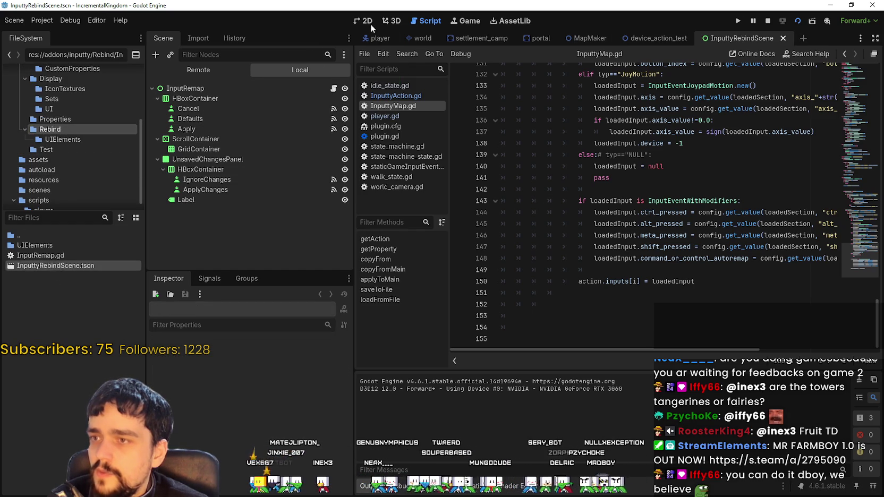
pyautogui.click(365, 21)
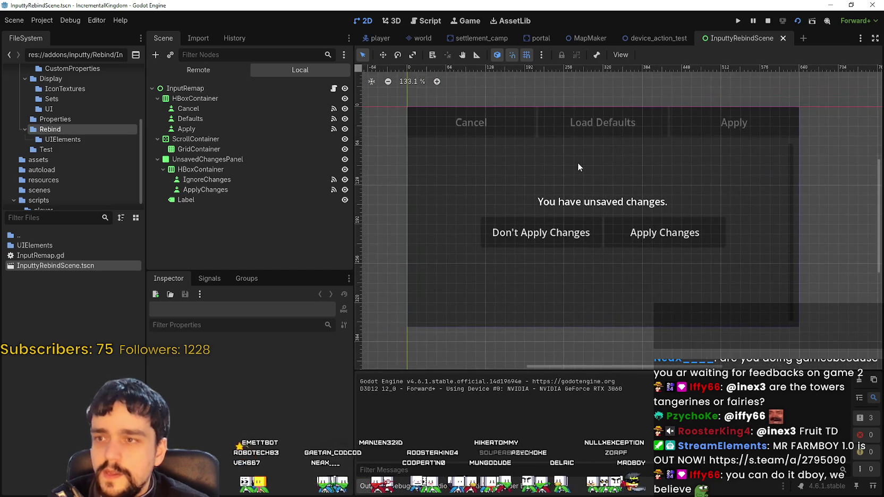
pyautogui.scroll(-3, 576, 165)
# Stop the previous game, run the rebind scene maximized, and scroll its action list.
pyautogui.click(771, 21)
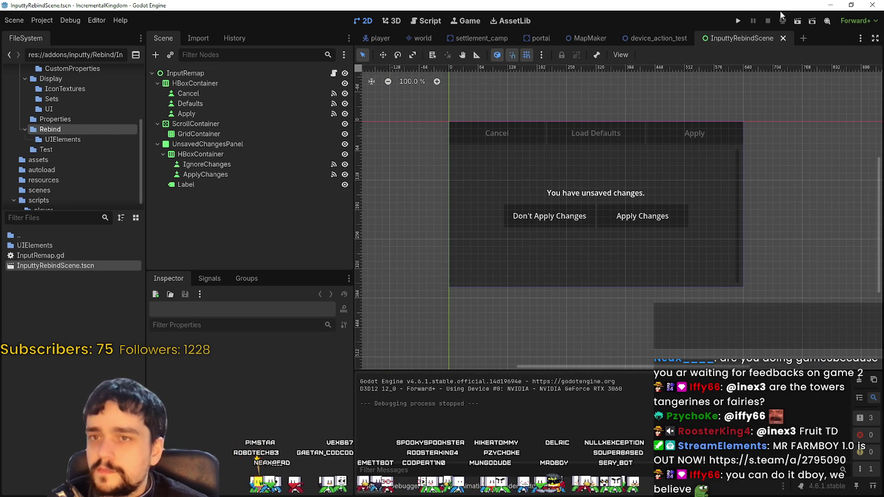
pyautogui.click(798, 21)
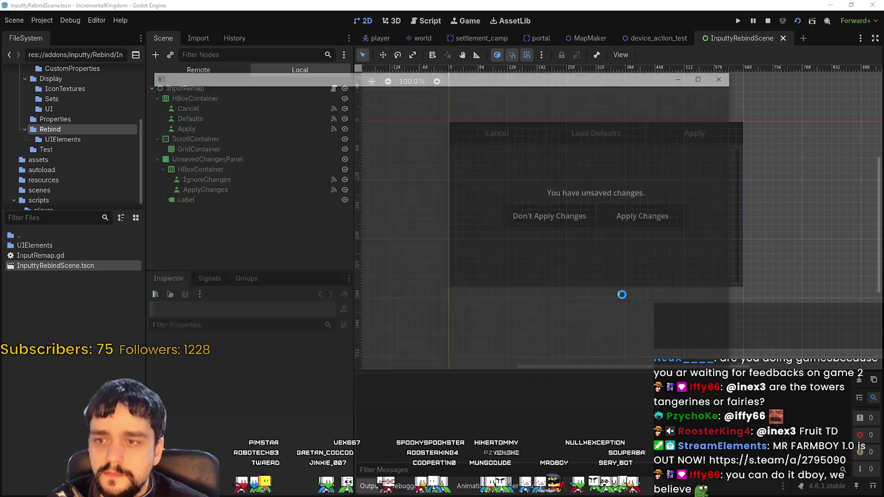
pyautogui.scroll(-10, 433, 273)
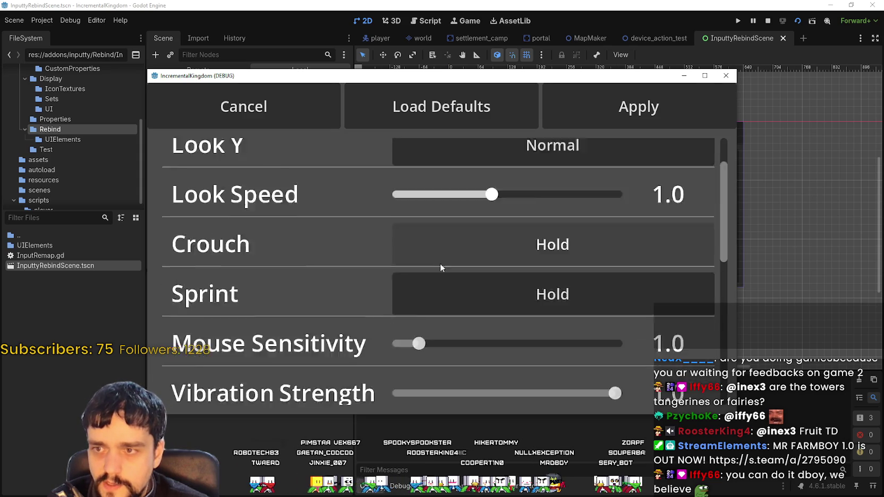
pyautogui.scroll(10, 361, 307)
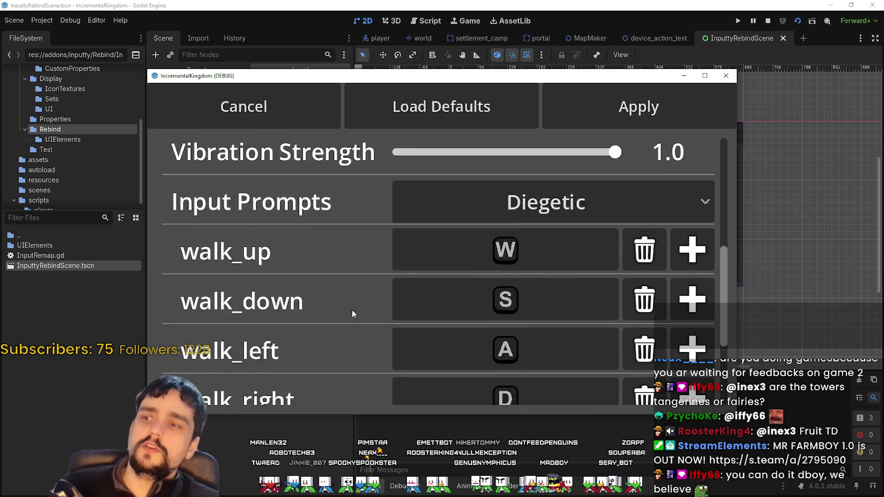
pyautogui.click(704, 77)
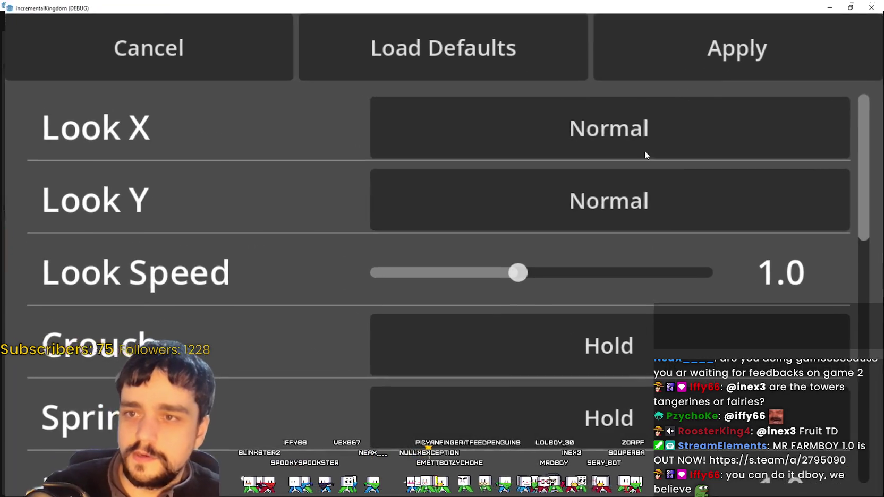
pyautogui.scroll(-5, 432, 323)
pyautogui.scroll(-5, 432, 324)
pyautogui.scroll(-3, 432, 319)
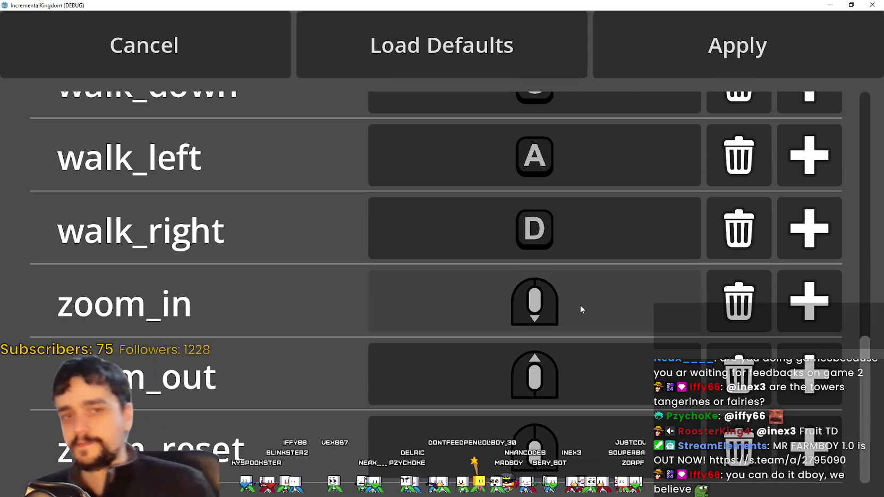
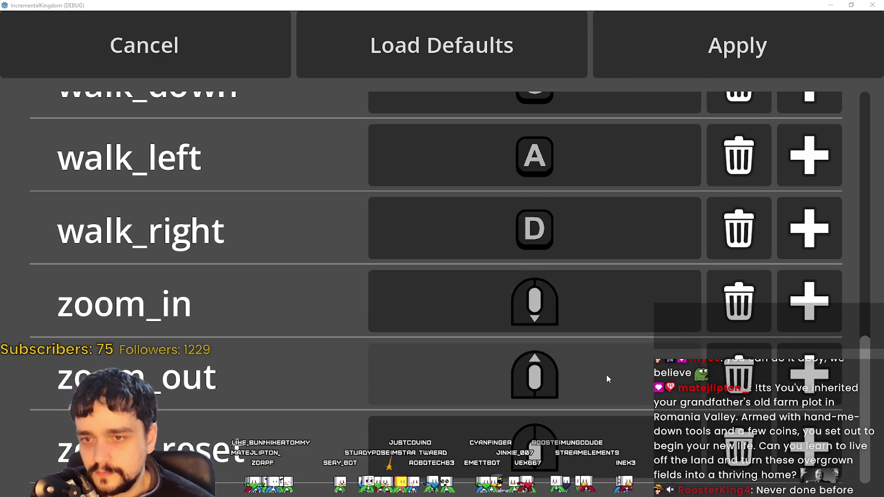
# Try the Vibration Strength and Mouse Sensitivity sliders, then restore all settings to defaults.
pyautogui.scroll(4, 605, 369)
pyautogui.scroll(2, 605, 367)
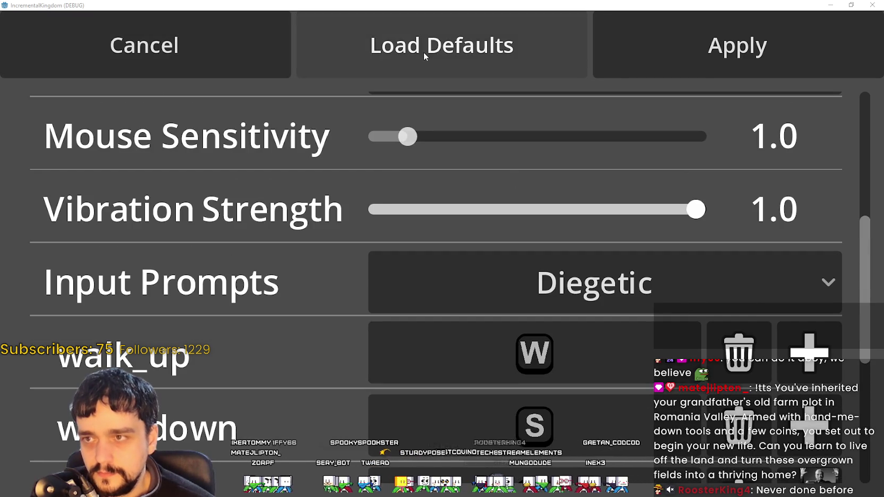
pyautogui.moveTo(605, 210)
pyautogui.mouseDown()
pyautogui.moveTo(463, 208)
pyautogui.moveTo(561, 207)
pyautogui.mouseUp()
pyautogui.click(500, 67)
pyautogui.moveTo(696, 210); pyautogui.dragTo(463, 209)
pyautogui.moveTo(426, 139); pyautogui.dragTo(638, 137)
pyautogui.scroll(5, 609, 192)
pyautogui.click(441, 45)
pyautogui.scroll(-2, 566, 263)
pyautogui.scroll(2, 564, 258)
# Take the game window out of fullscreen, narrow it, and move it over the editor.
pyautogui.press('super+Down')
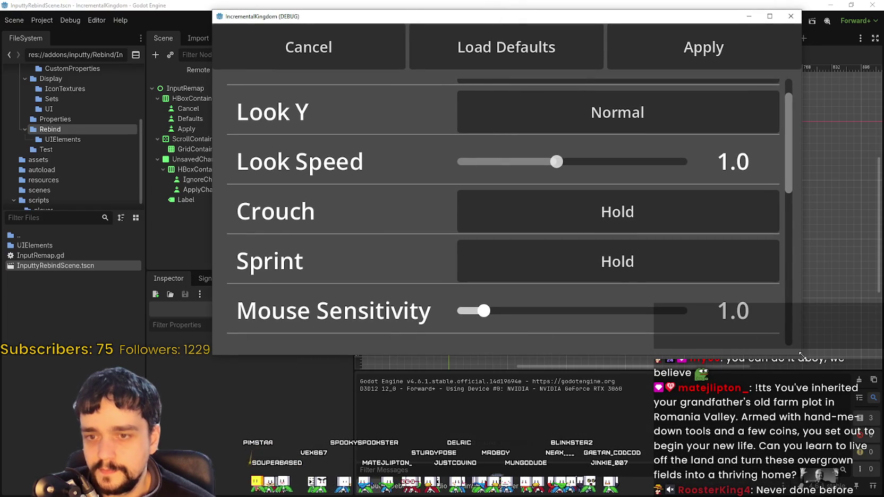
pyautogui.scroll(-3, 744, 319)
pyautogui.moveTo(726, 355); pyautogui.dragTo(725, 469)
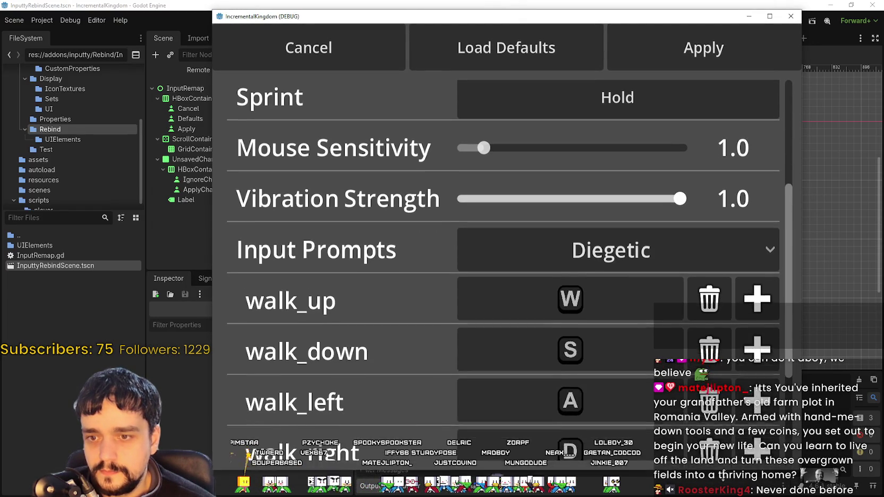
pyautogui.moveTo(802, 234); pyautogui.dragTo(520, 261)
pyautogui.moveTo(393, 18); pyautogui.dragTo(549, 30)
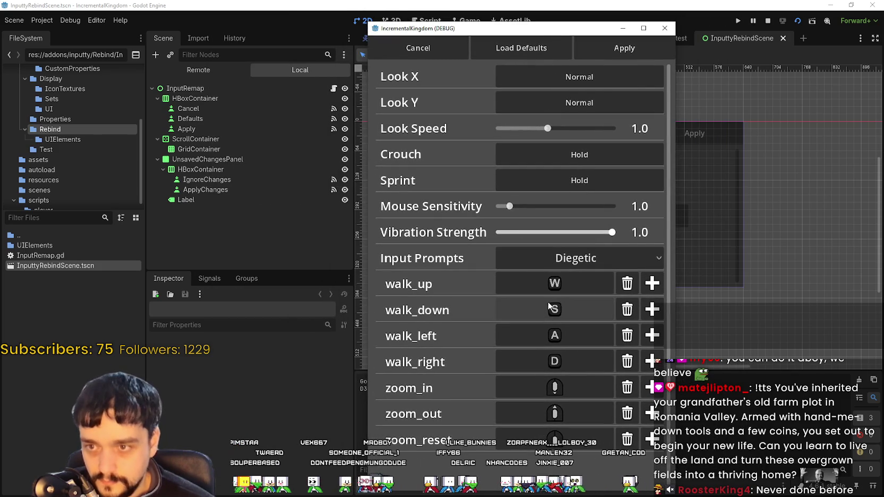
# Invert Look Y, leaving Look X Normal, and set Look Speed to 1.25.
pyautogui.click(584, 45)
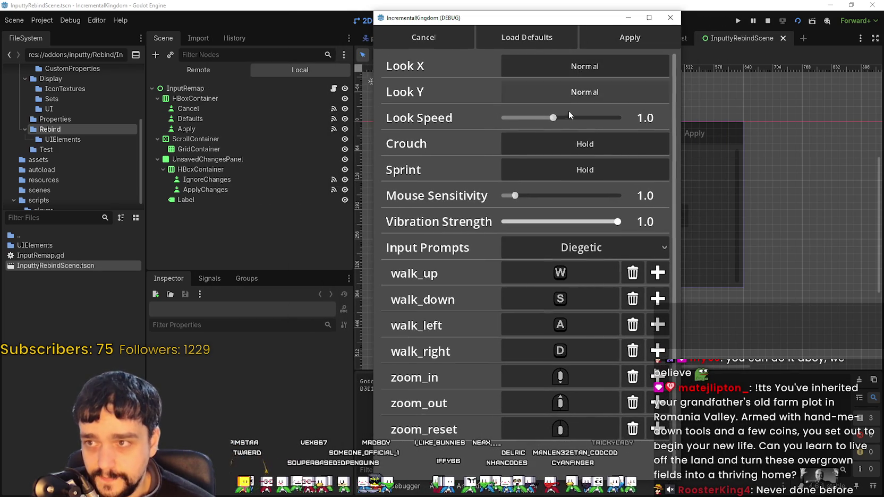
pyautogui.click(576, 63)
pyautogui.click(575, 63)
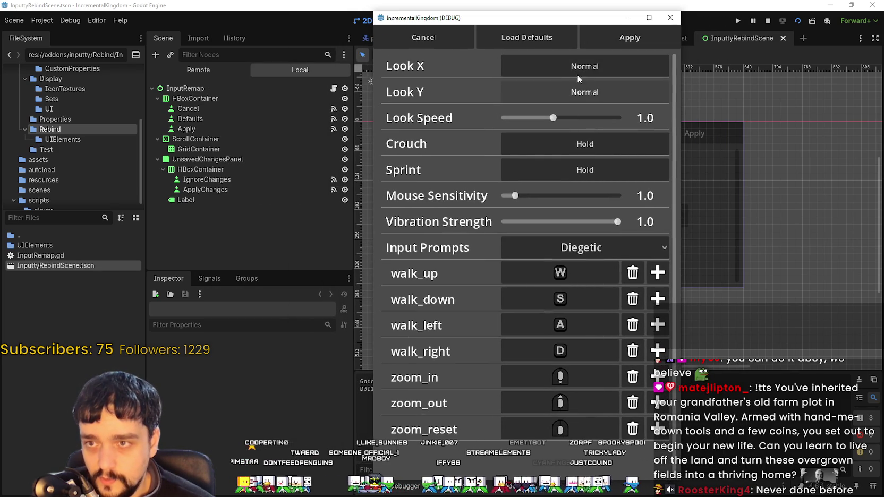
pyautogui.click(581, 87)
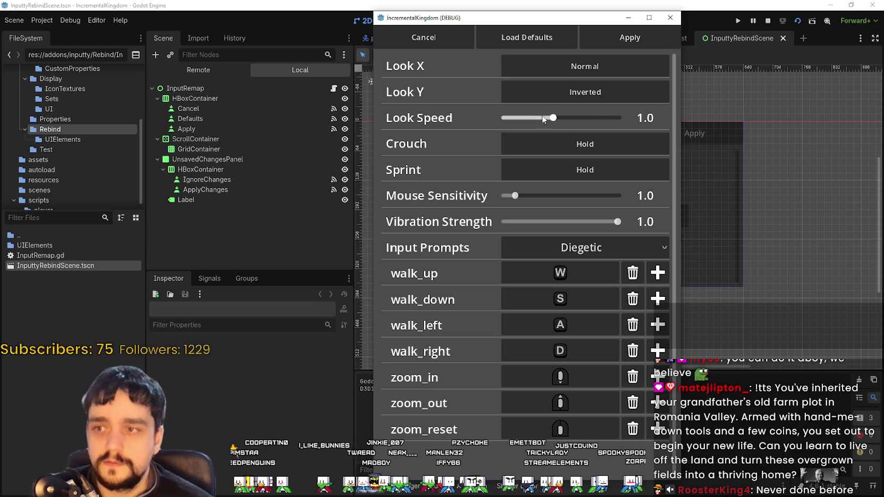
pyautogui.moveTo(587, 125)
pyautogui.mouseDown()
pyautogui.moveTo(548, 122)
pyautogui.moveTo(582, 118)
pyautogui.mouseUp()
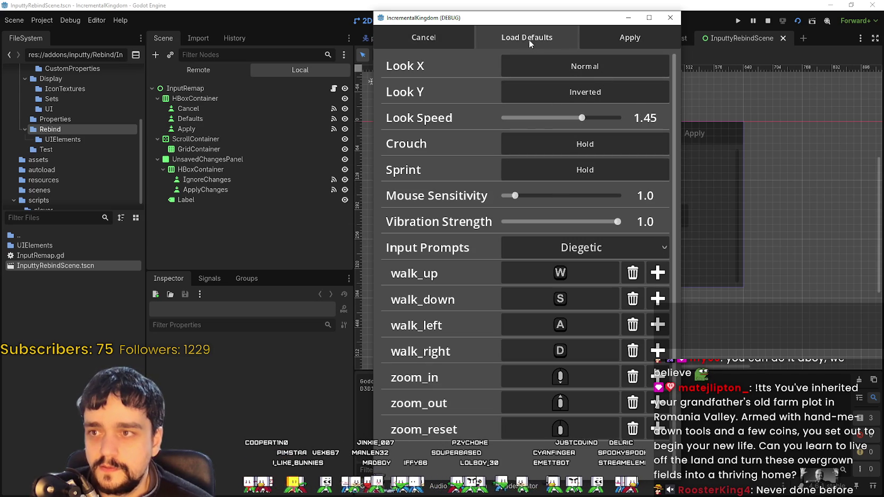
pyautogui.click(571, 120)
# Set Crouch to Toggle while leaving Sprint on Hold.
pyautogui.click(567, 149)
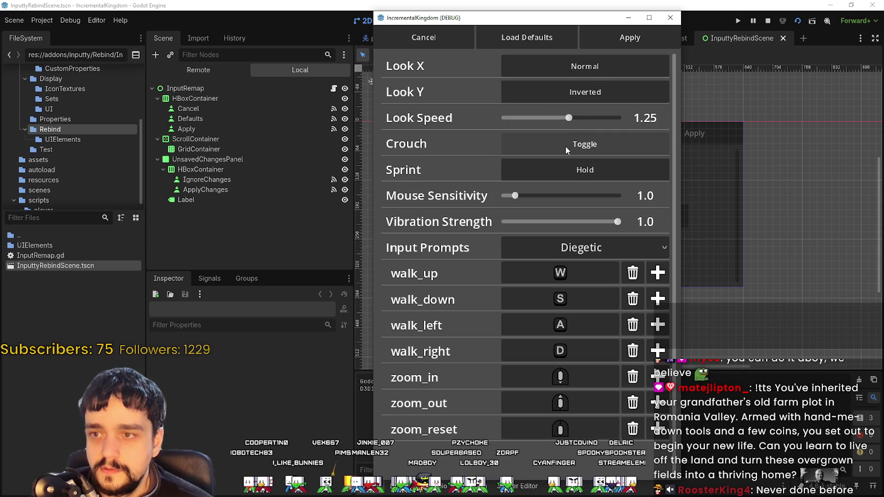
pyautogui.click(577, 166)
pyautogui.click(581, 168)
pyautogui.click(585, 148)
pyautogui.click(587, 151)
pyautogui.click(584, 168)
pyautogui.click(583, 147)
pyautogui.click(578, 172)
pyautogui.click(578, 172)
pyautogui.click(583, 143)
pyautogui.click(582, 170)
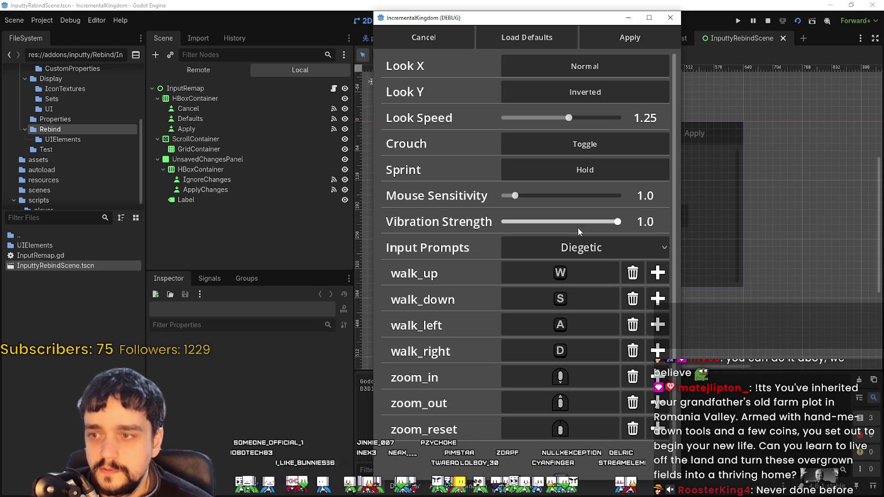
# Set Vibration Strength to 0.51 and keep Input Prompts on Diegetic.
pyautogui.moveTo(556, 220); pyautogui.dragTo(562, 221)
pyautogui.click(559, 246)
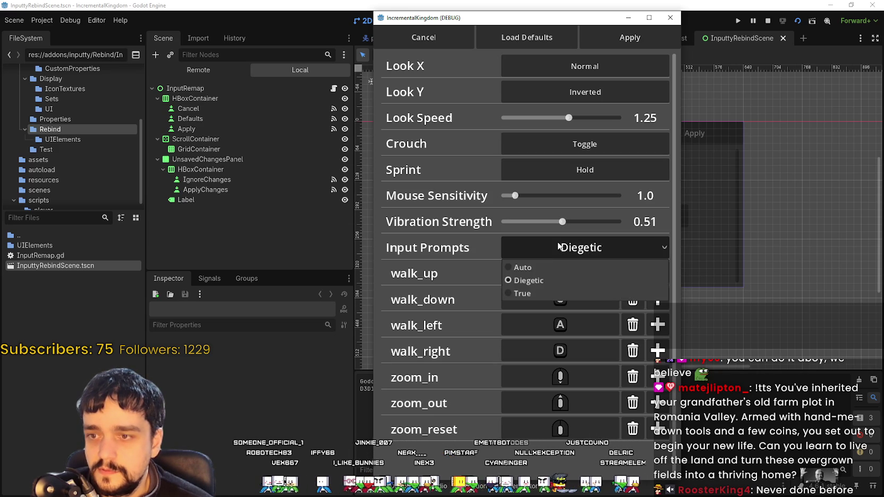
pyautogui.click(560, 247)
pyautogui.click(603, 250)
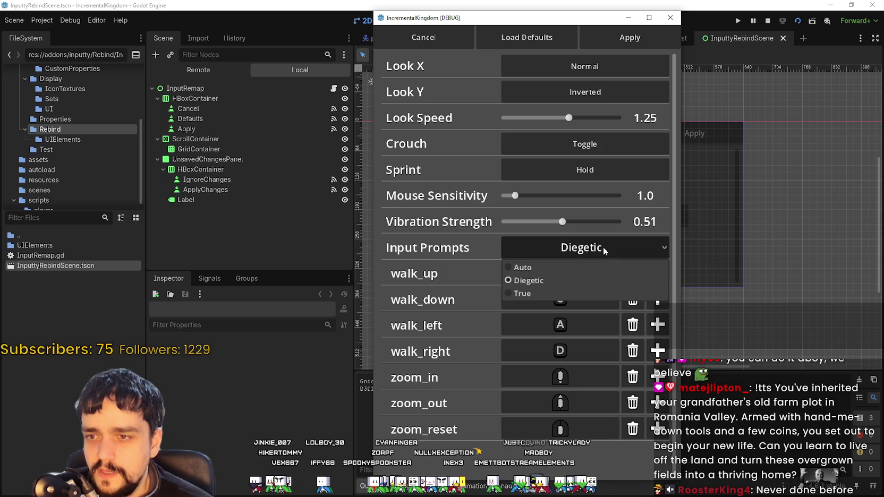
pyautogui.click(529, 280)
pyautogui.click(551, 240)
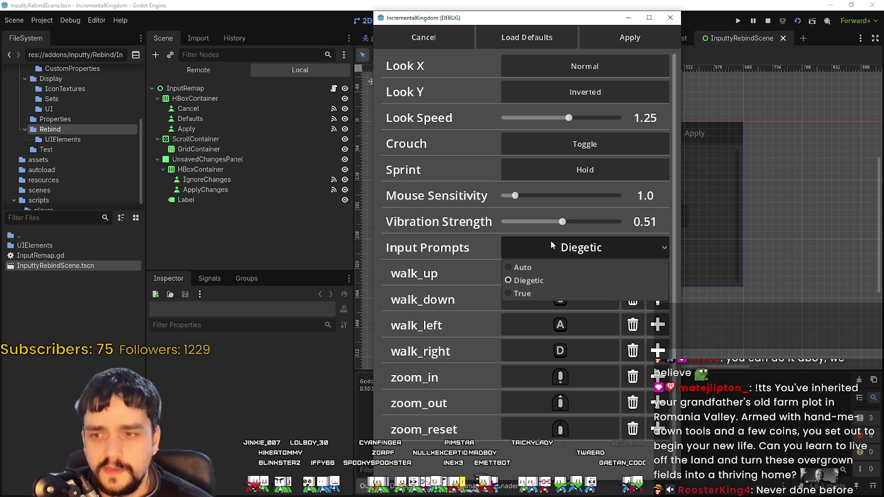
pyautogui.click(551, 240)
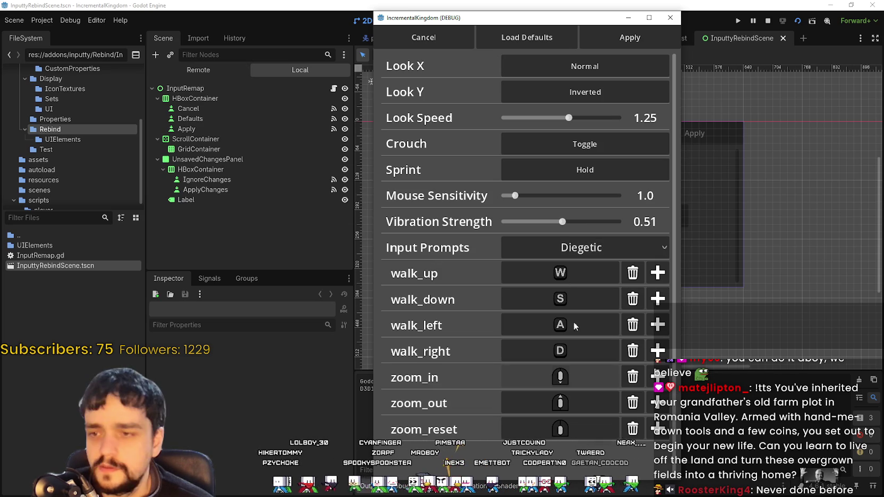
# Rebind walk_up to the W key, shifting and widening the game window along the way.
pyautogui.click(549, 275)
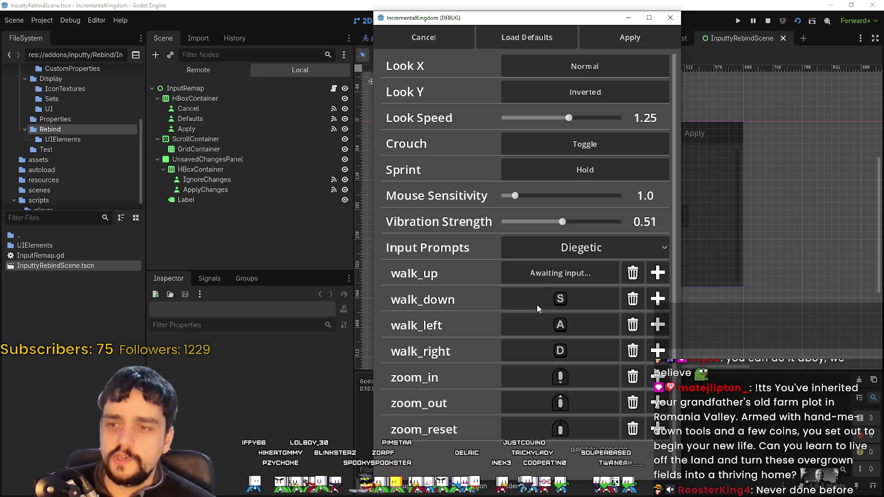
pyautogui.click(566, 272)
pyautogui.click(566, 272)
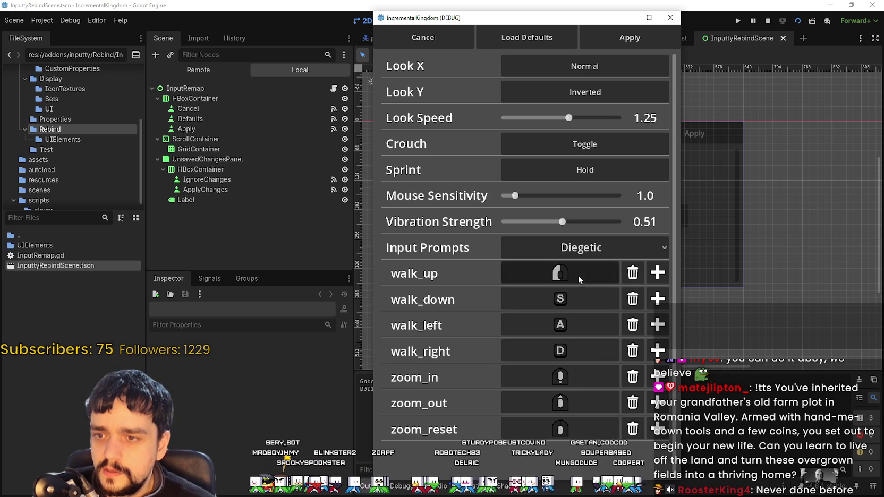
pyautogui.press('w')
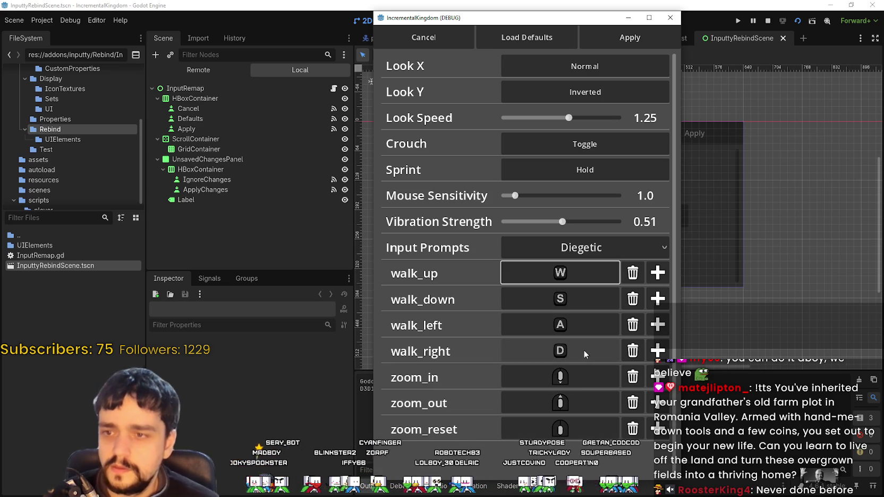
pyautogui.click(585, 281)
pyautogui.click(582, 281)
pyautogui.click(582, 280)
pyautogui.moveTo(611, 18); pyautogui.dragTo(595, 15)
pyautogui.moveTo(666, 160); pyautogui.dragTo(707, 160)
pyautogui.press('w')
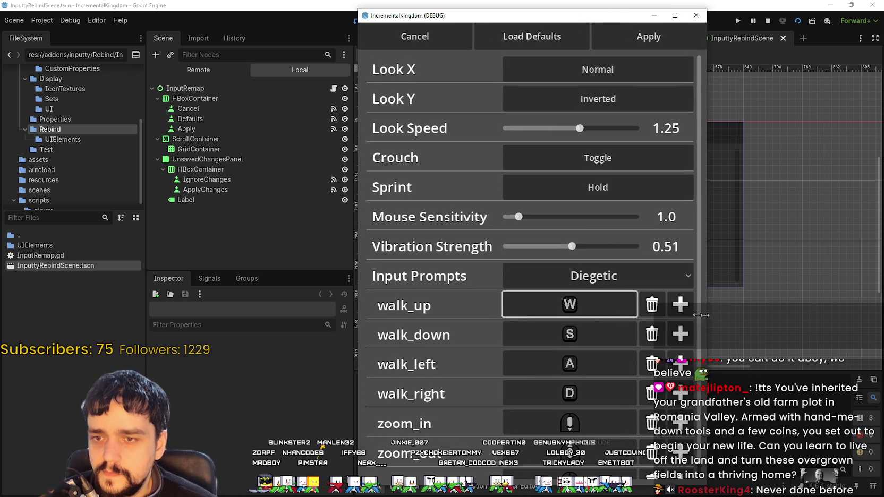
# Narrow the game window, then delete walk_up's binding and rebind it to W.
pyautogui.moveTo(706, 315); pyautogui.dragTo(655, 315)
pyautogui.click(611, 266)
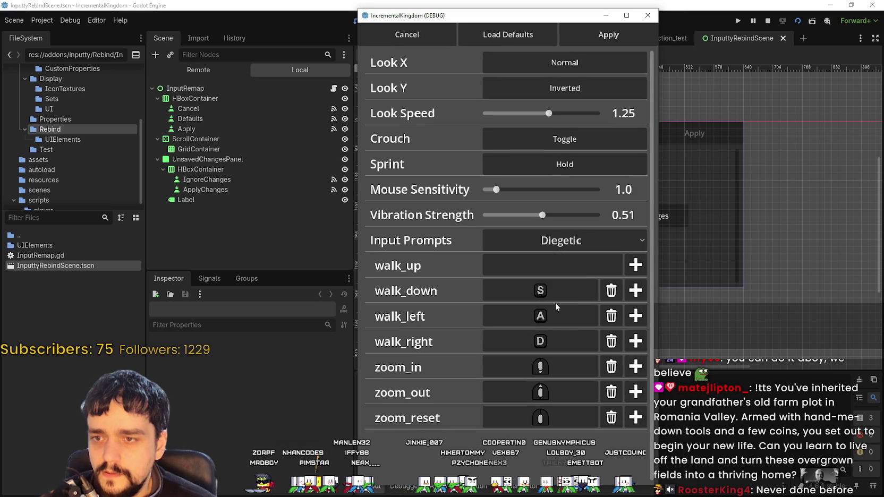
pyautogui.click(556, 263)
pyautogui.press('w')
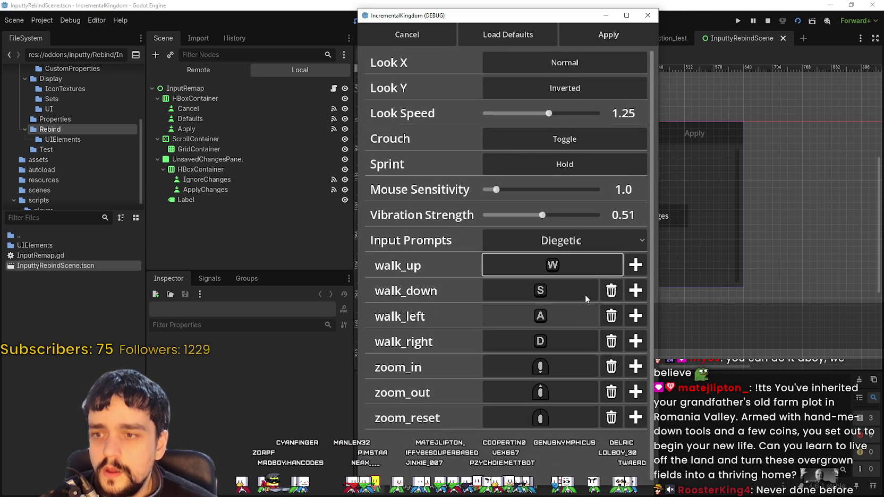
# Bind walk_down and walk_left to the left mouse button, then reset all settings to defaults.
pyautogui.click(591, 287)
pyautogui.click(587, 290)
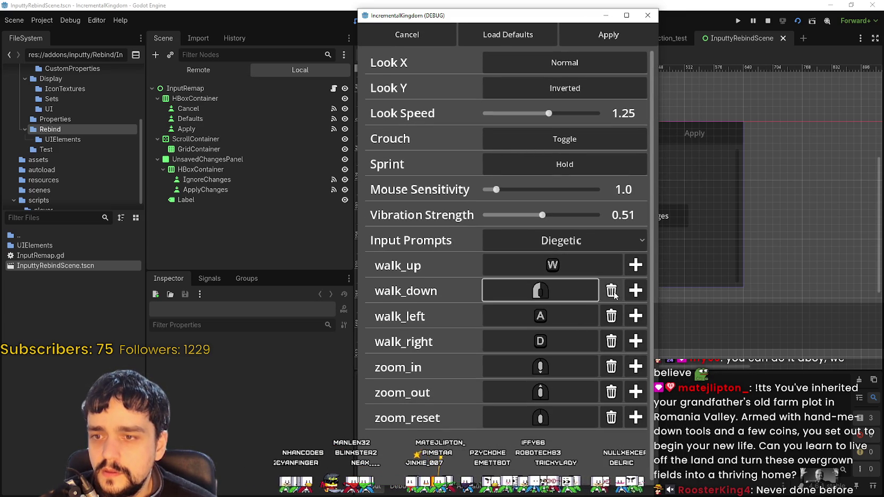
pyautogui.click(537, 292)
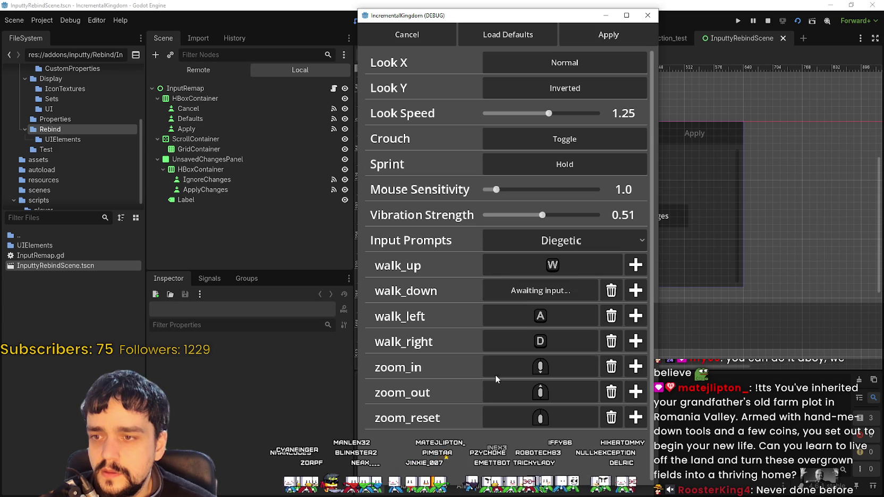
pyautogui.click(565, 293)
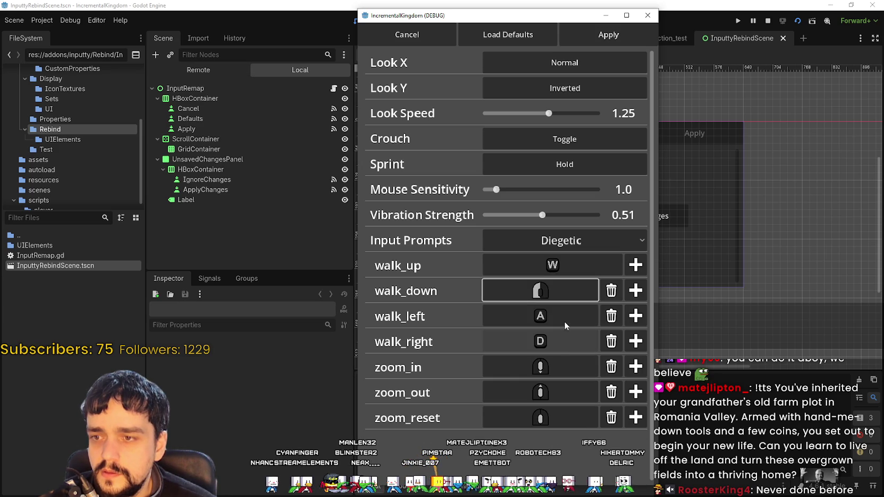
pyautogui.click(556, 315)
pyautogui.click(552, 316)
pyautogui.click(550, 318)
pyautogui.click(579, 317)
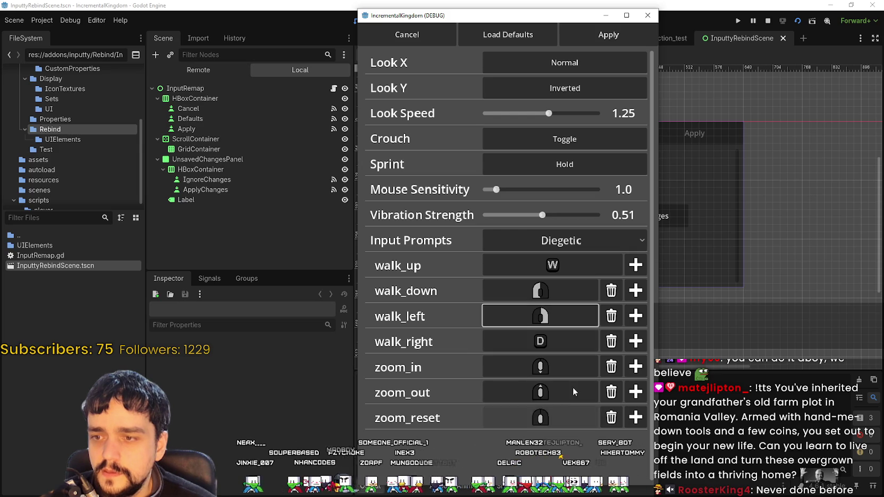
pyautogui.click(546, 38)
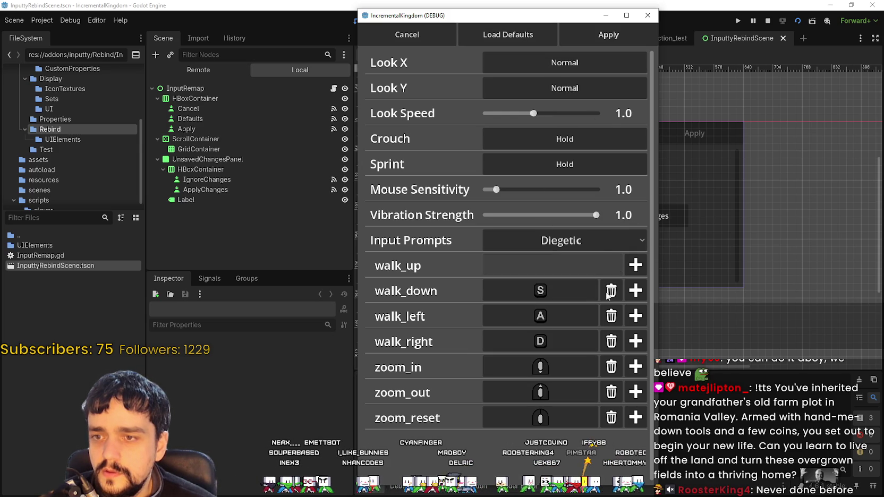
# Give walk_up the bindings W, J, L and I.
pyautogui.click(616, 262)
pyautogui.press('w')
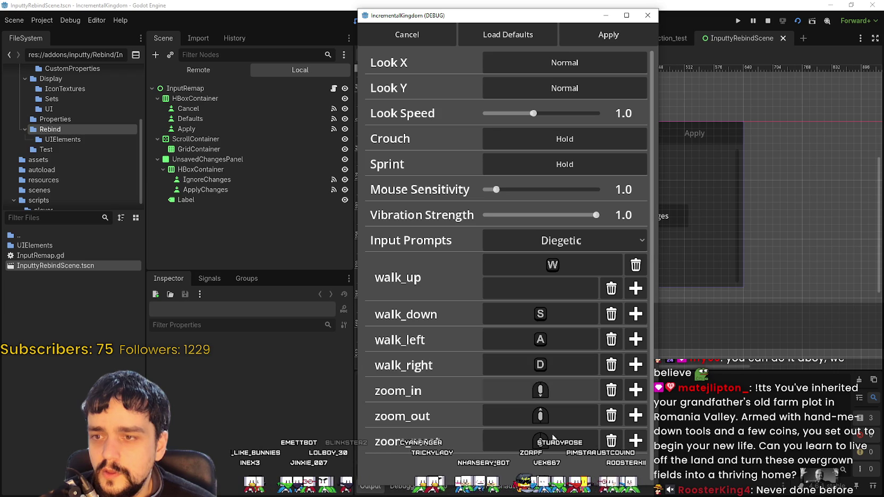
pyautogui.click(576, 291)
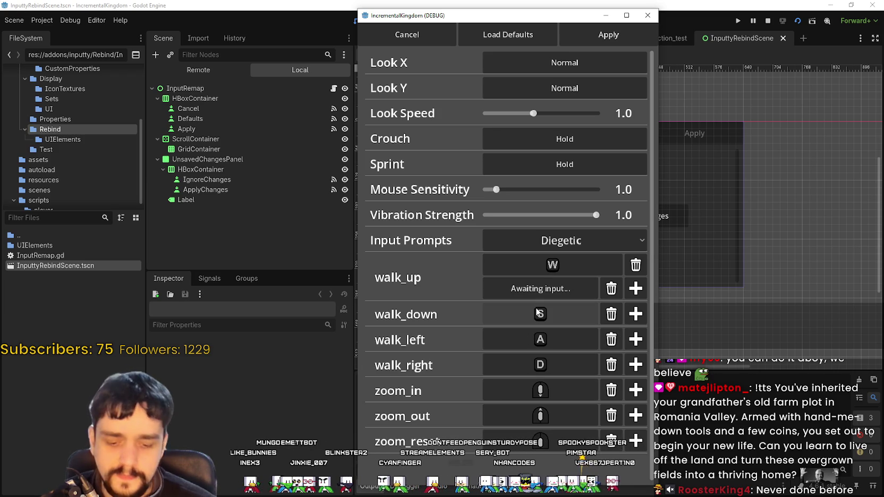
pyautogui.press('j')
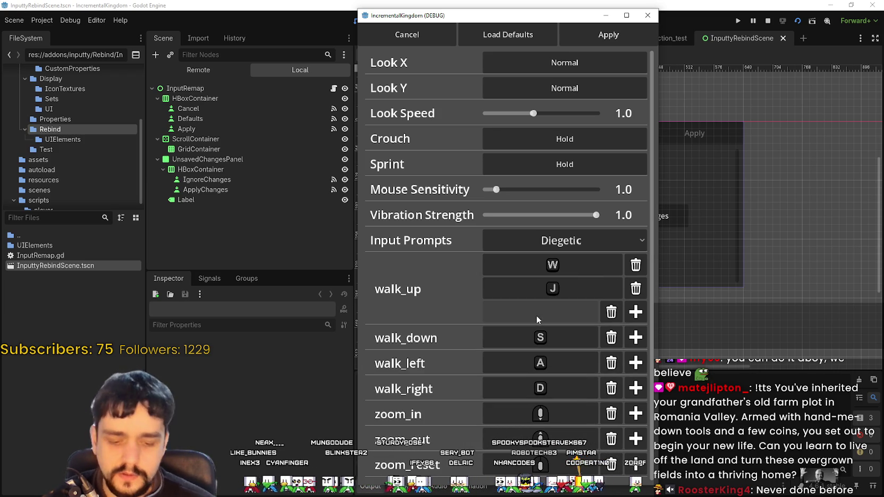
pyautogui.click(537, 315)
pyautogui.press('l')
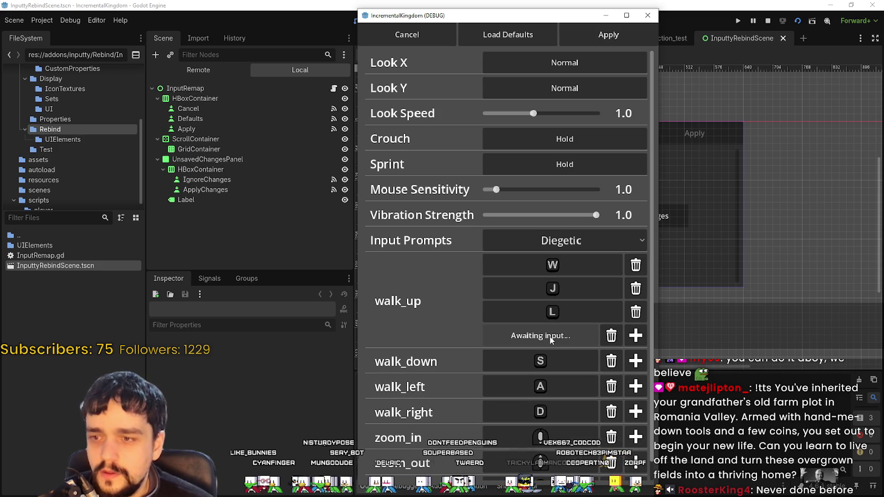
pyautogui.press('i')
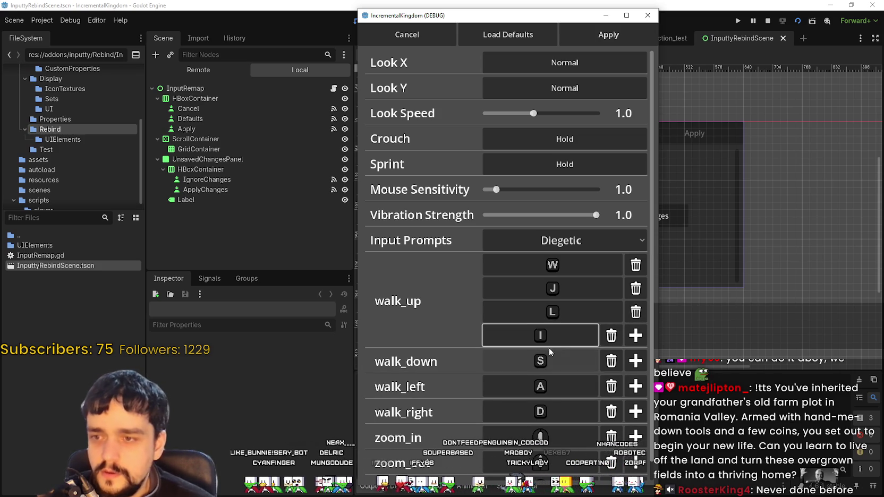
# Rebind walk_up's first slot and walk_down's S binding to I, and apply the change.
pyautogui.click(568, 270)
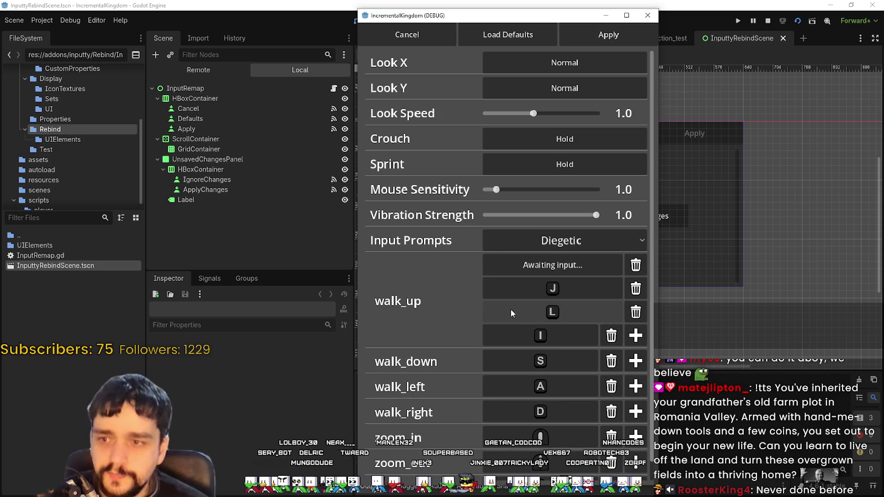
pyautogui.press('i')
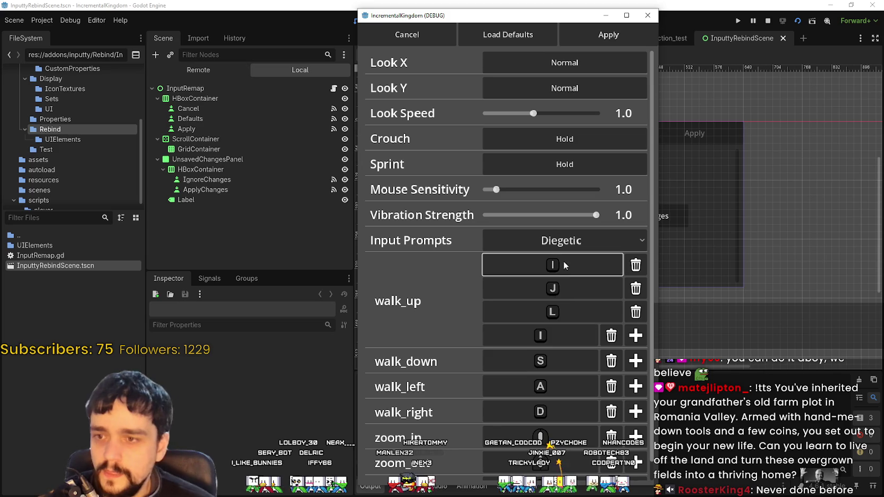
pyautogui.scroll(-1, 532, 398)
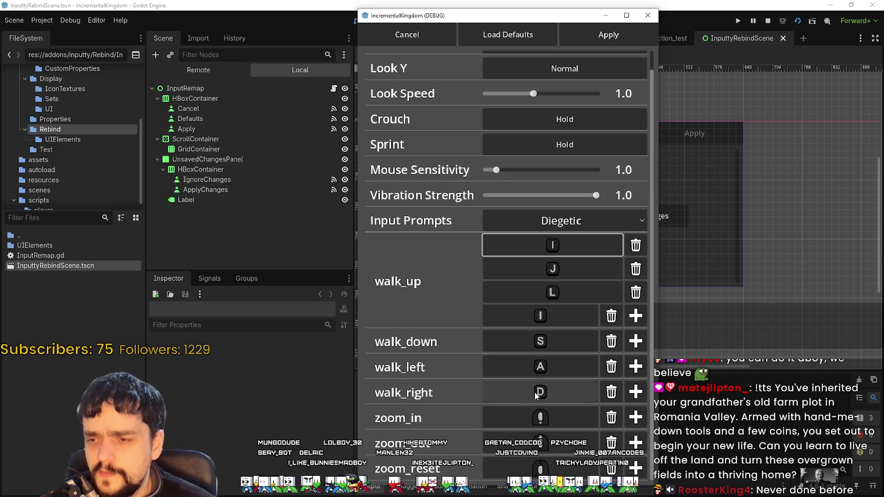
pyautogui.click(550, 341)
pyautogui.press('i')
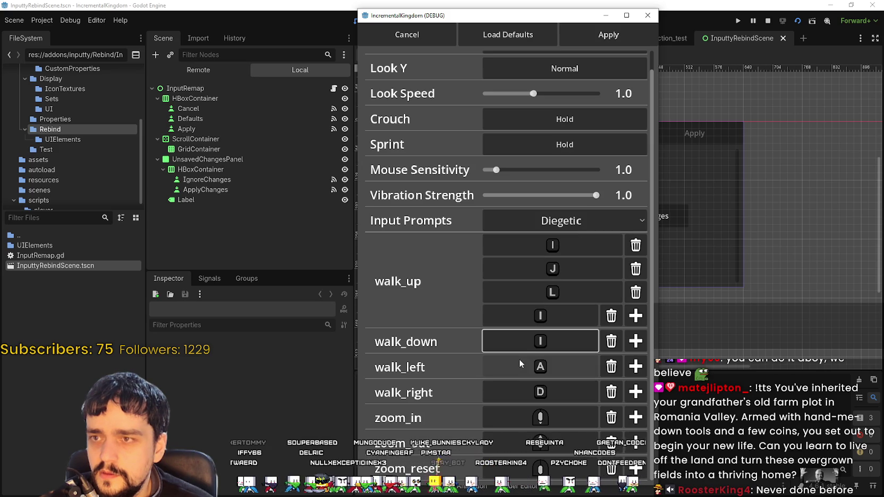
pyautogui.click(603, 36)
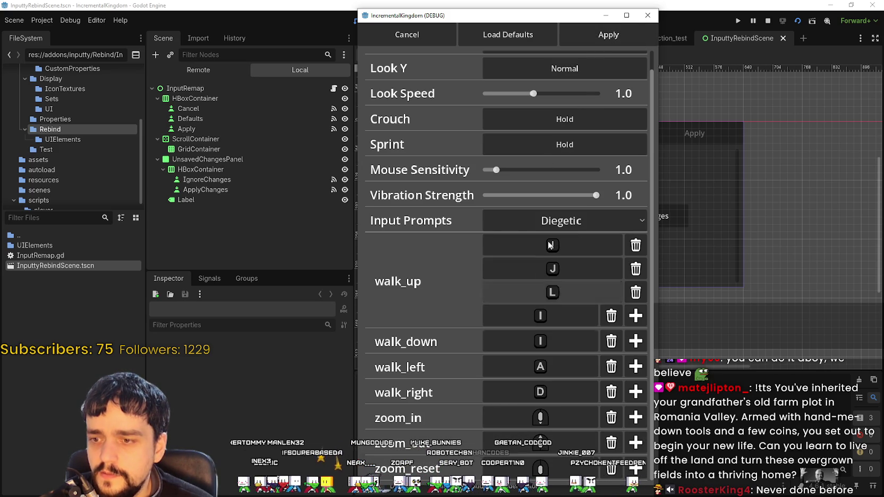
# Remove walk_up's extra L and J bindings and move the game window further left.
pyautogui.click(636, 292)
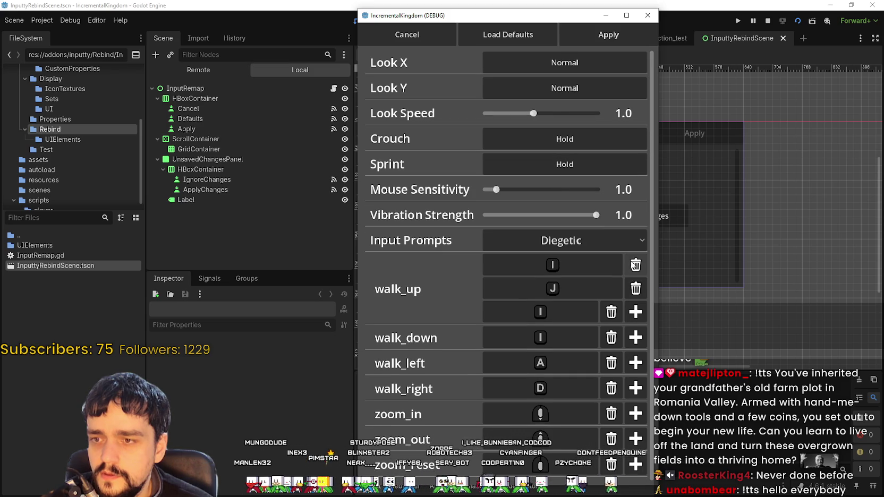
pyautogui.click(636, 288)
pyautogui.click(636, 269)
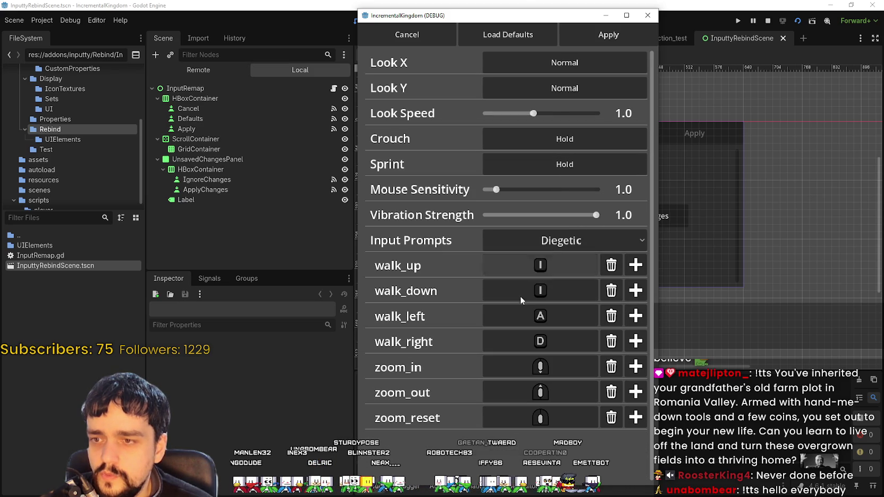
pyautogui.moveTo(570, 19); pyautogui.dragTo(477, 28)
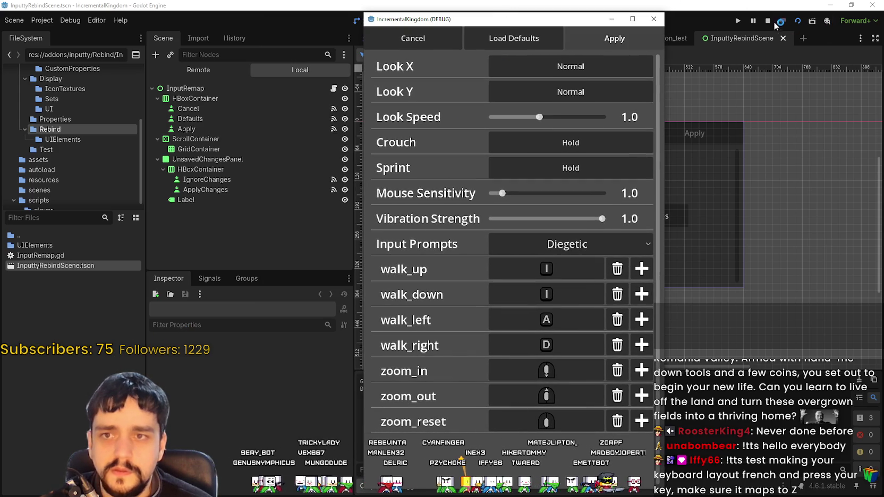
# Shrink and close the running game, then filter the files for 'mai' and clear the filter.
pyautogui.moveTo(664, 441)
pyautogui.mouseDown()
pyautogui.moveTo(646, 389)
pyautogui.moveTo(596, 408)
pyautogui.mouseUp()
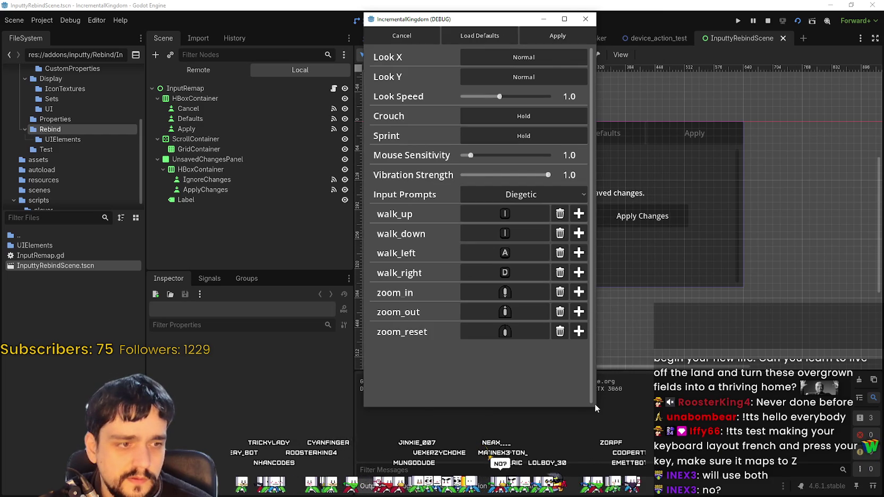
pyautogui.click(586, 18)
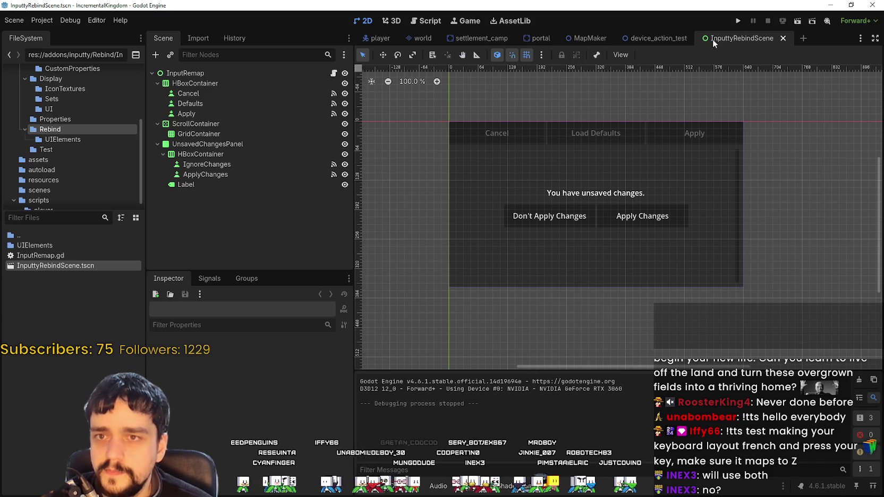
pyautogui.click(22, 219)
pyautogui.write('mai')
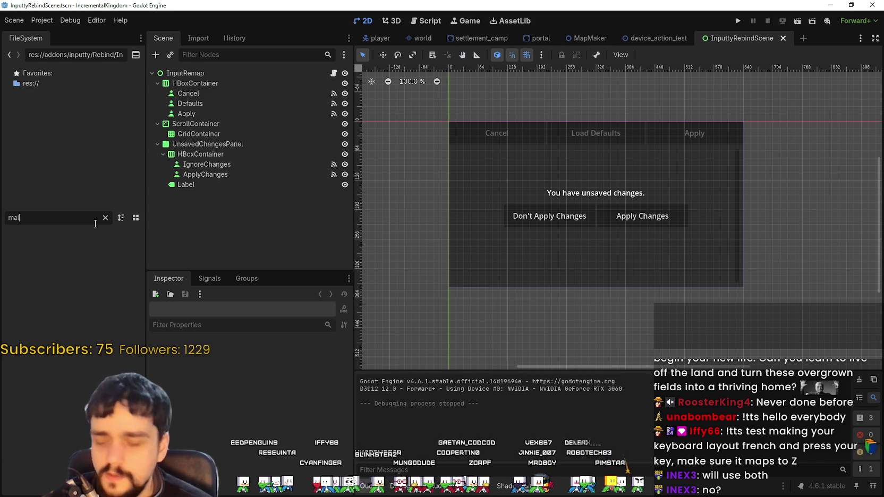
pyautogui.click(106, 218)
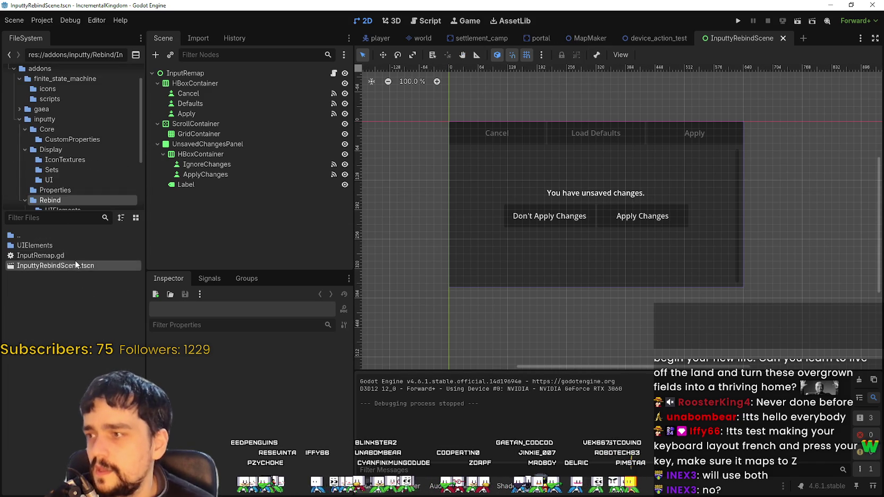
# Open MapMaker.tscn from the project root folder.
pyautogui.scroll(-4, 63, 141)
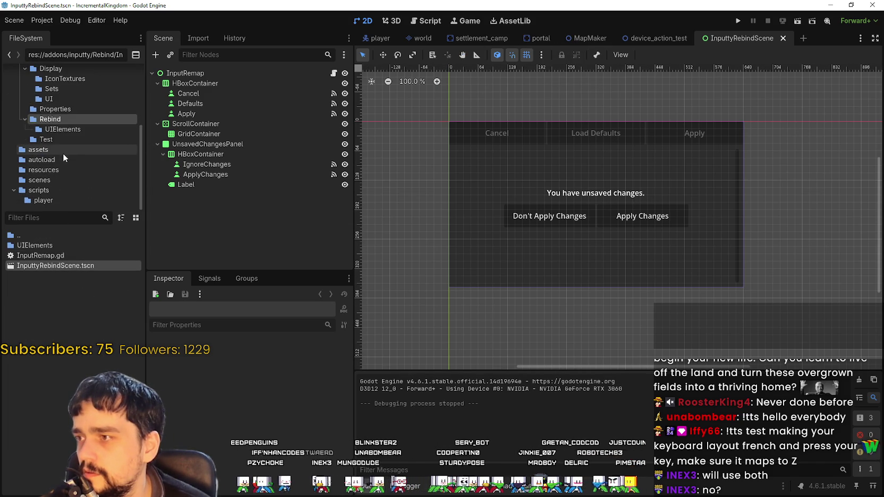
pyautogui.scroll(4, 56, 159)
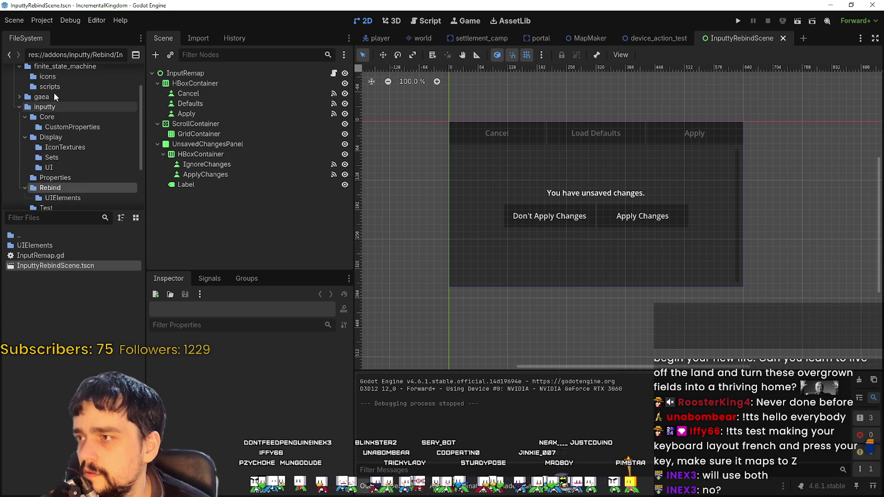
pyautogui.scroll(1, 54, 74)
pyautogui.click(48, 83)
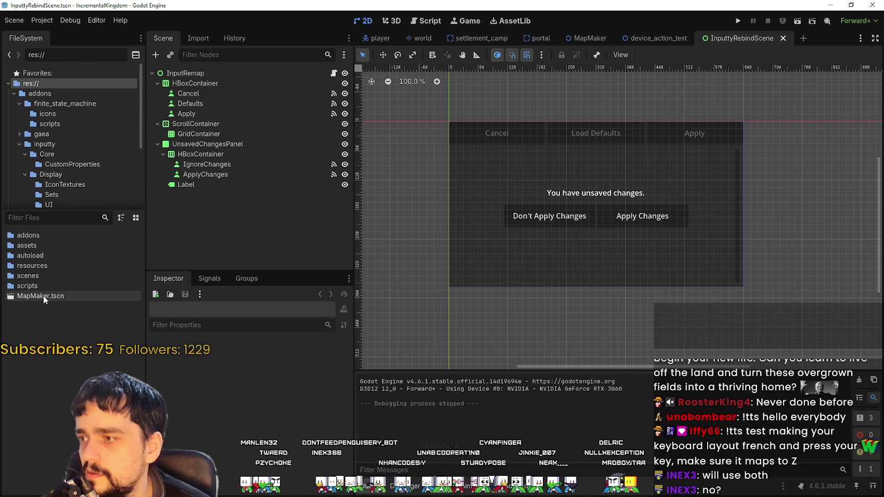
pyautogui.doubleClick(45, 298)
# Open world.tscn from the scenes folder.
pyautogui.scroll(-4, 535, 202)
pyautogui.scroll(9, 527, 198)
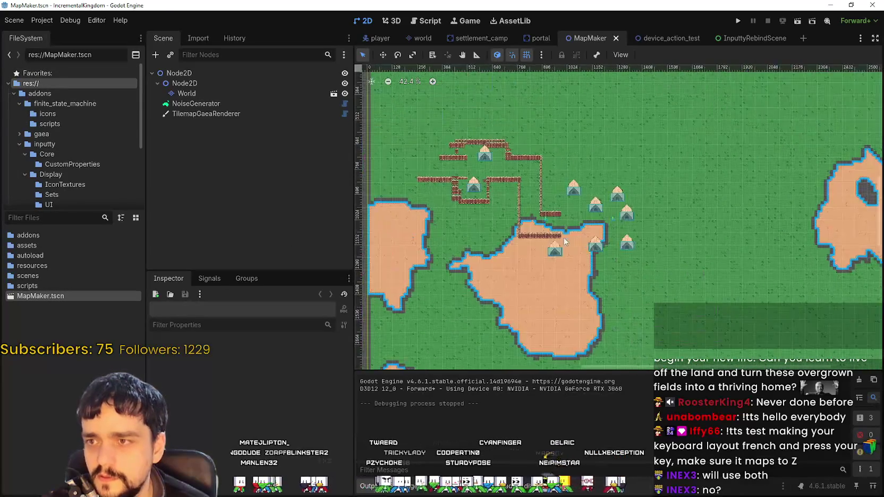
pyautogui.scroll(2, 571, 234)
pyautogui.scroll(-5, 573, 223)
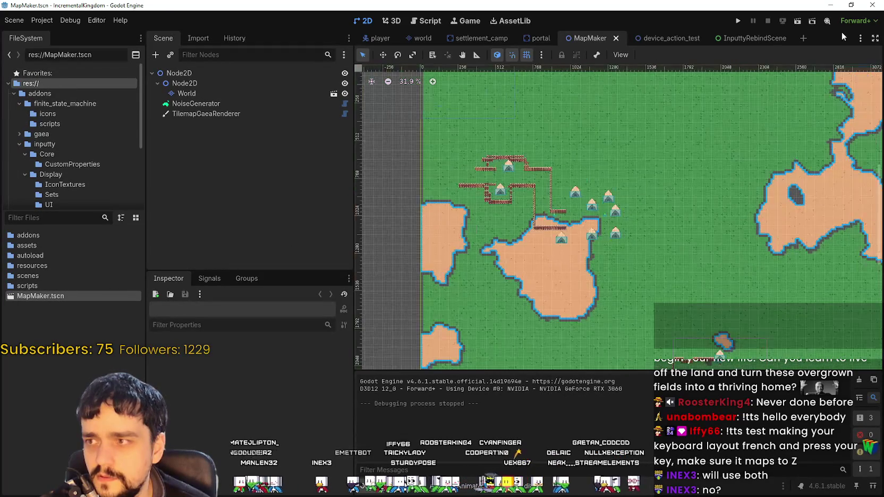
pyautogui.doubleClick(40, 278)
pyautogui.doubleClick(47, 275)
pyautogui.scroll(-5, 680, 192)
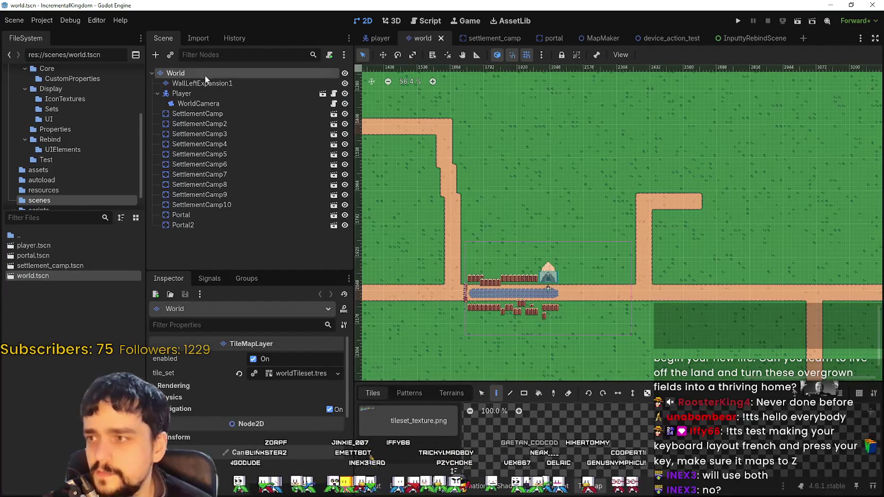
# Instantiate InputtyRebindScene.tscn, found by searching 'keybind', as a child of World.
pyautogui.rightClick(206, 75)
pyautogui.click(244, 111)
pyautogui.write('keybind')
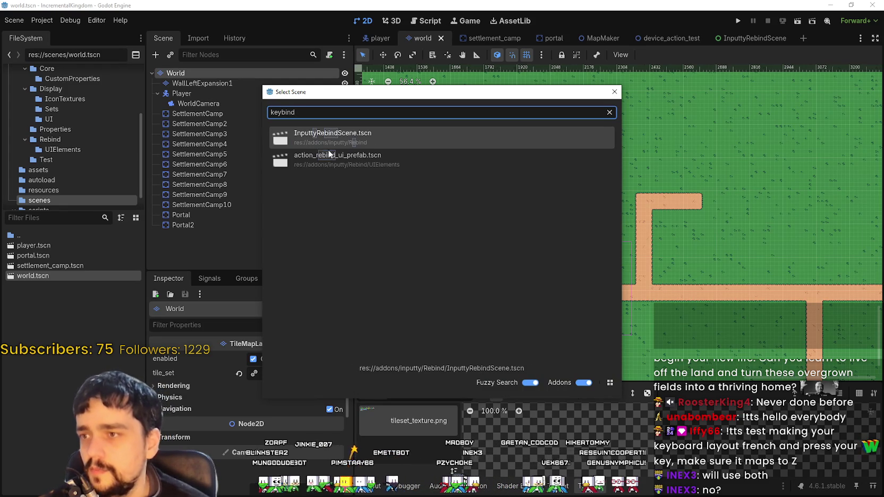
pyautogui.doubleClick(381, 137)
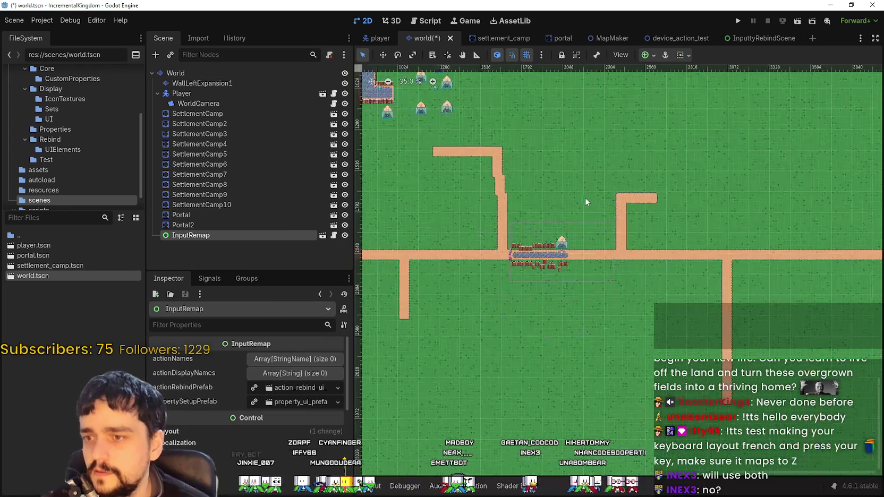
# Look over the scene and save world.tscn.
pyautogui.scroll(-5, 588, 196)
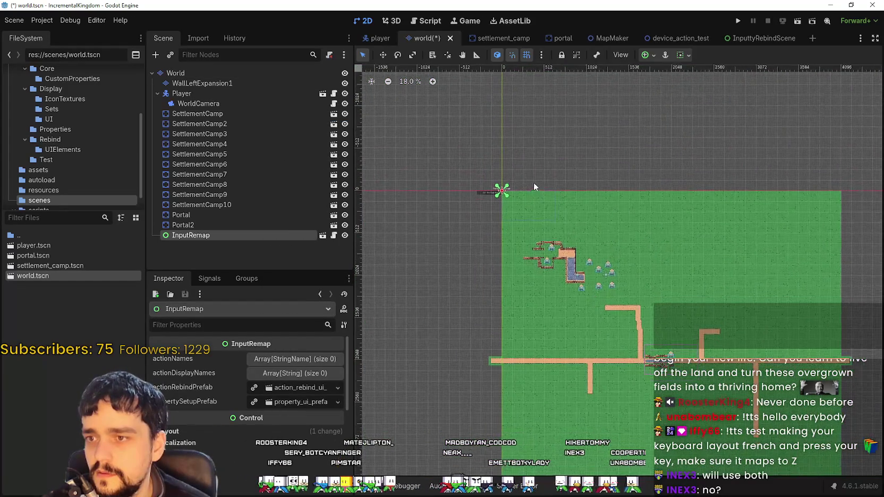
pyautogui.scroll(4, 534, 187)
pyautogui.scroll(2, 436, 152)
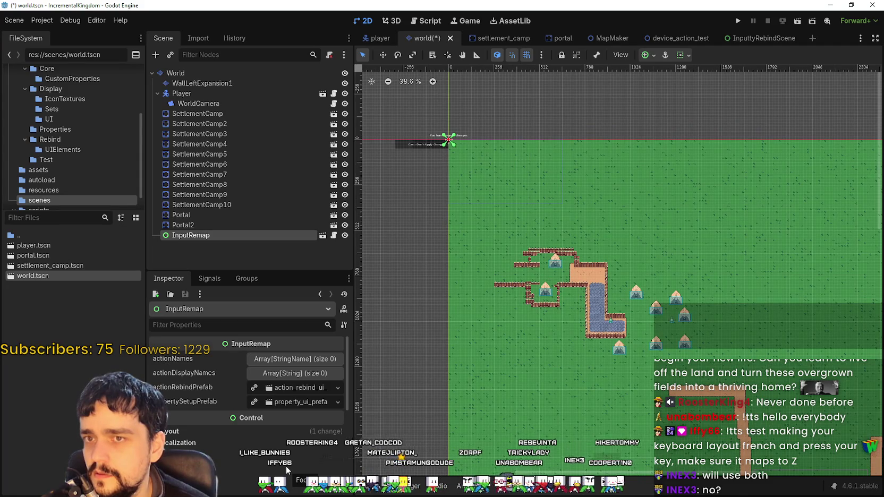
pyautogui.scroll(-3, 525, 421)
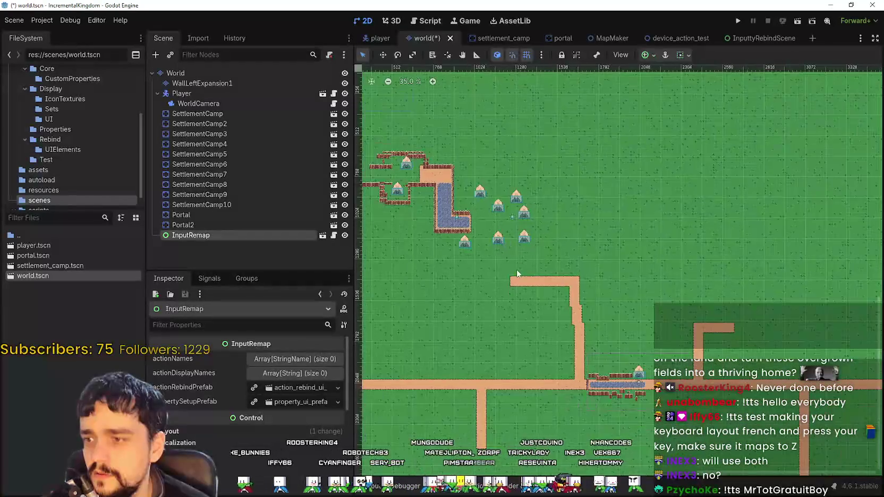
pyautogui.scroll(5, 516, 269)
pyautogui.scroll(-1, 516, 269)
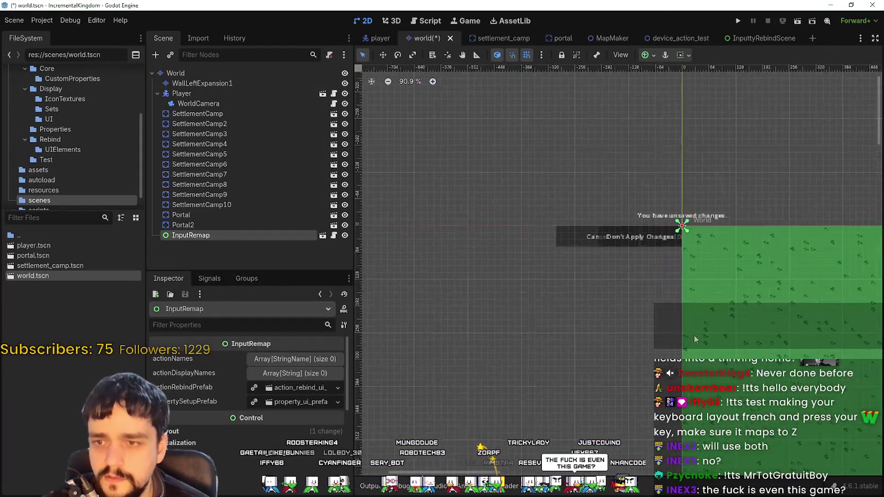
pyautogui.scroll(-4, 733, 334)
pyautogui.scroll(-4, 742, 336)
pyautogui.hscroll(4, 742, 336)
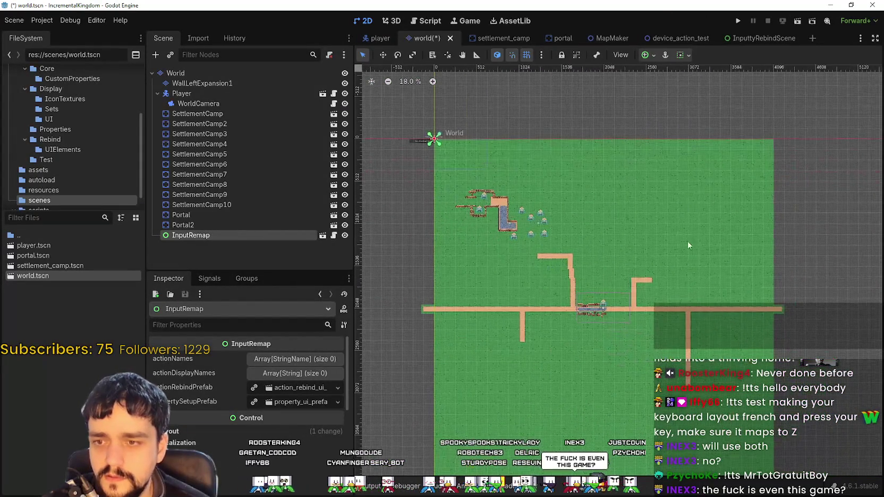
pyautogui.hotkey('ctrl', 's')
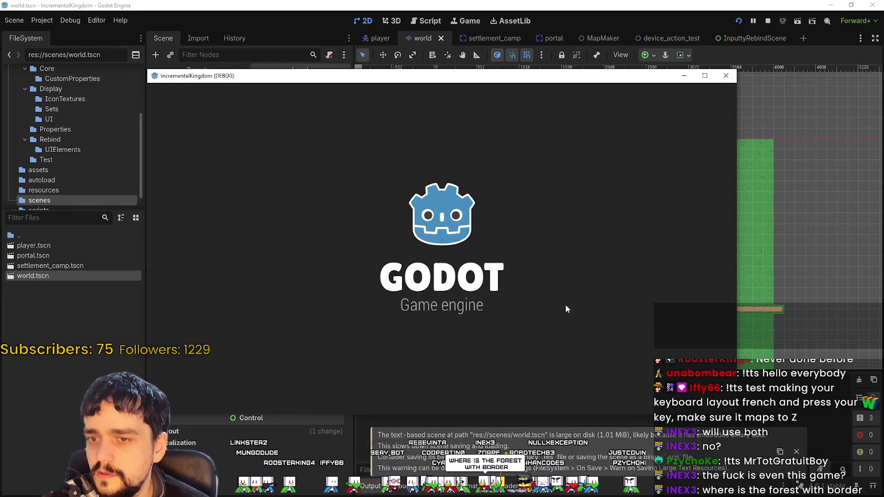
# Walk the player right along the path with D and A, then stop the running game.
pyautogui.scroll(-5, 513, 219)
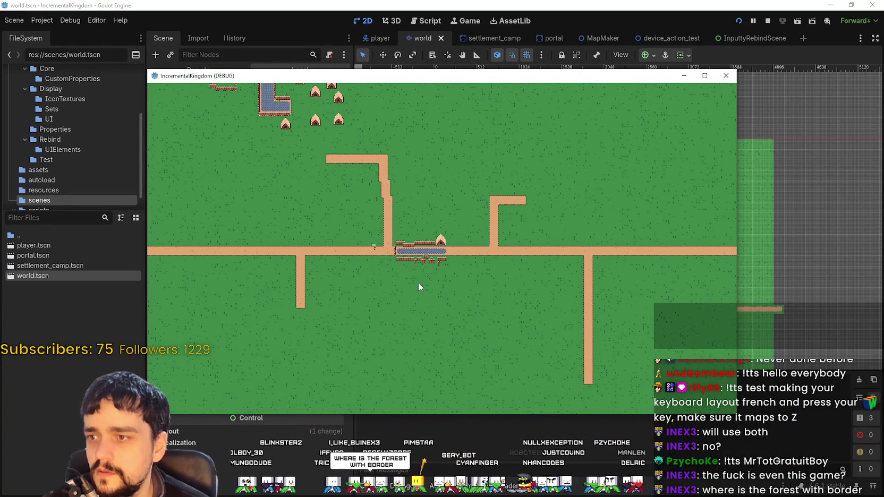
pyautogui.scroll(5, 372, 244)
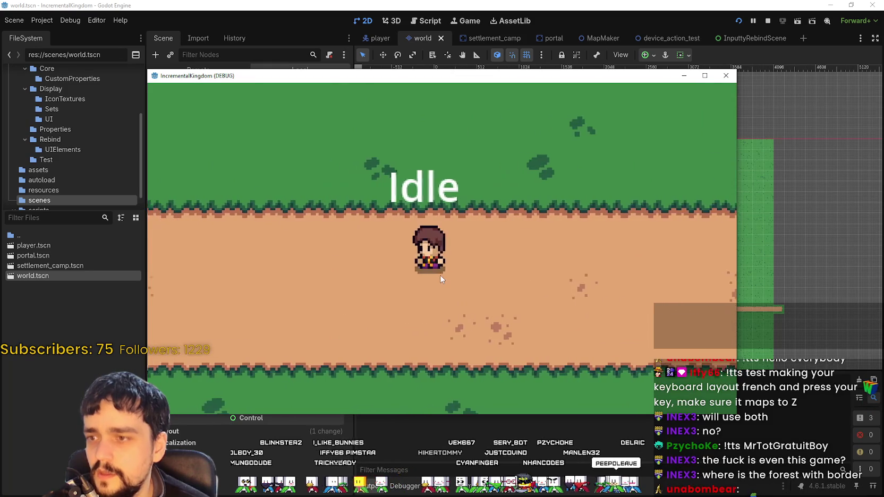
pyautogui.scroll(-2, 437, 272)
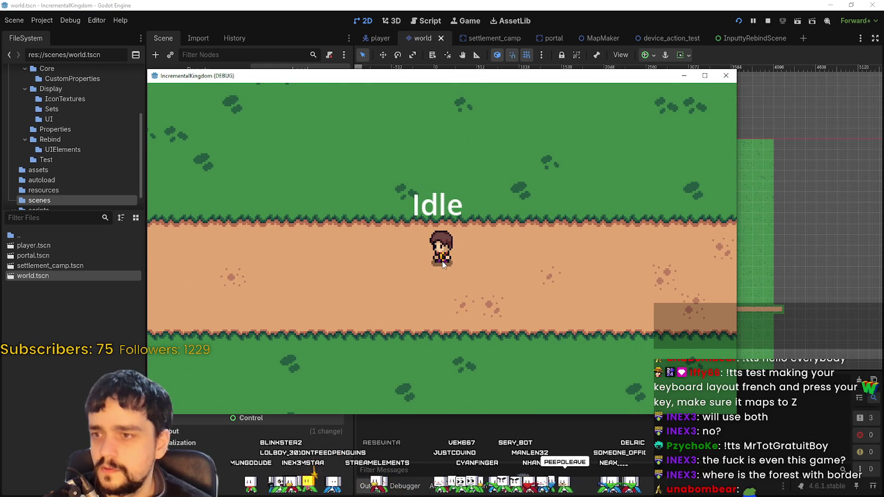
pyautogui.press('d')
pyautogui.press('a')
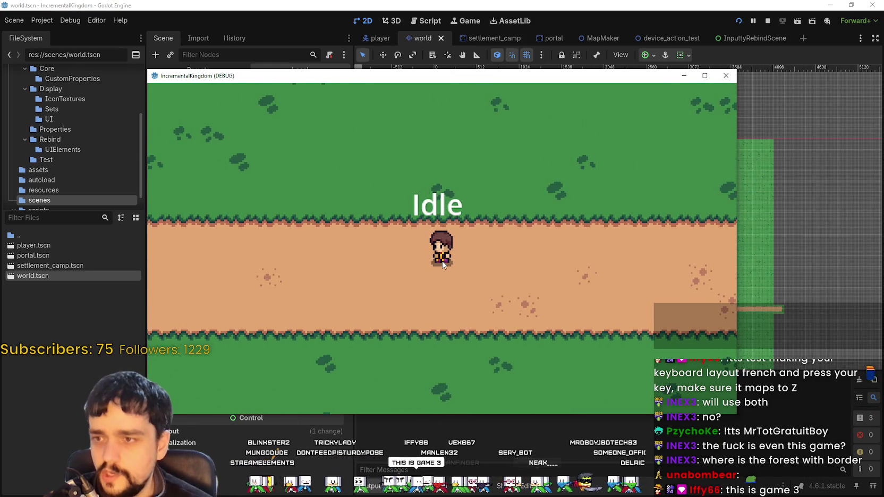
pyautogui.press('d')
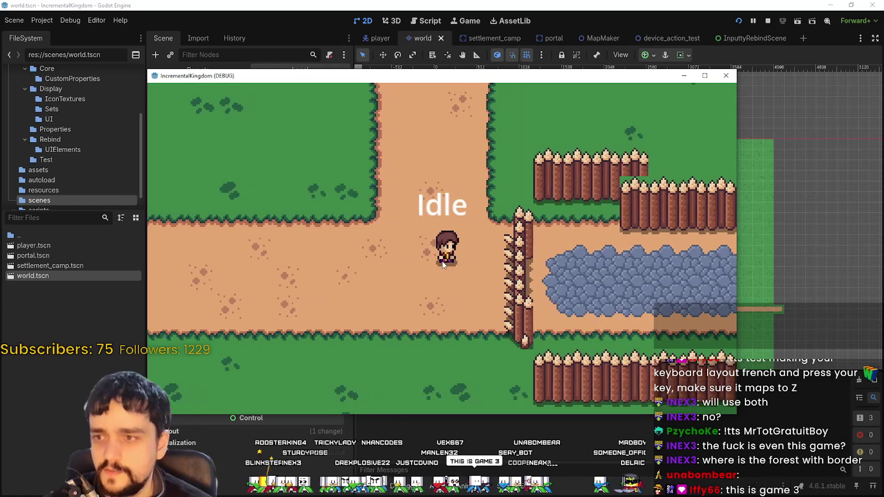
pyautogui.click(769, 21)
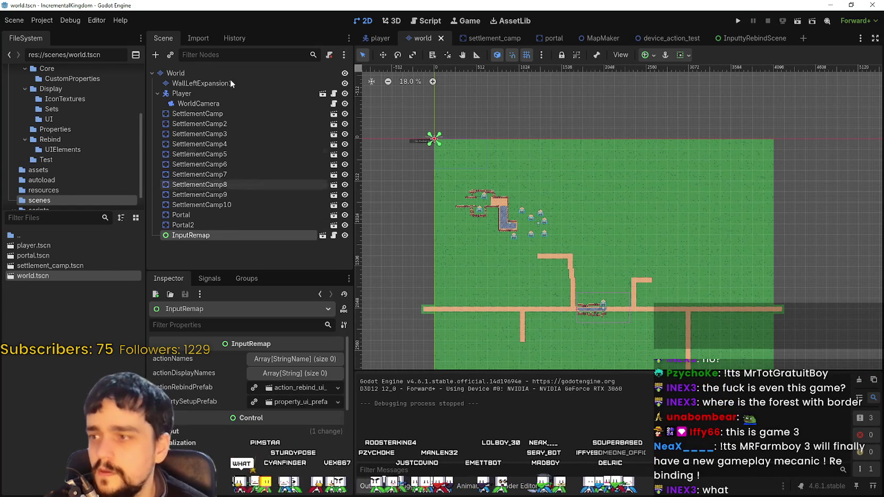
# Add a CanvasLayer child to World and move InputRemap inside it.
pyautogui.rightClick(190, 74)
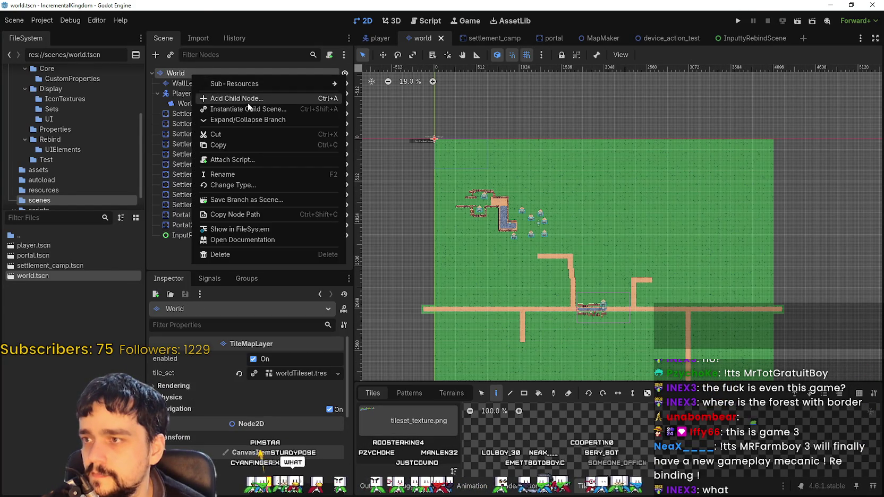
pyautogui.click(242, 98)
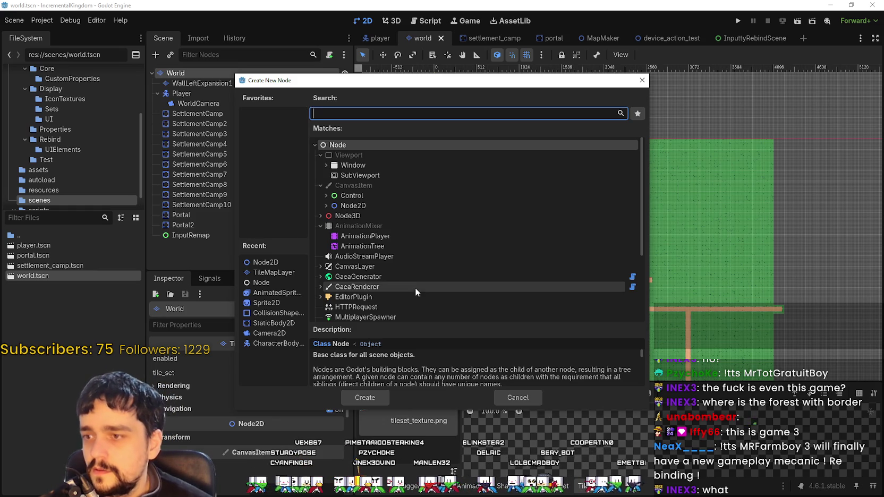
pyautogui.click(402, 265)
pyautogui.click(356, 401)
pyautogui.moveTo(193, 235)
pyautogui.mouseDown()
pyautogui.moveTo(213, 248)
pyautogui.moveTo(314, 245)
pyautogui.mouseUp()
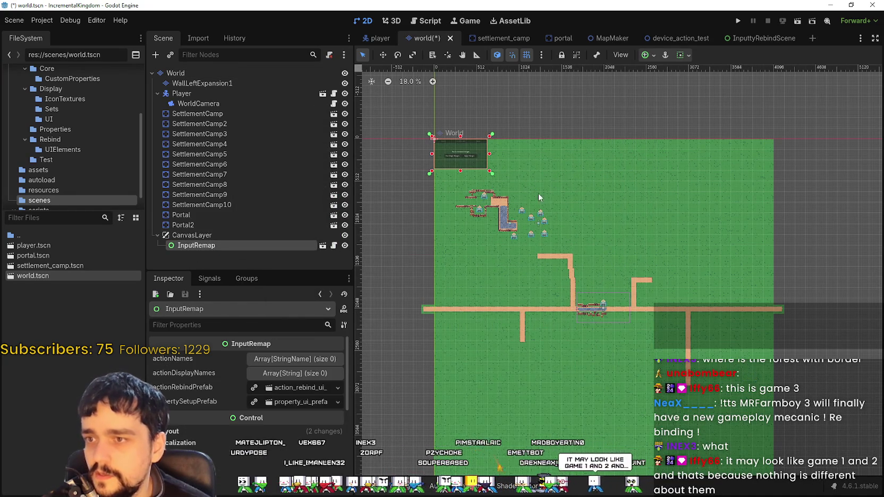
# Save world.tscn and relaunch the game, moving its window aside.
pyautogui.scroll(-2, 650, 355)
pyautogui.hotkey('ctrl', 's')
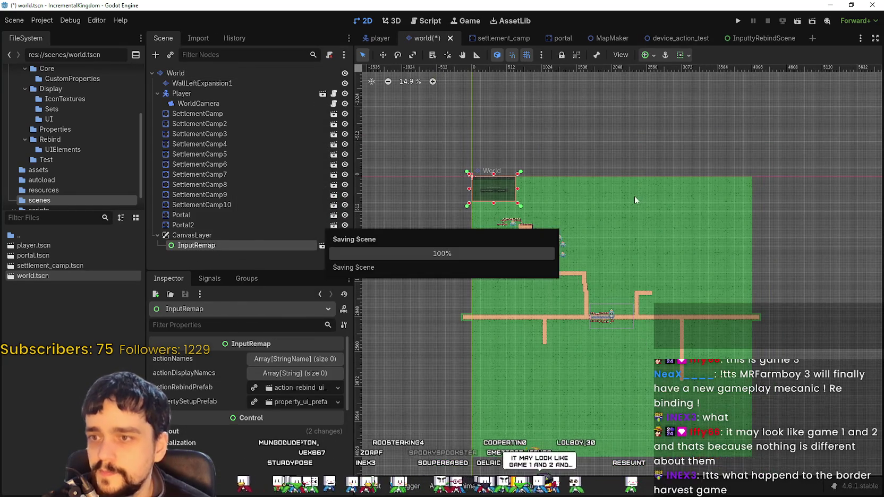
pyautogui.click(738, 20)
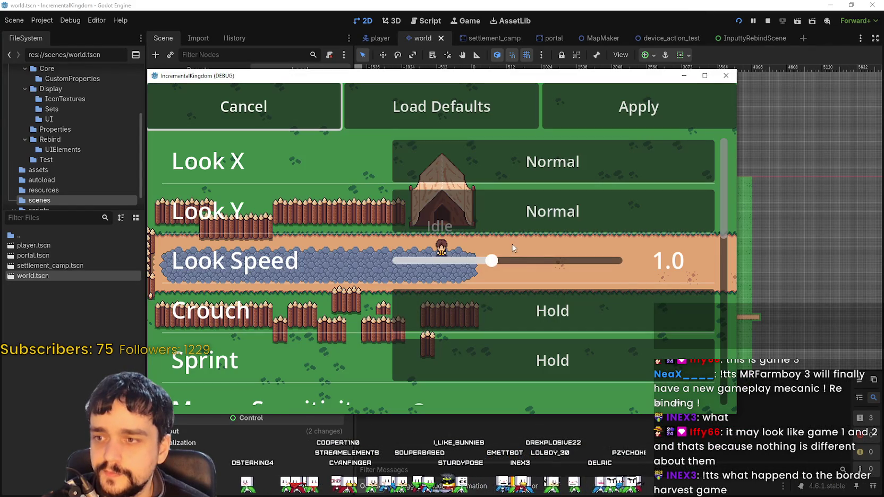
pyautogui.moveTo(607, 74); pyautogui.dragTo(883, 75)
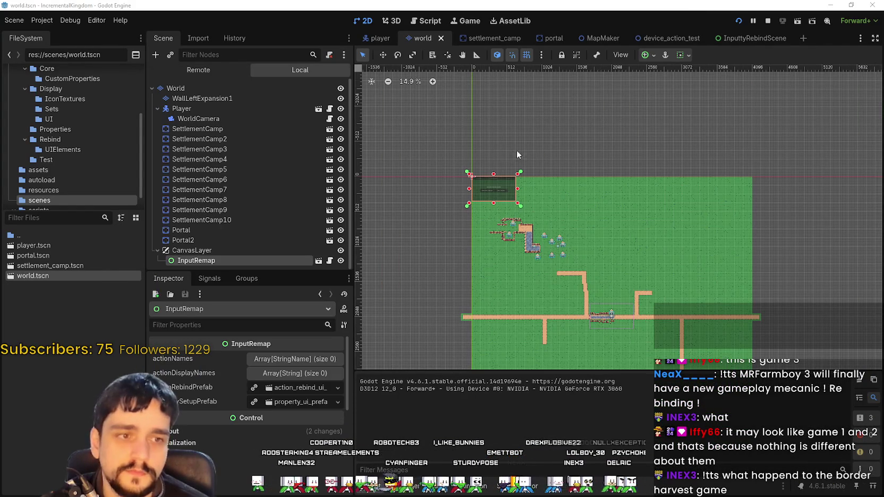
# Resize InputRemap with its handles, undoing two attempts and ending about 448 pixels wide and shorter.
pyautogui.scroll(6, 527, 210)
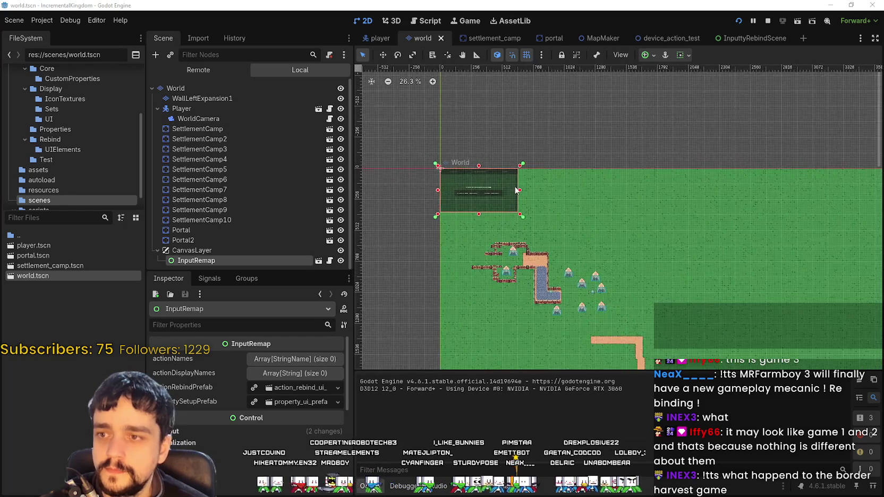
pyautogui.scroll(2, 520, 191)
pyautogui.moveTo(519, 191); pyautogui.dragTo(482, 200)
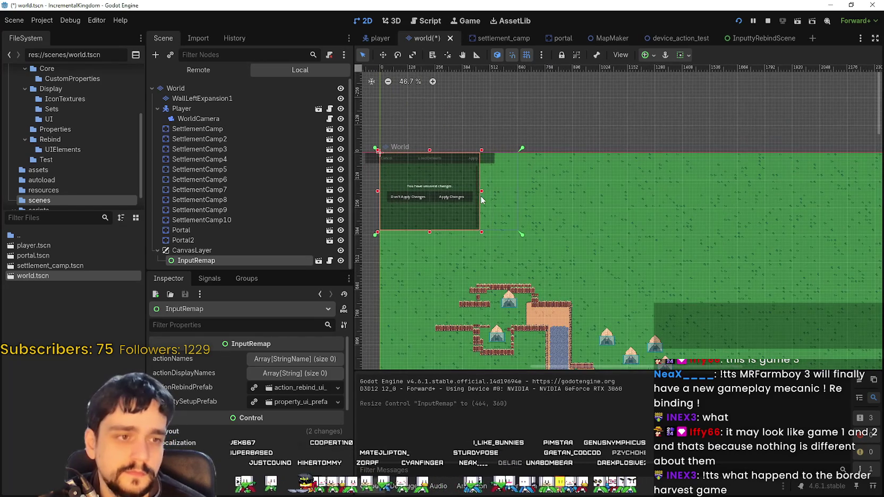
pyautogui.scroll(4, 504, 203)
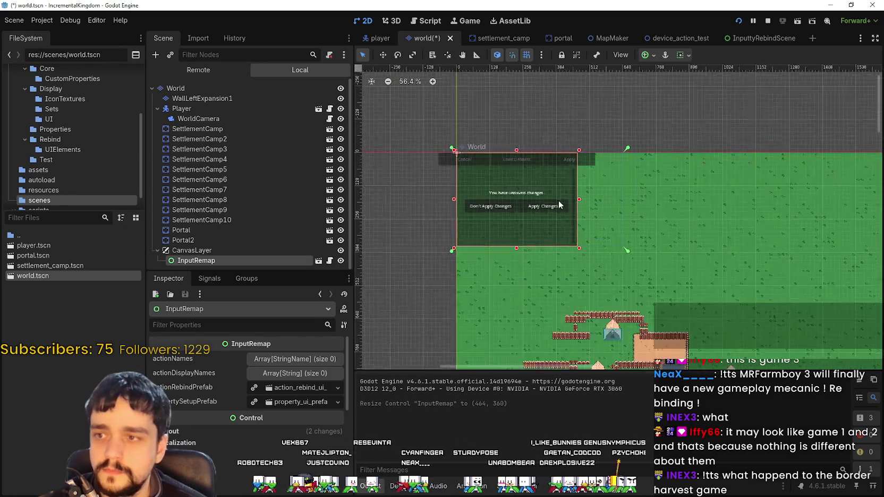
pyautogui.moveTo(592, 200); pyautogui.dragTo(539, 203)
pyautogui.hotkey('ctrl', 'z')
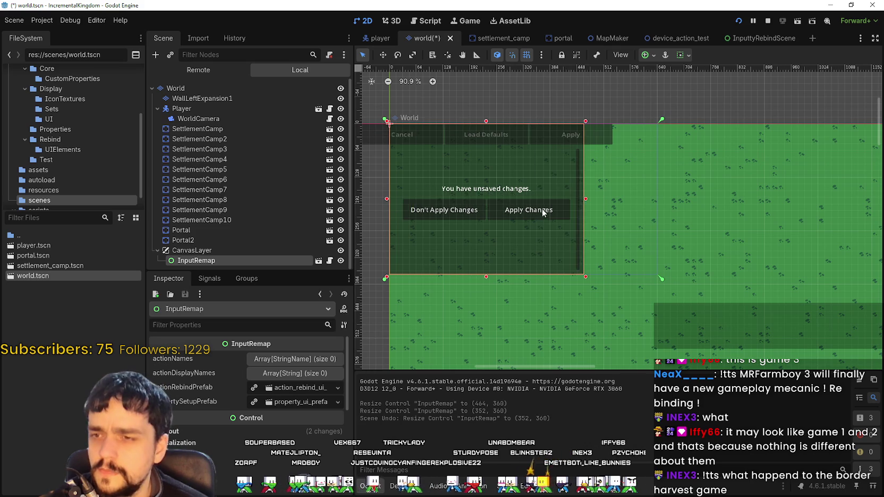
pyautogui.hotkey('ctrl', 'z')
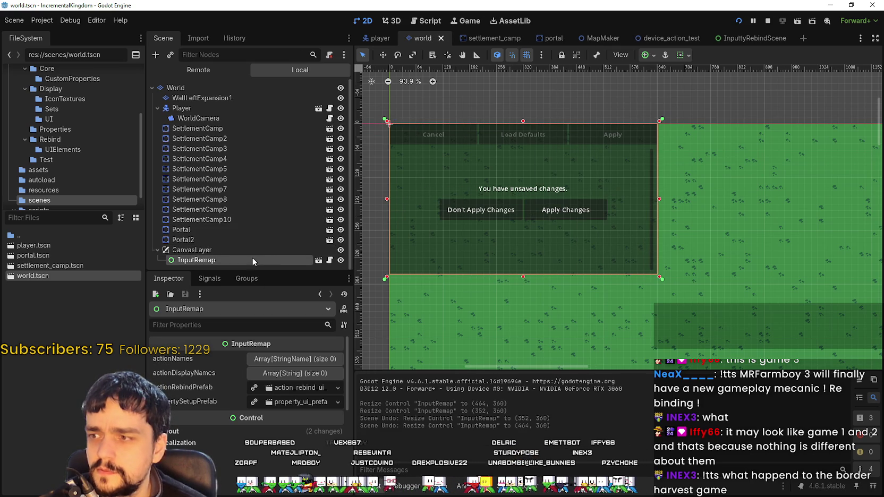
pyautogui.moveTo(659, 200); pyautogui.dragTo(579, 194)
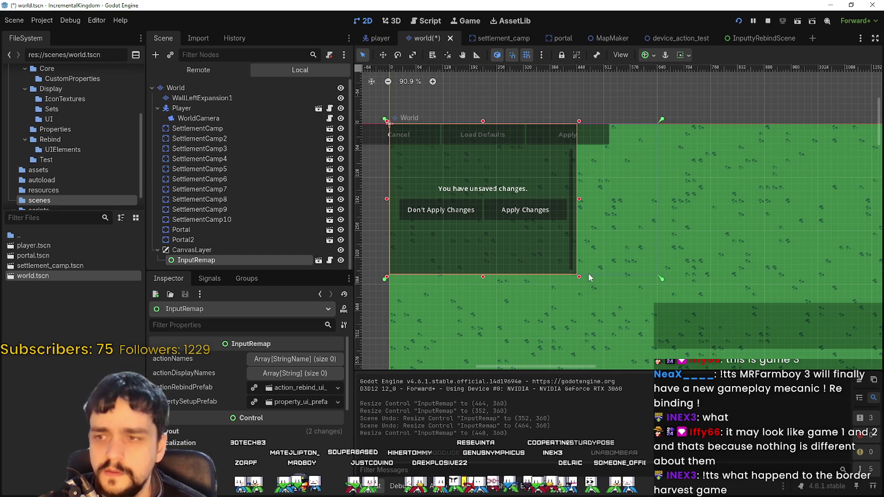
pyautogui.moveTo(581, 277)
pyautogui.mouseDown()
pyautogui.moveTo(578, 252)
pyautogui.moveTo(552, 246)
pyautogui.moveTo(565, 246)
pyautogui.mouseUp()
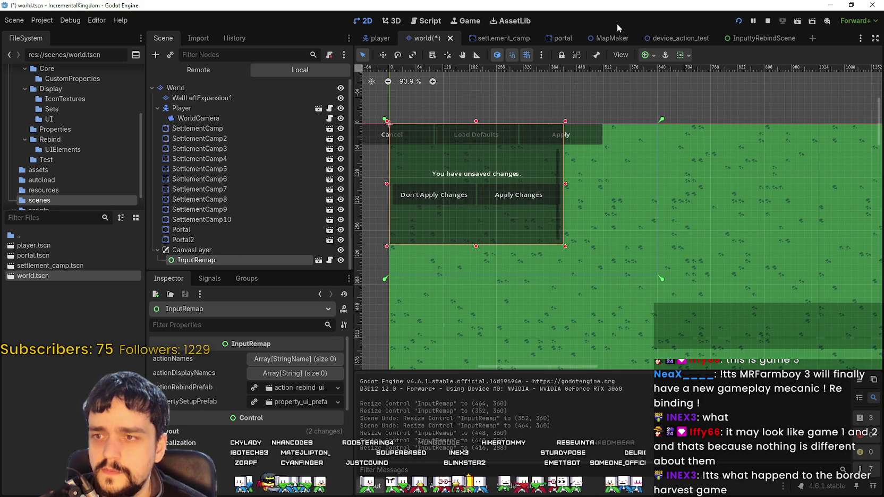
# Apply the Full Rect anchor preset so InputRemap fills the whole screen.
pyautogui.click(652, 57)
pyautogui.click(651, 90)
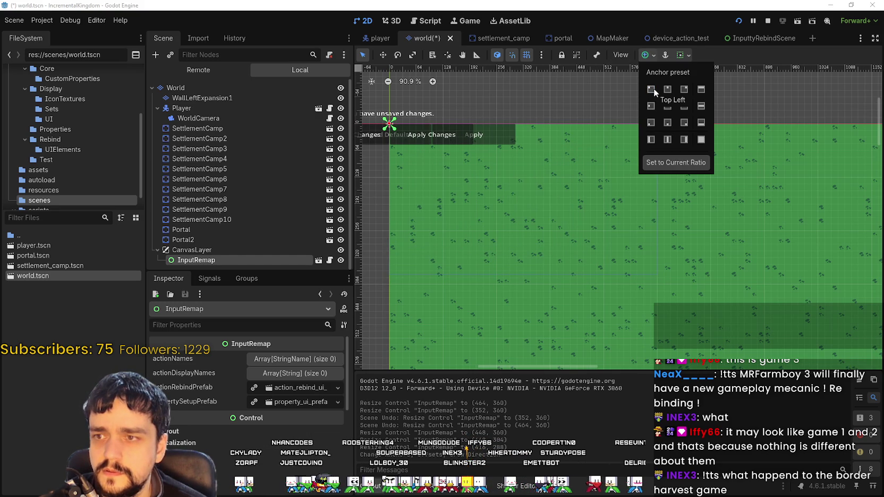
pyautogui.click(700, 142)
pyautogui.click(632, 206)
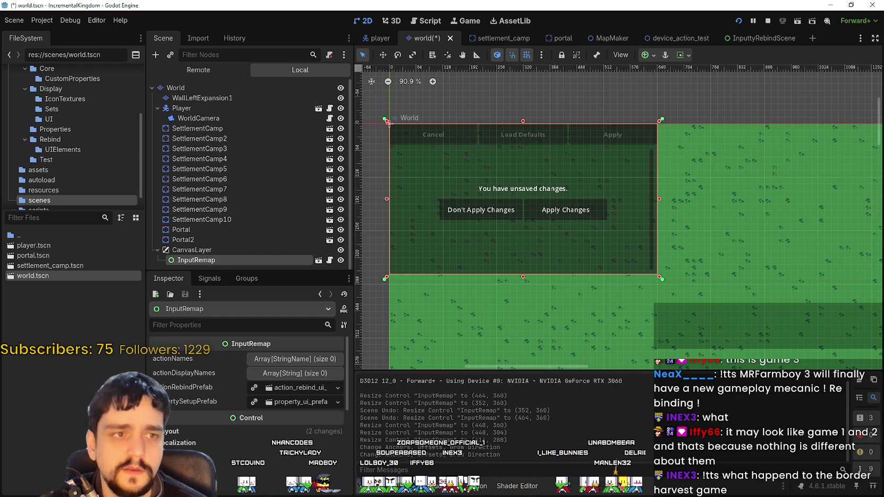
pyautogui.scroll(-2, 565, 258)
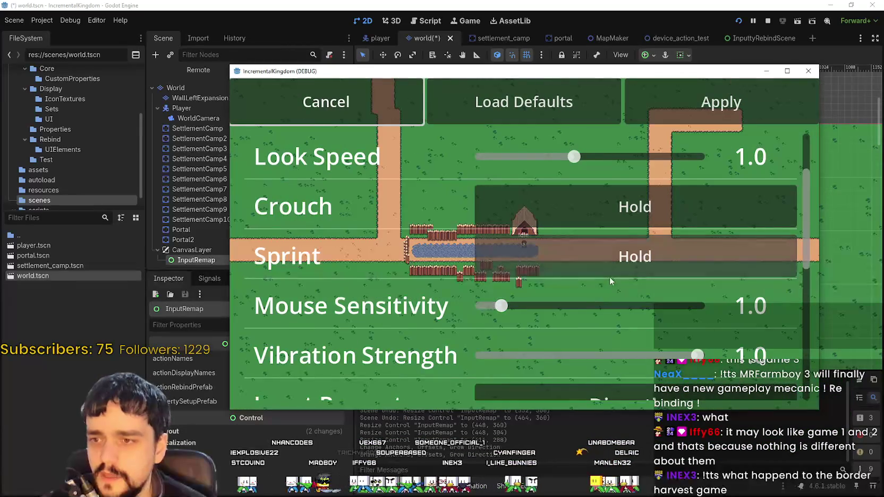
# Walk the character right and then left past the fence to test the controls.
pyautogui.scroll(1, 589, 281)
pyautogui.scroll(-5, 668, 311)
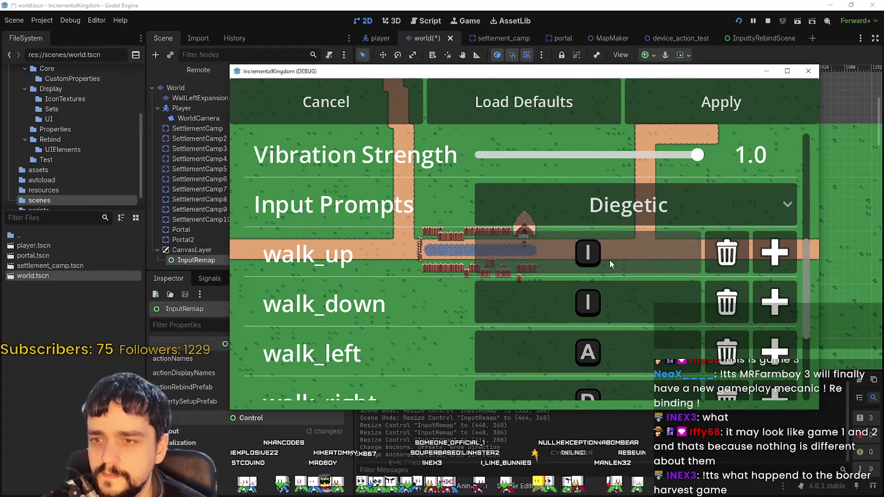
pyautogui.press('d')
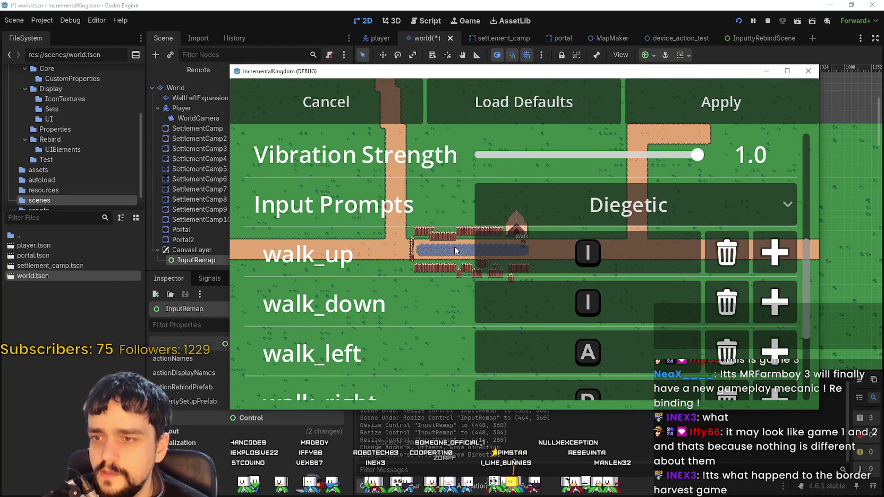
pyautogui.press('a')
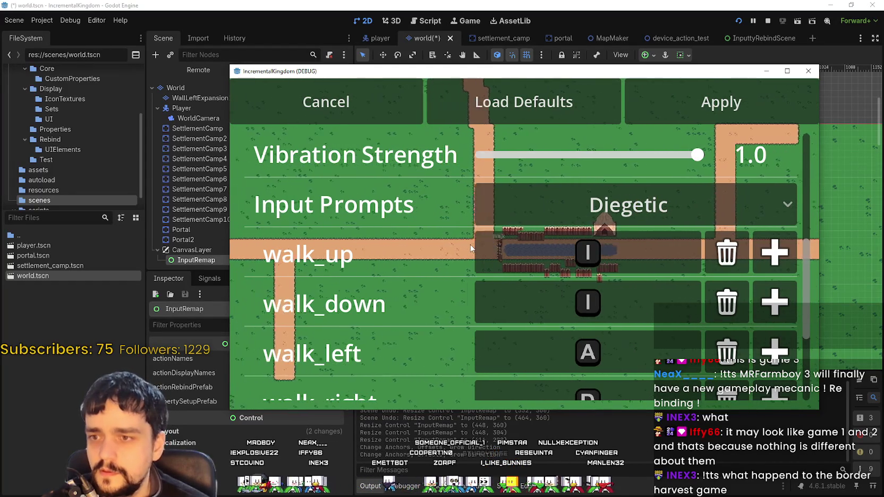
pyautogui.press('a')
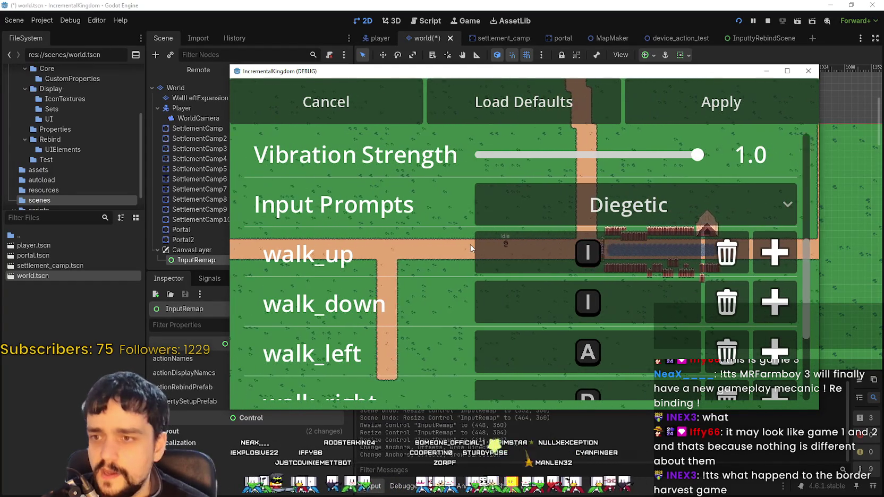
pyautogui.press('a')
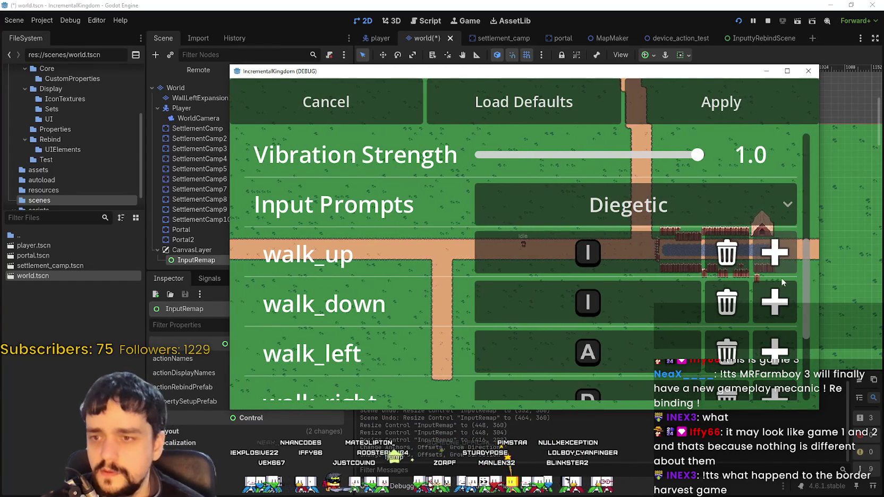
# Load the default bindings, rebind walk_up to W, and test walking left, right and up.
pyautogui.click(585, 104)
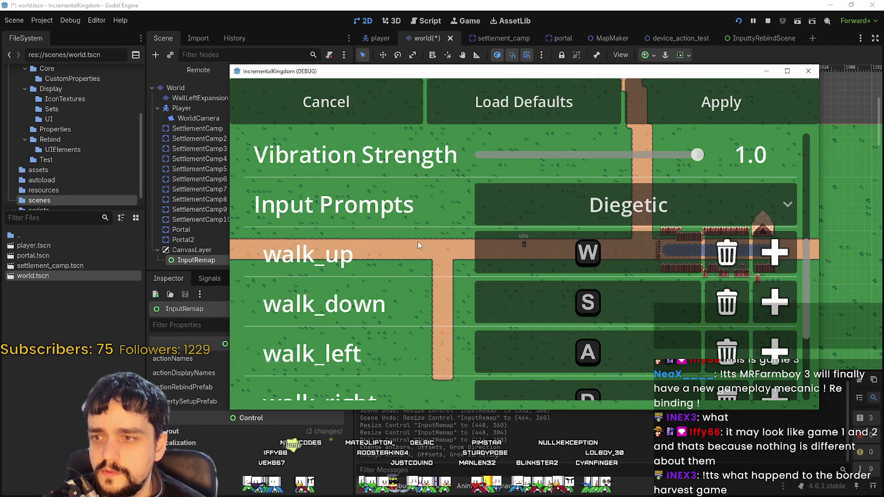
pyautogui.press('a')
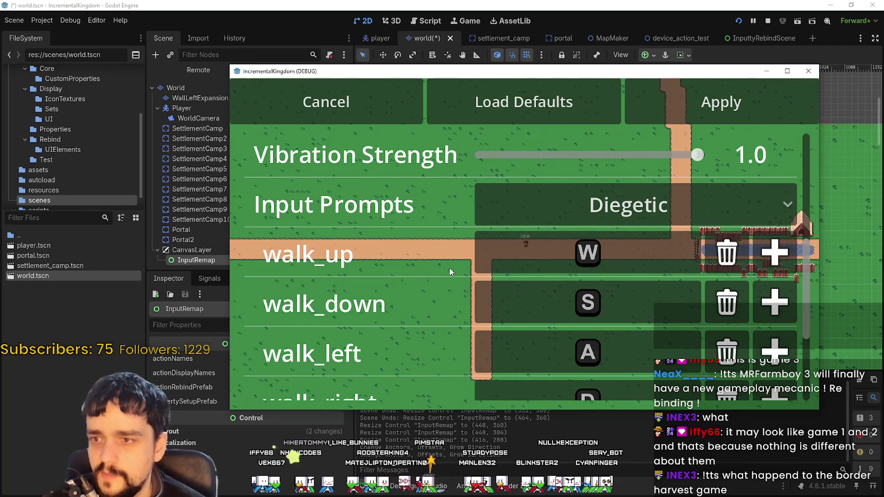
pyautogui.press('a')
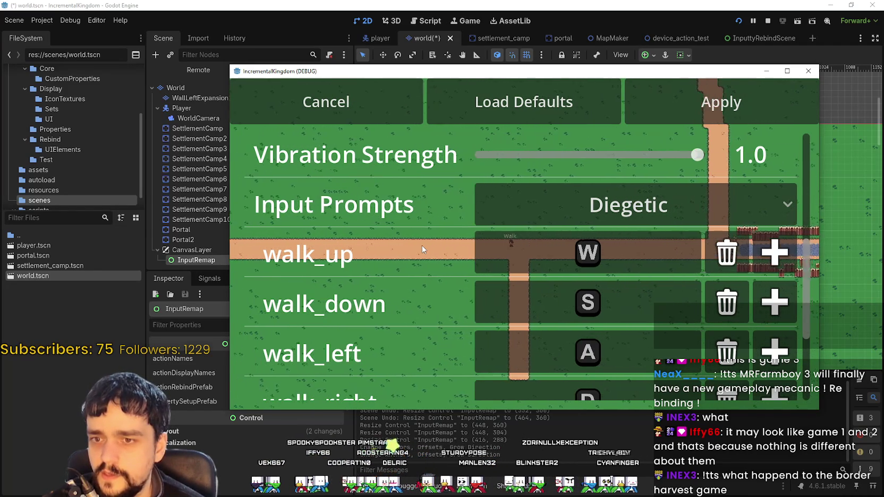
pyautogui.click(605, 256)
pyautogui.press('w')
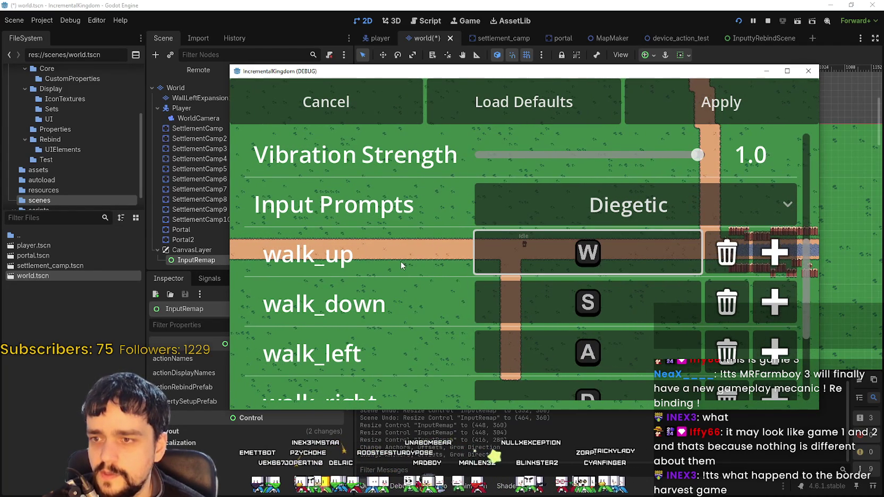
pyautogui.press('d')
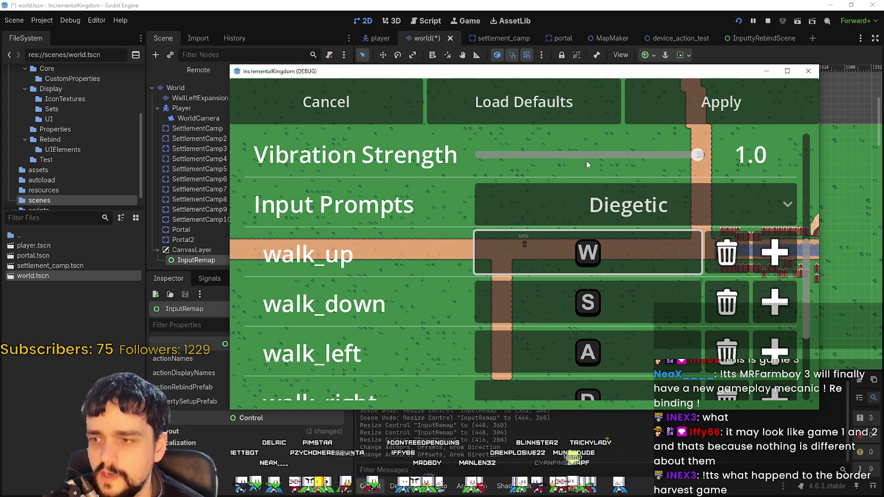
pyautogui.press('a')
pyautogui.press('w')
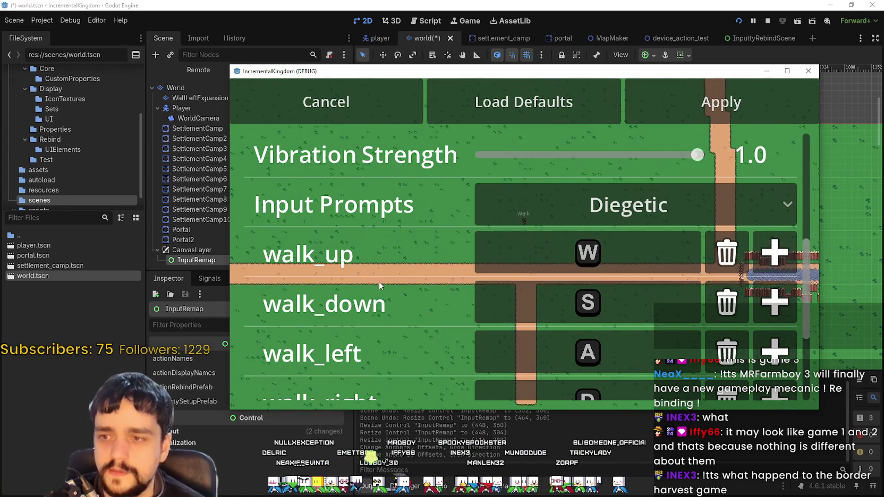
# Rebind walk_up to I and test walking down, left and up.
pyautogui.press('s')
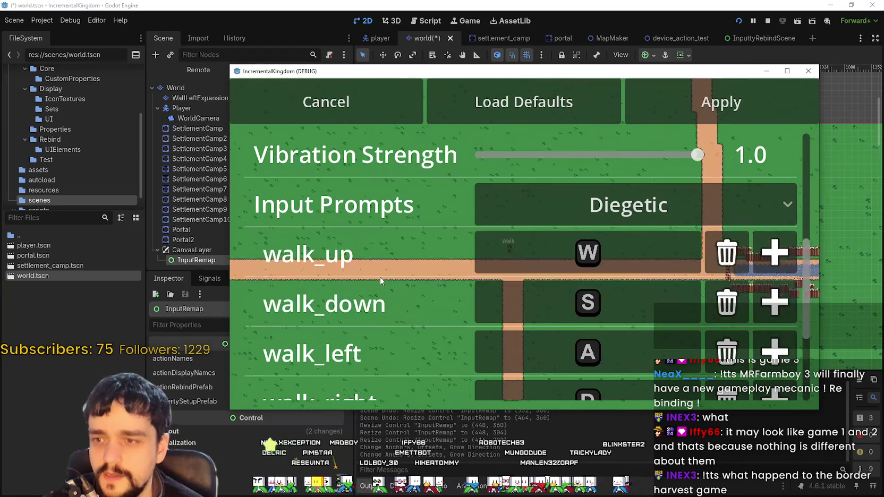
pyautogui.click(521, 260)
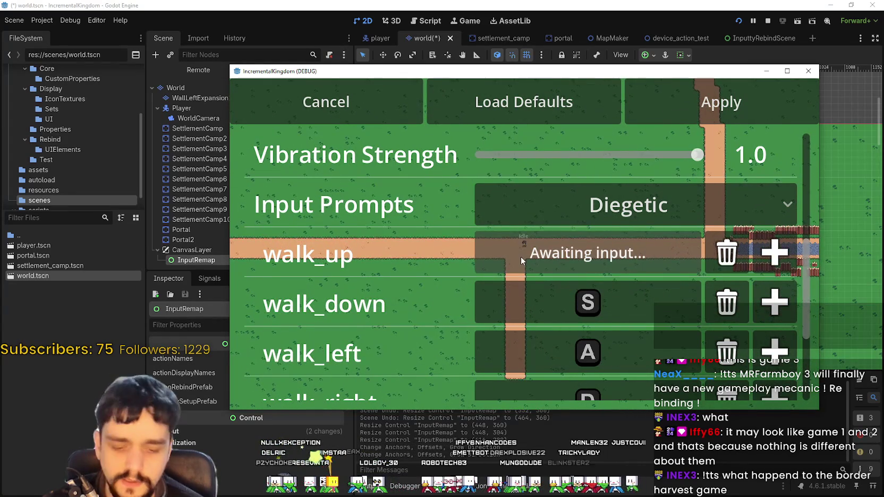
pyautogui.press('i')
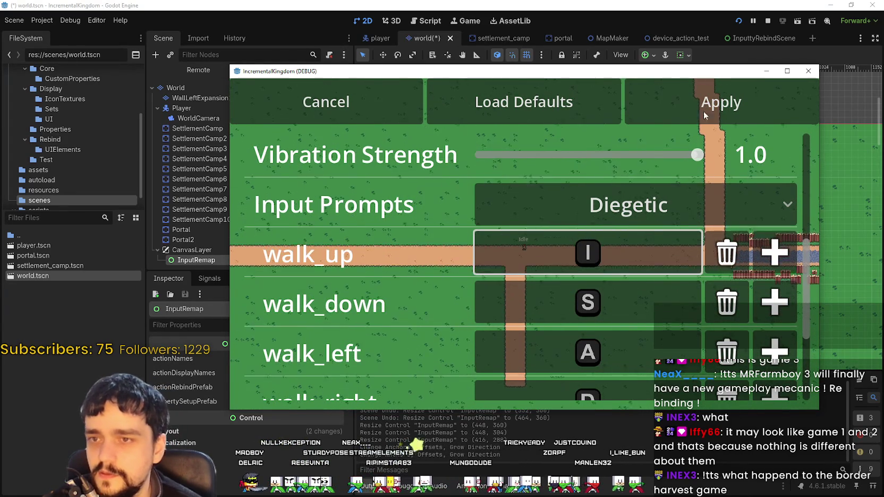
pyautogui.press('s')
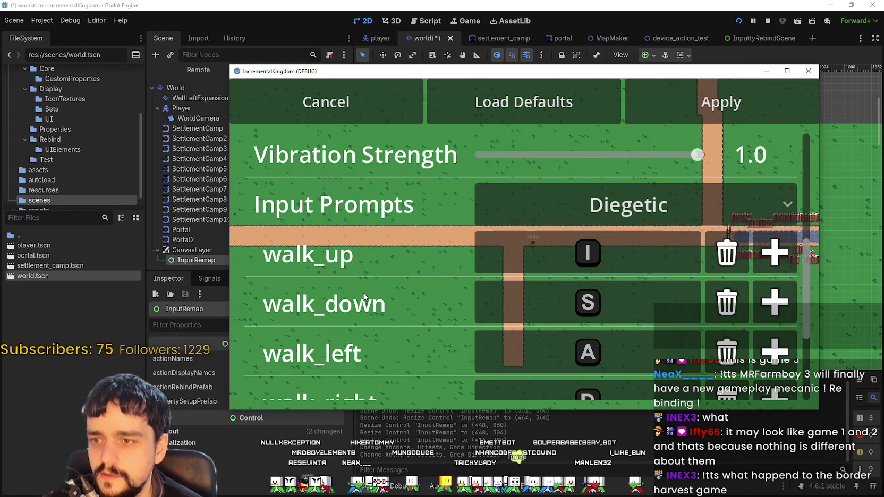
pyautogui.press('a')
pyautogui.press('i')
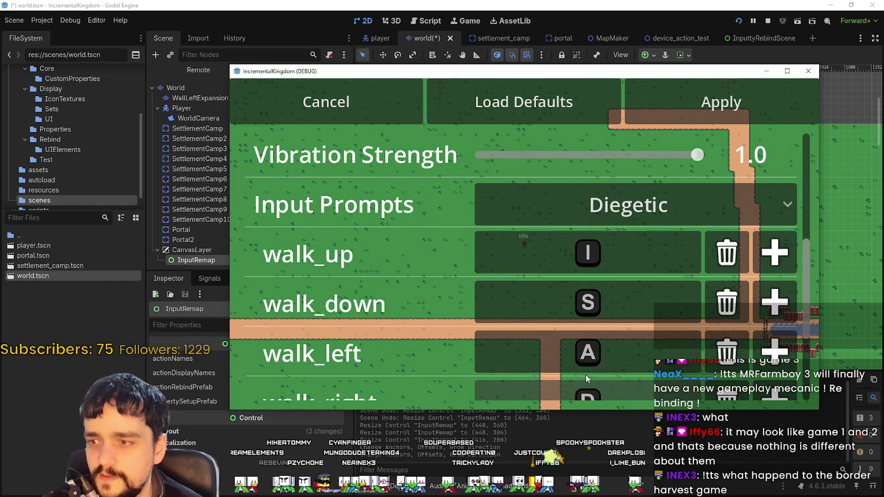
# Rebind walk_left to I, test walking up, and bring up the Input Prompts choices.
pyautogui.click(598, 359)
pyautogui.press('i')
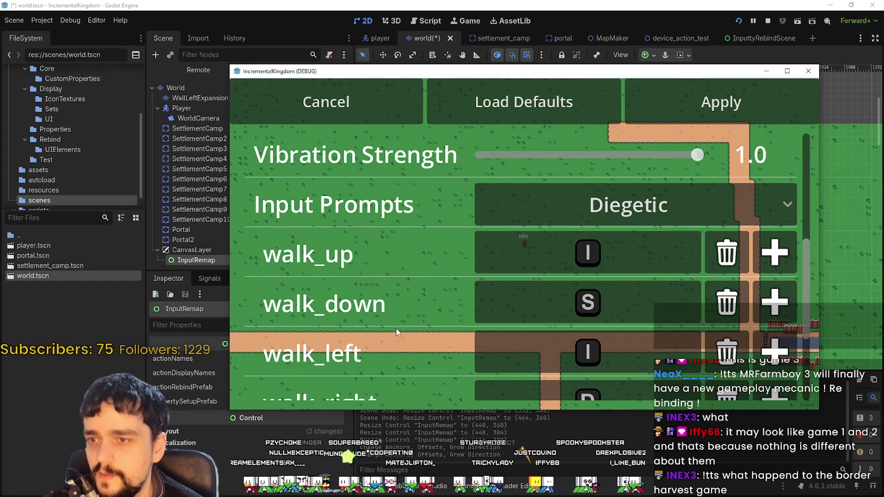
pyautogui.press('i')
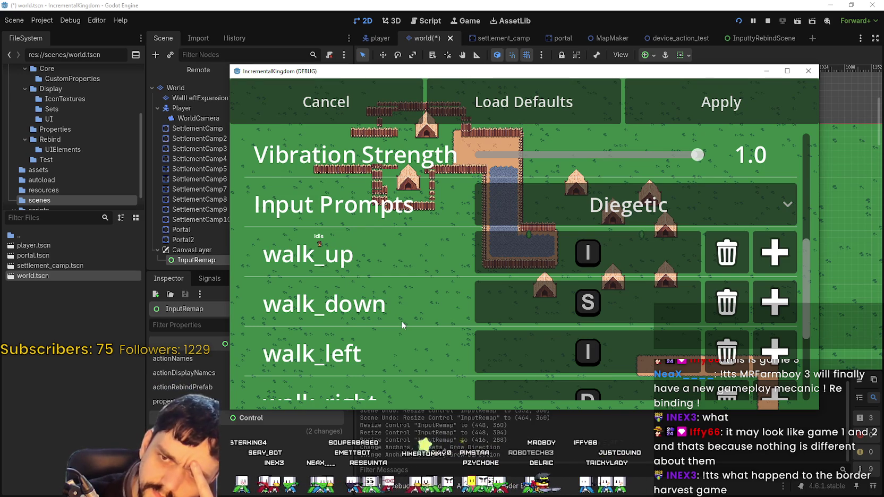
pyautogui.click(567, 211)
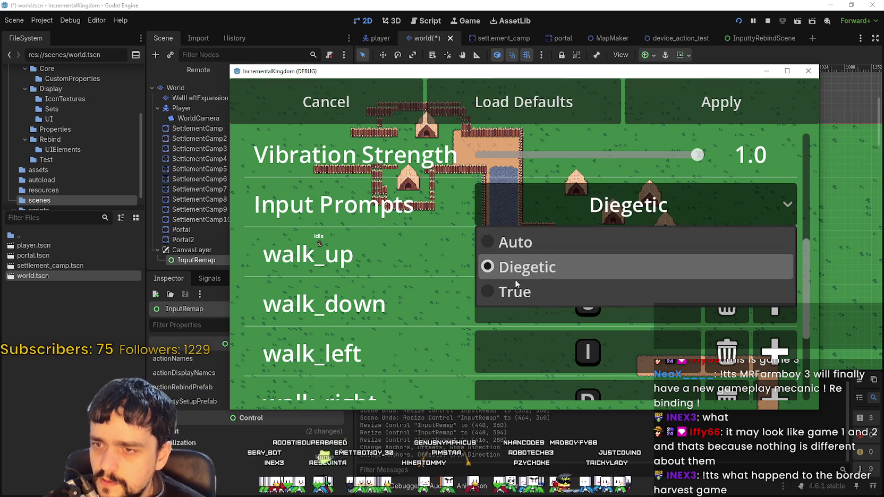
# Switch input prompts to Auto and rebind walk_up and walk_left to W.
pyautogui.click(525, 244)
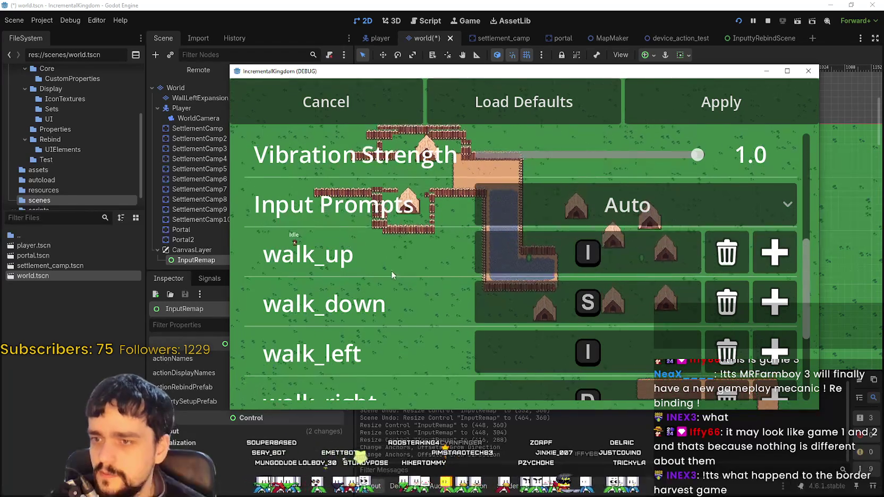
pyautogui.click(600, 253)
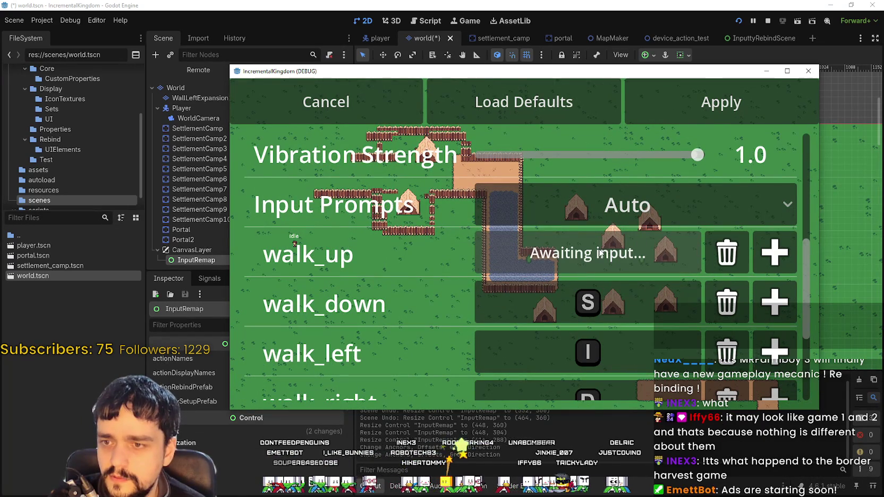
pyautogui.press('w')
pyautogui.click(623, 350)
pyautogui.press('w')
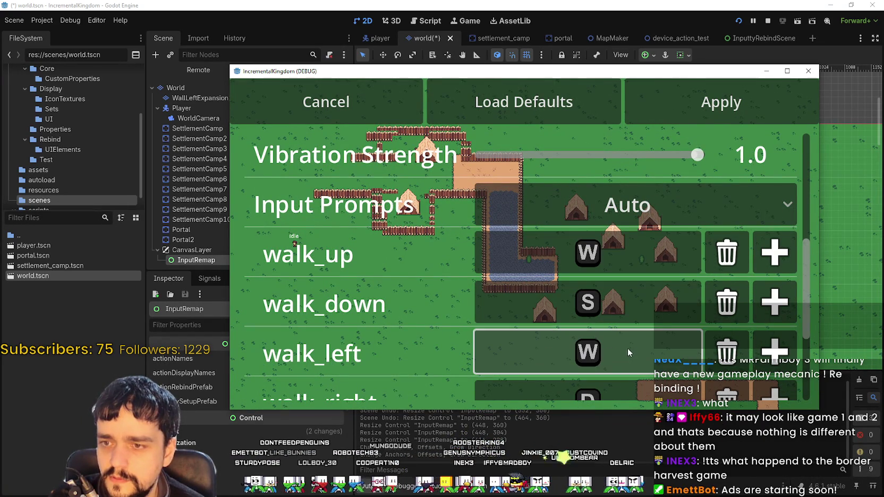
# Set input prompts to True, load the default bindings, then set prompts to True again.
pyautogui.click(627, 205)
pyautogui.click(619, 292)
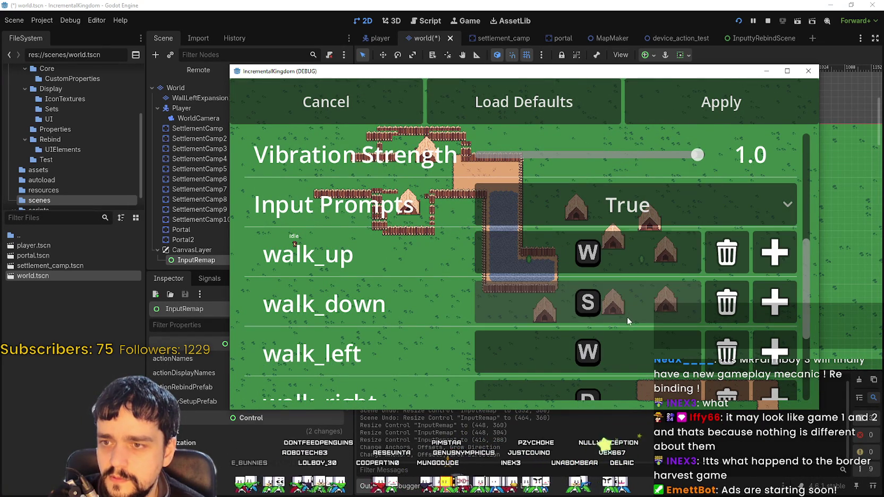
pyautogui.click(565, 101)
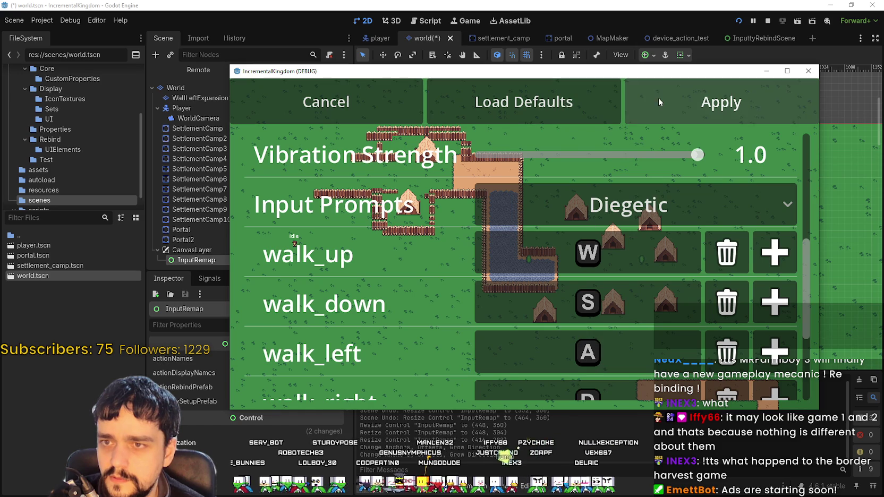
pyautogui.click(627, 252)
pyautogui.click(627, 207)
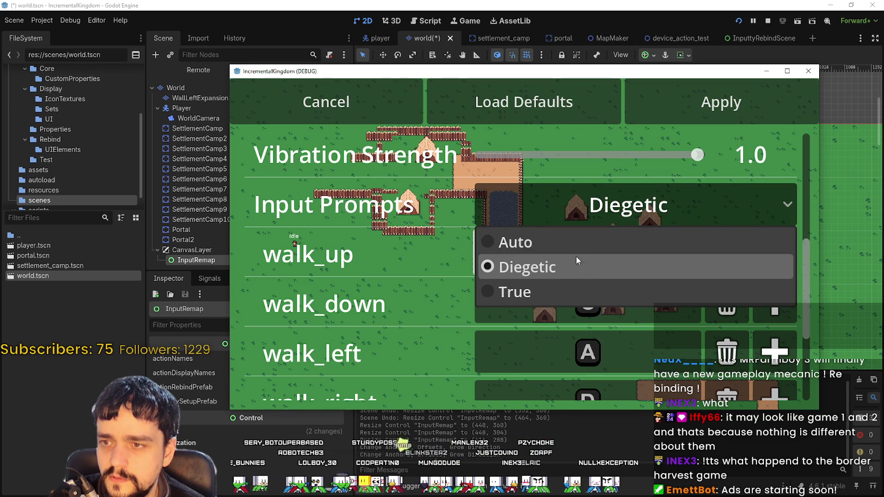
pyautogui.click(553, 290)
# Rebind walk_up and walk_left to W, leaving walk_up waiting for a new key.
pyautogui.click(627, 258)
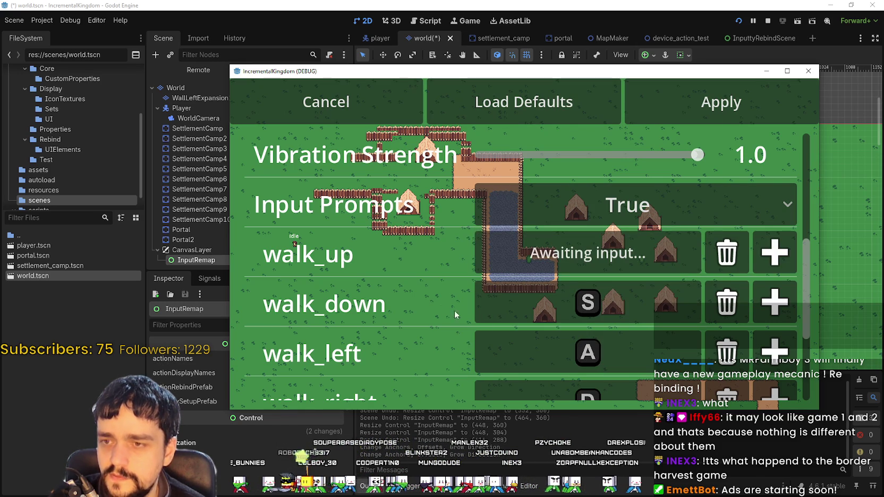
pyautogui.press('w')
pyautogui.click(516, 350)
pyautogui.press('w')
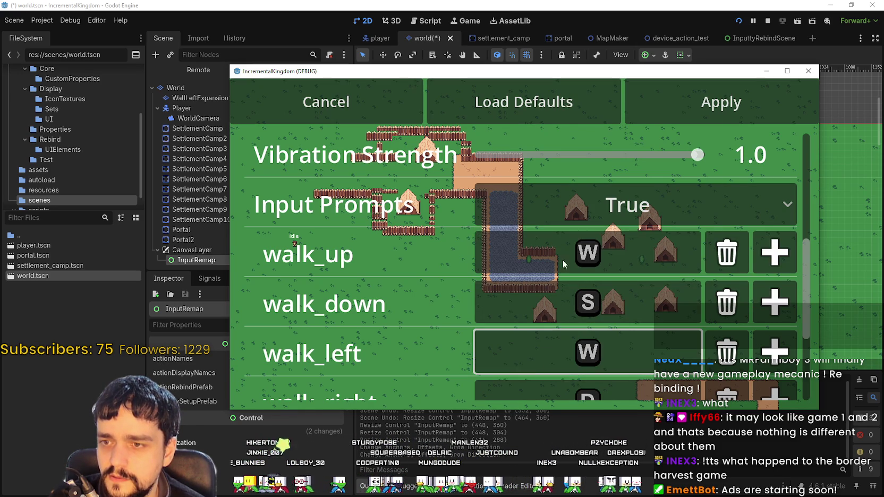
pyautogui.click(566, 270)
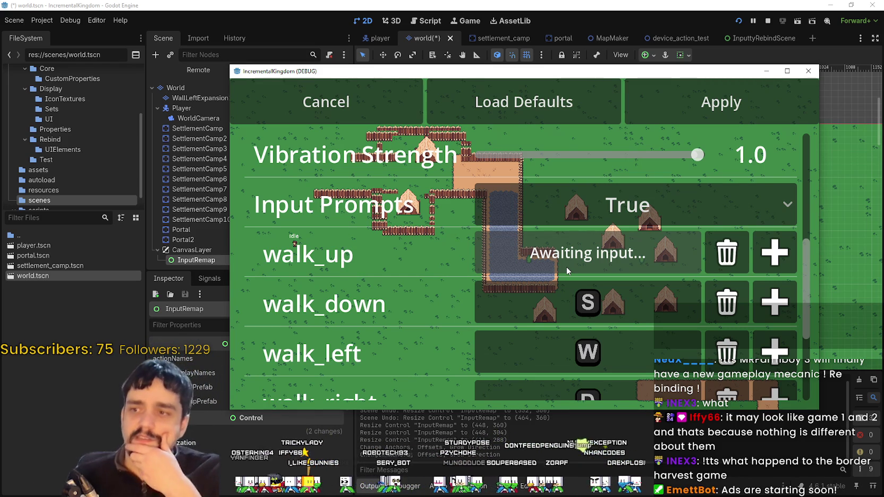
pyautogui.scroll(-3, 518, 294)
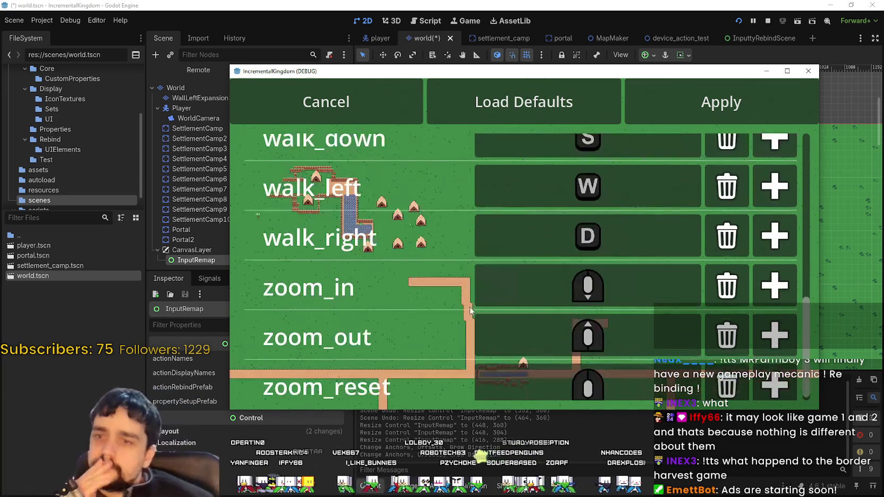
# Load the default controls and keep input prompts on Diegetic.
pyautogui.scroll(2, 456, 276)
pyautogui.scroll(-2, 455, 277)
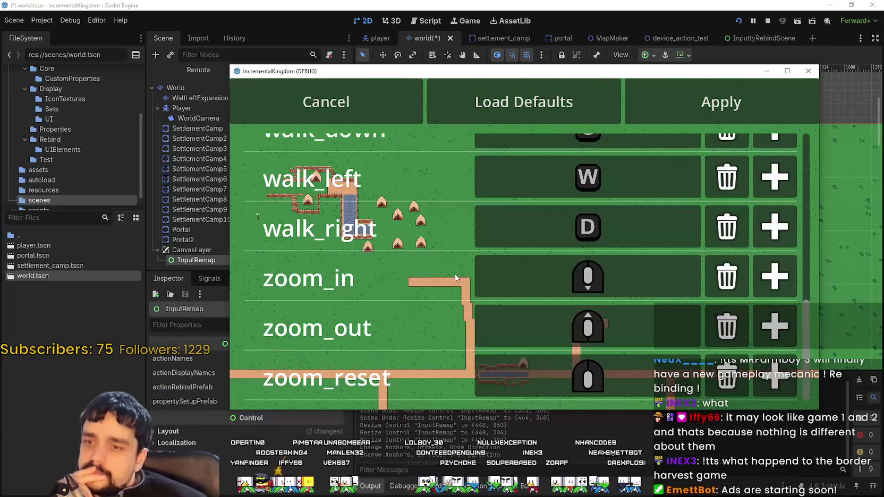
pyautogui.scroll(1, 455, 276)
pyautogui.scroll(1, 455, 274)
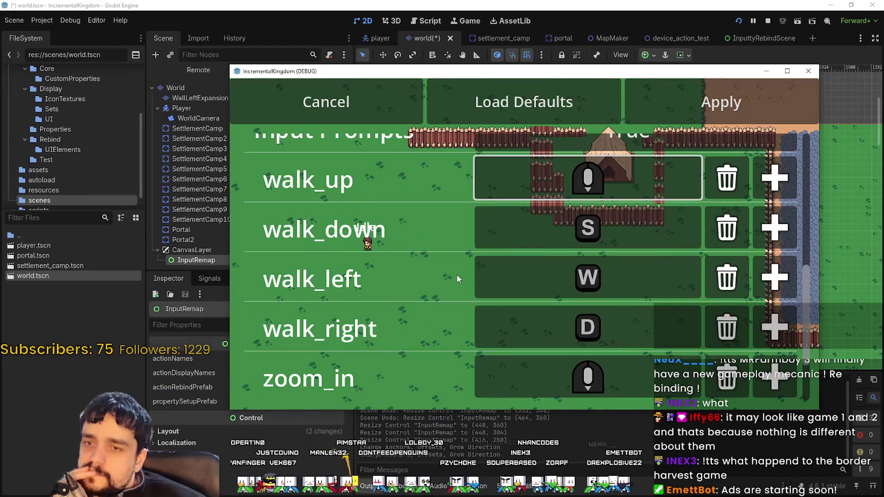
pyautogui.click(524, 102)
pyautogui.scroll(3, 624, 299)
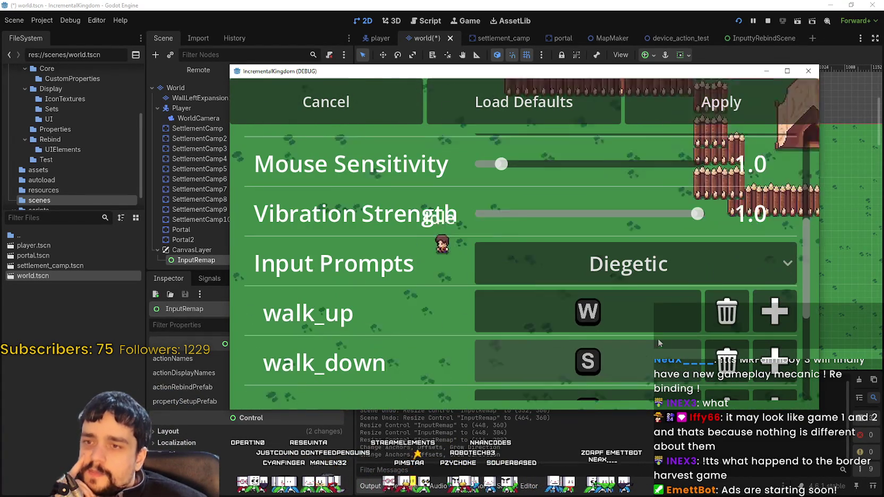
pyautogui.click(625, 274)
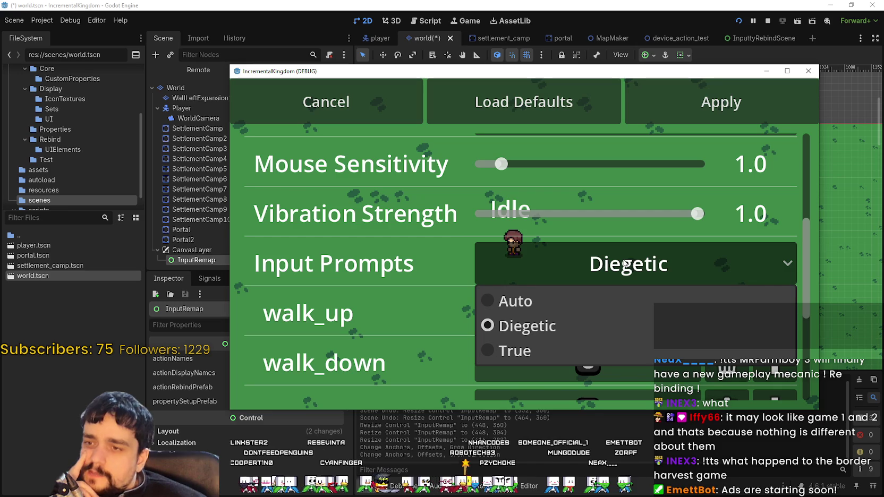
pyautogui.click(625, 264)
# Scroll through the bindings list to check the W, S, A and D walk keys.
pyautogui.scroll(-5, 411, 320)
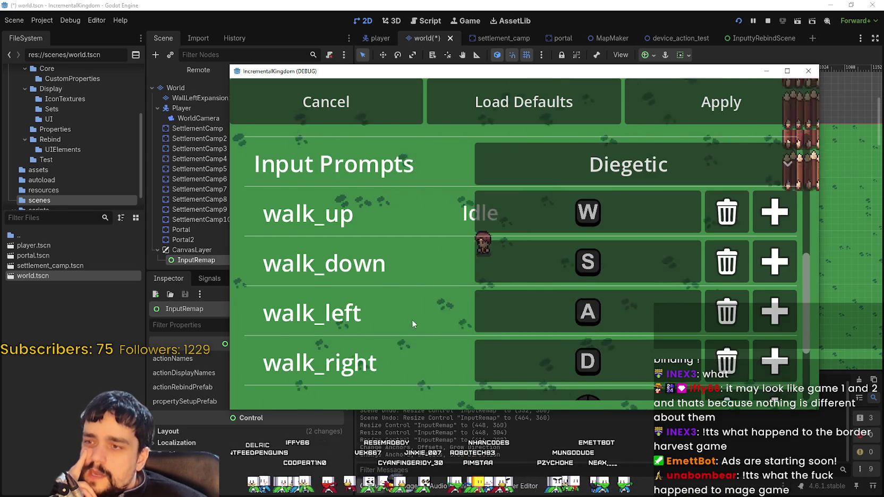
pyautogui.scroll(2, 431, 306)
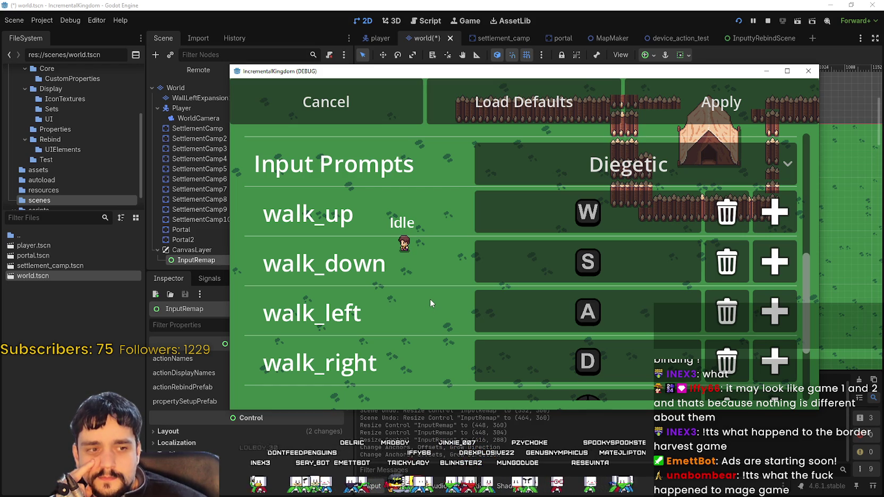
pyautogui.scroll(1, 427, 298)
pyautogui.scroll(1, 426, 298)
pyautogui.scroll(-4, 426, 298)
pyautogui.scroll(3, 427, 298)
pyautogui.scroll(-3, 426, 297)
pyautogui.scroll(4, 425, 297)
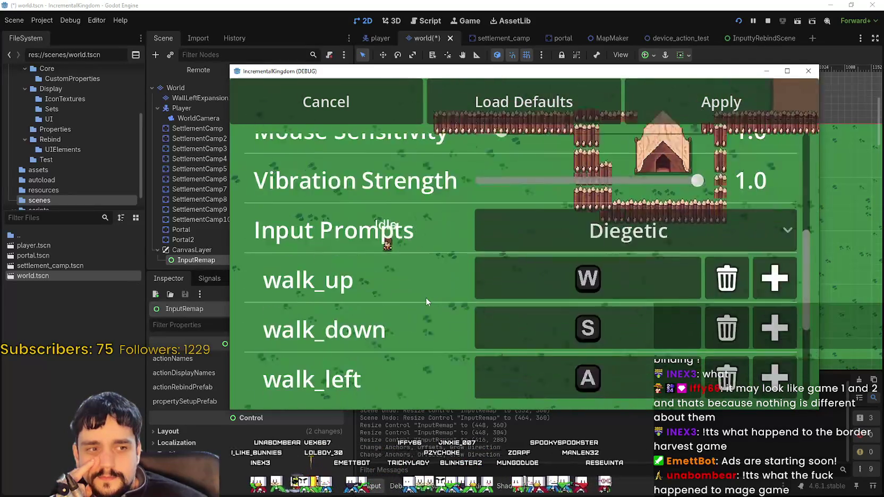
pyautogui.scroll(1, 426, 297)
pyautogui.scroll(-5, 425, 299)
pyautogui.scroll(-1, 424, 299)
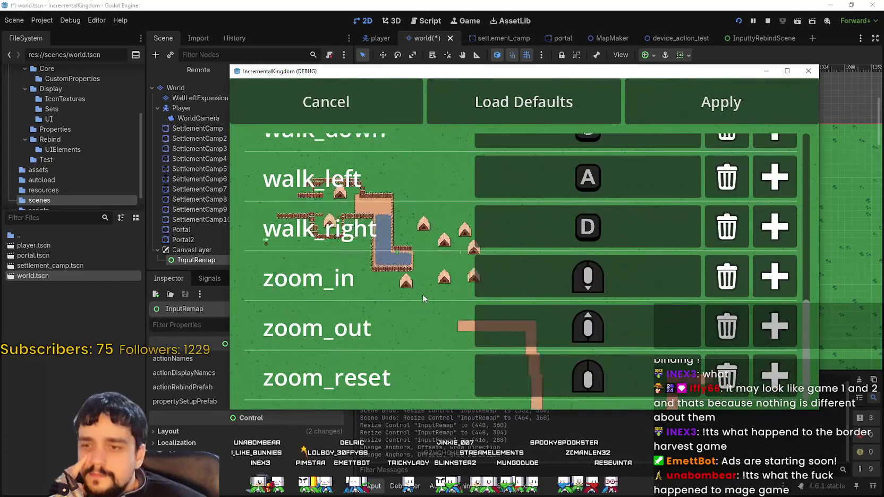
pyautogui.scroll(3, 424, 298)
pyautogui.scroll(1, 423, 297)
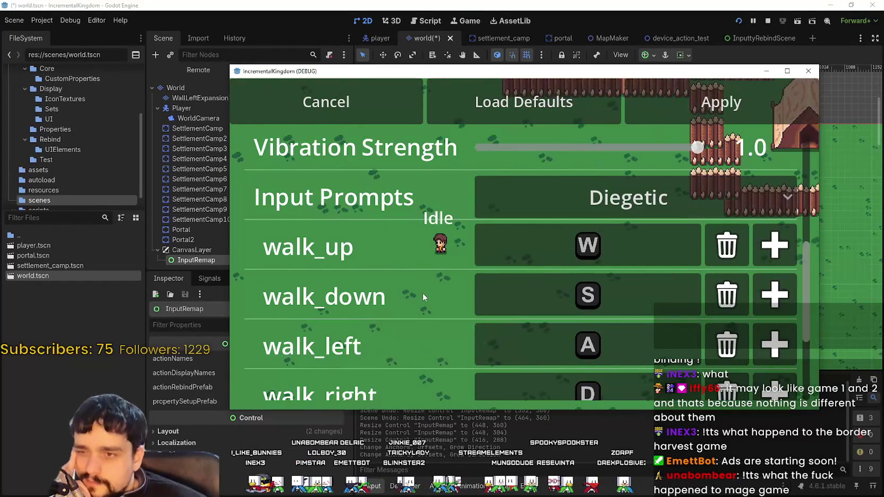
pyautogui.scroll(-3, 423, 298)
pyautogui.scroll(3, 423, 297)
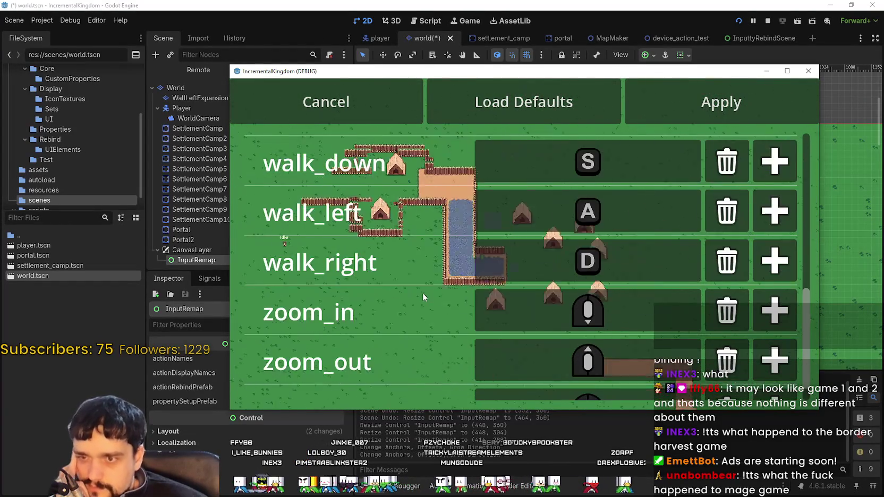
pyautogui.scroll(-2, 420, 290)
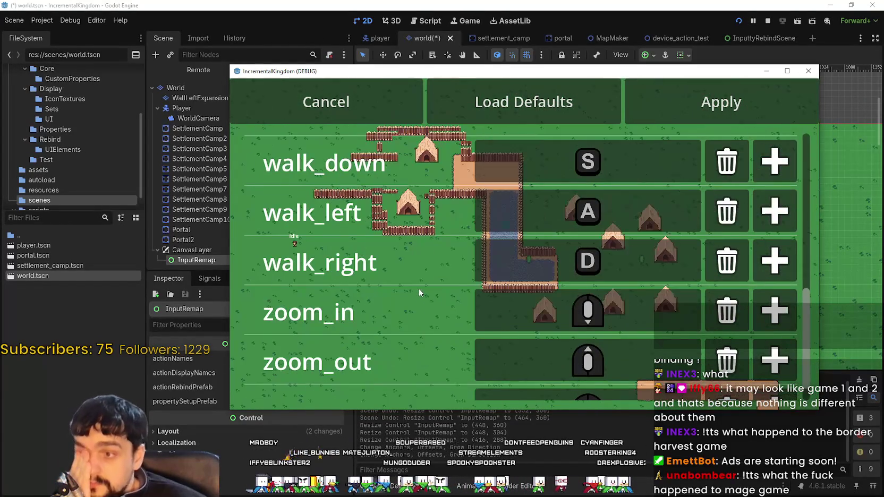
pyautogui.scroll(1, 417, 288)
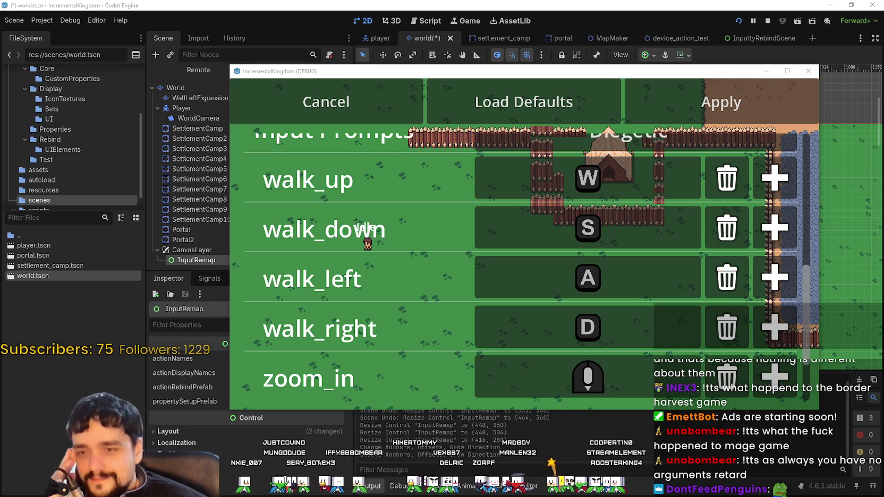
# Drag Vibration Strength down to 0.38.
pyautogui.scroll(-2, 812, 261)
pyautogui.scroll(-1, 819, 369)
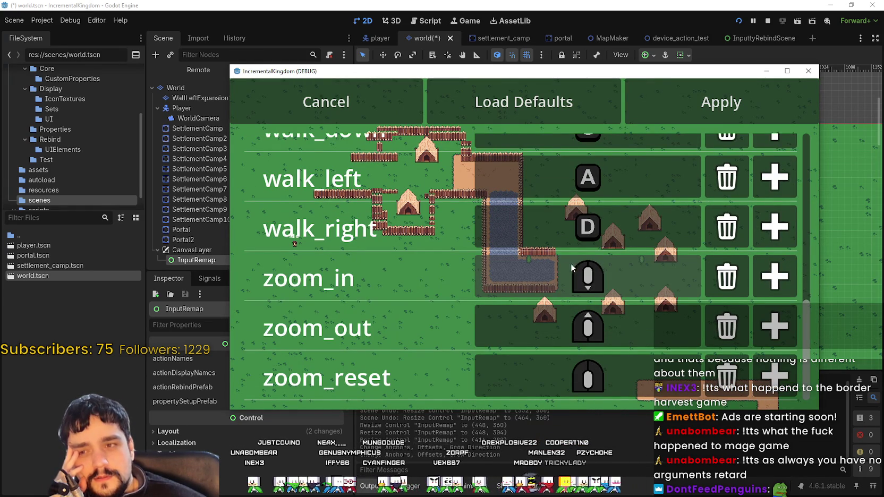
pyautogui.scroll(3, 622, 355)
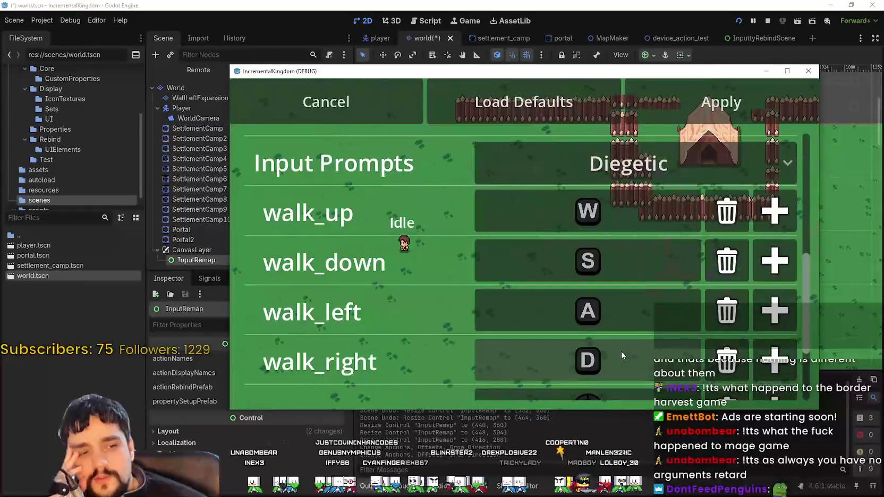
pyautogui.scroll(3, 638, 263)
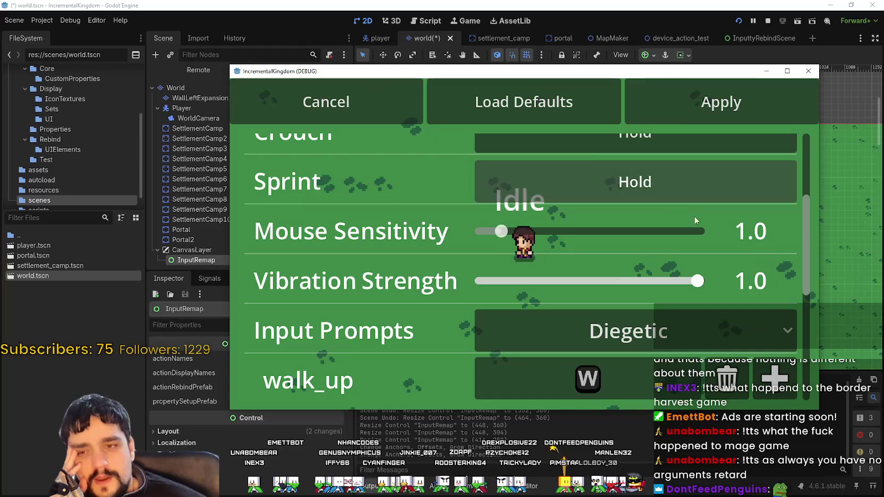
pyautogui.moveTo(698, 281); pyautogui.dragTo(564, 281)
pyautogui.scroll(-1, 434, 316)
pyautogui.scroll(-5, 434, 318)
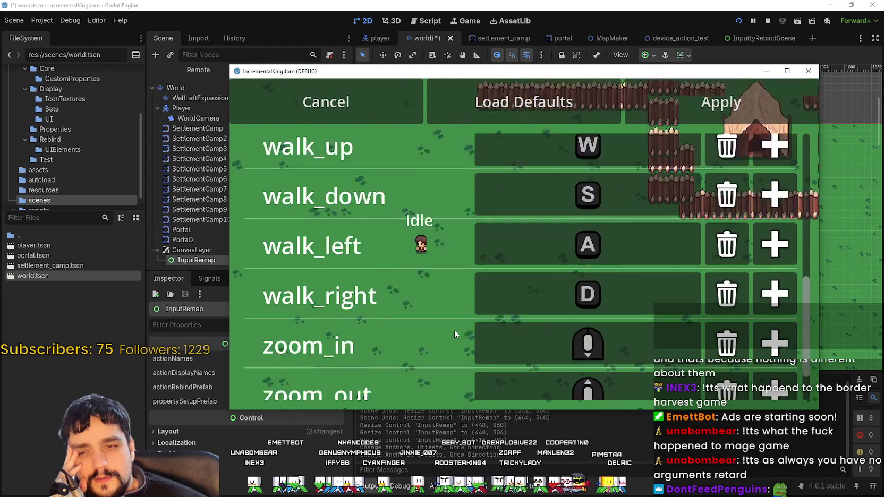
pyautogui.scroll(3, 626, 374)
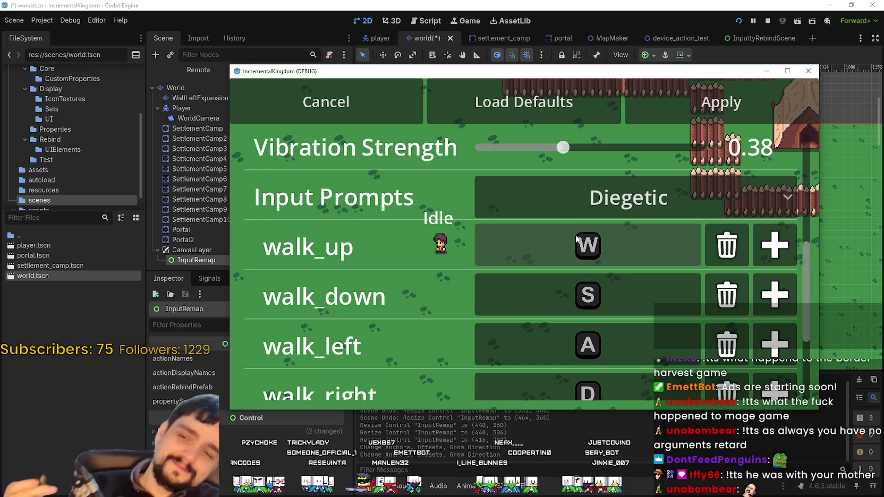
# Cycle the Input Prompts setting to True and then back to Auto.
pyautogui.click(666, 182)
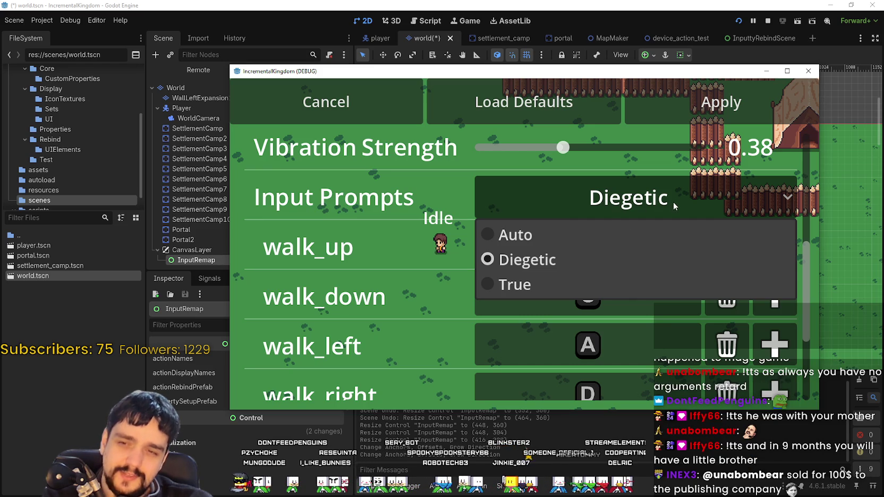
pyautogui.click(538, 267)
pyautogui.click(577, 200)
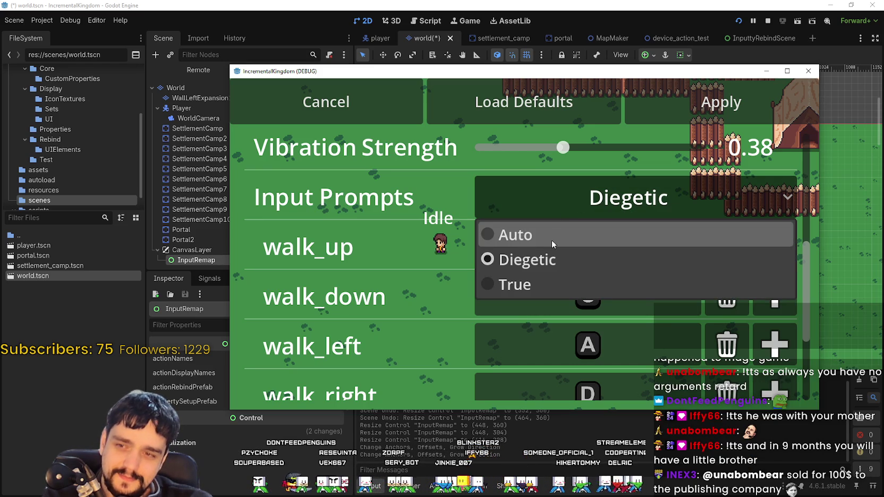
pyautogui.click(517, 285)
pyautogui.click(567, 194)
pyautogui.click(548, 229)
# Bind a mouse button, J and K to walk_up, and set input prompts to True.
pyautogui.click(590, 245)
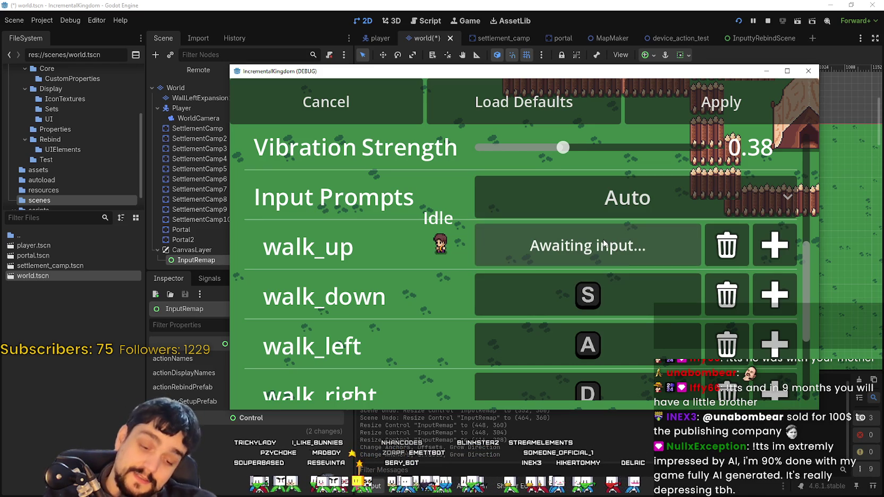
pyautogui.click(761, 234)
pyautogui.click(772, 245)
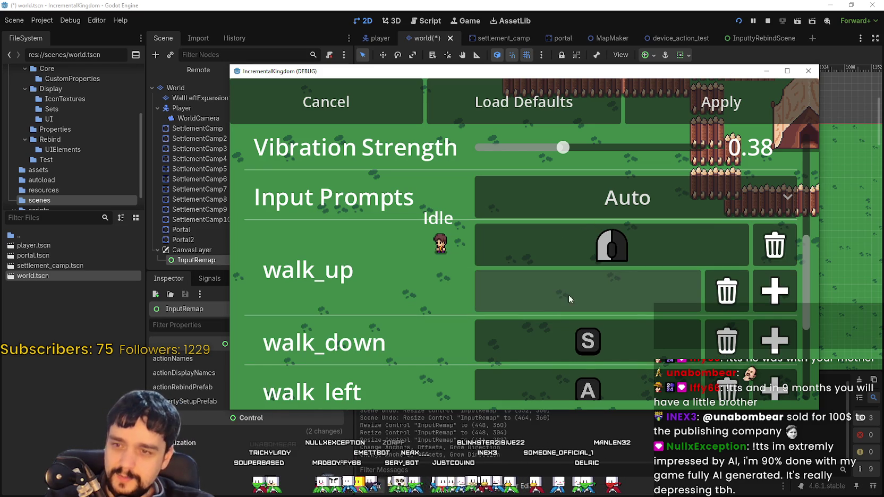
pyautogui.click(619, 202)
pyautogui.click(576, 281)
pyautogui.click(667, 285)
pyautogui.press('j')
pyautogui.click(774, 290)
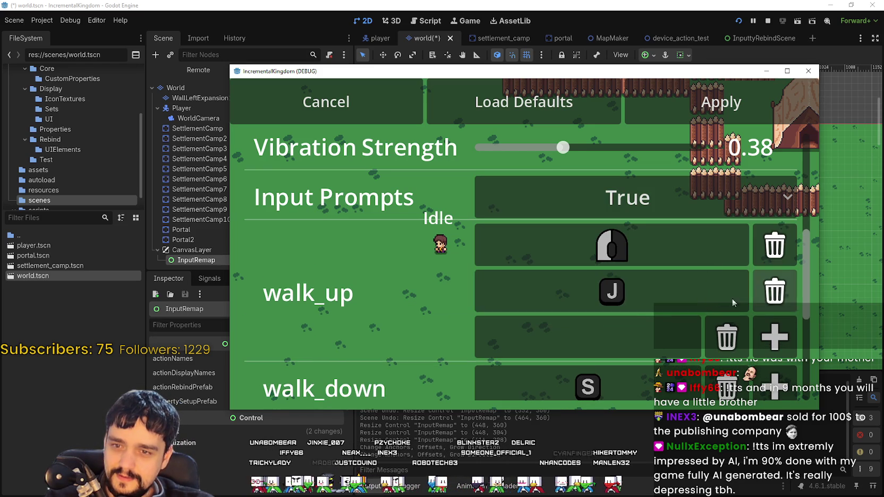
pyautogui.click(620, 342)
pyautogui.press('k')
pyautogui.scroll(-2, 627, 342)
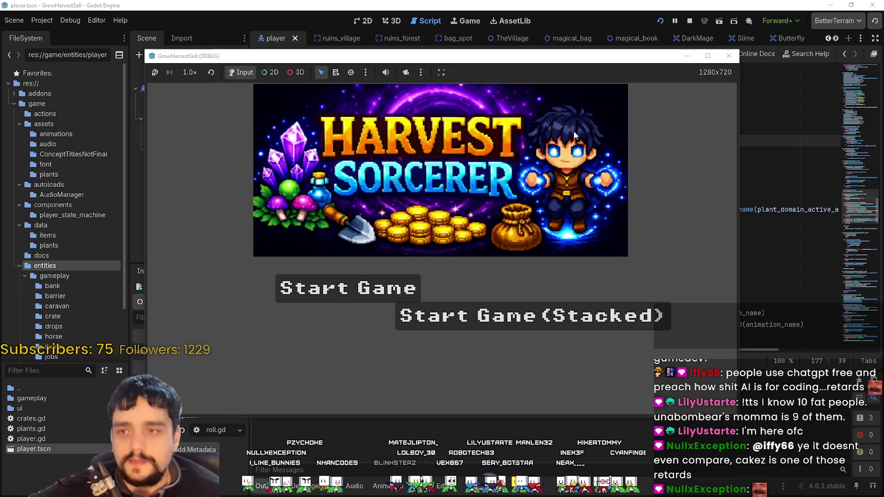
# Maximize the game window and choose Start Game (Stacked) on the title screen.
pyautogui.click(707, 55)
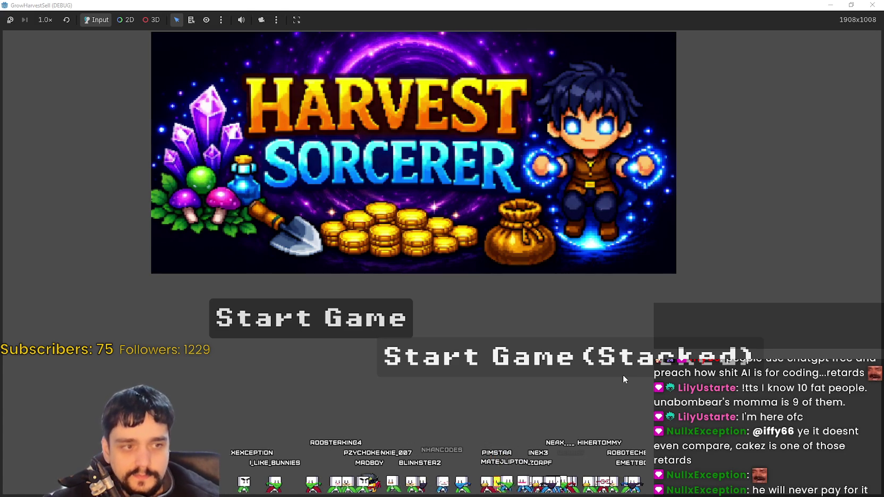
pyautogui.click(569, 355)
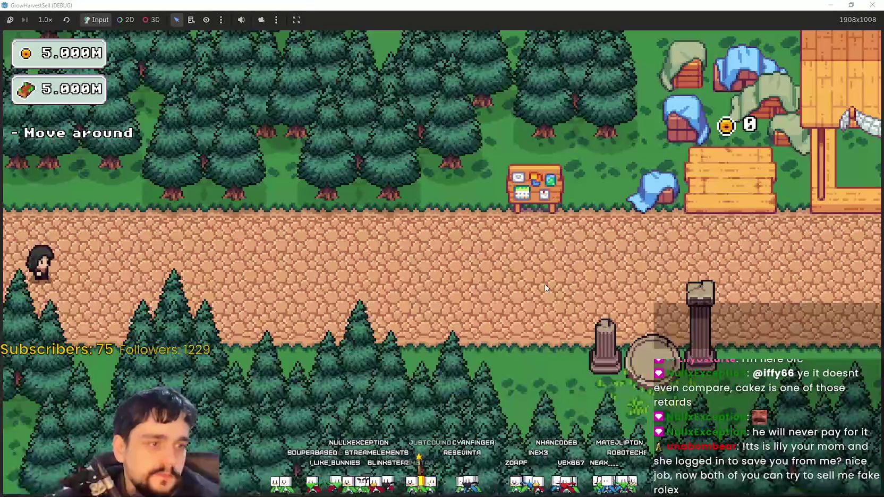
# Walk to The Skill Board and look over its skills.
pyautogui.press('d')
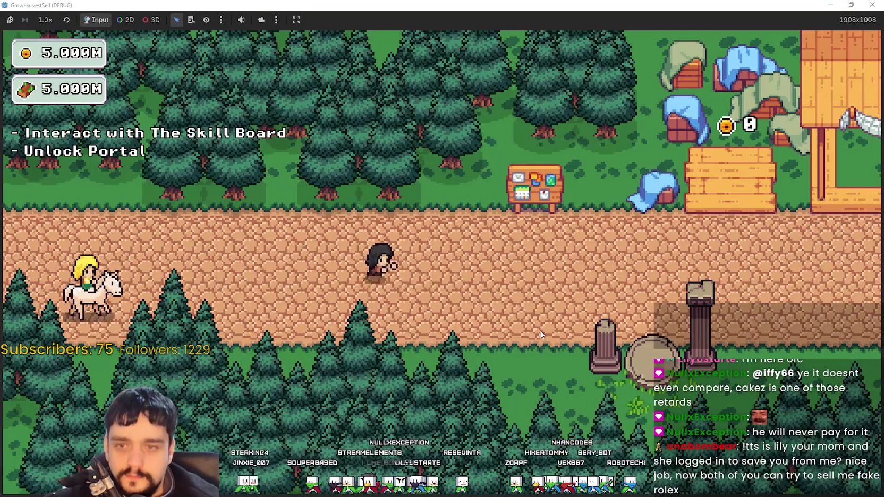
pyautogui.press('w')
pyautogui.press('e')
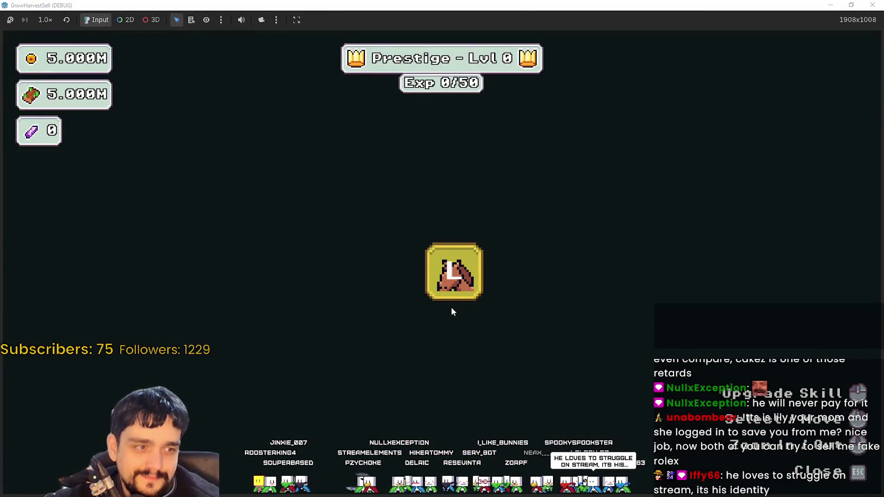
pyautogui.scroll(-1, 545, 367)
pyautogui.scroll(1, 553, 353)
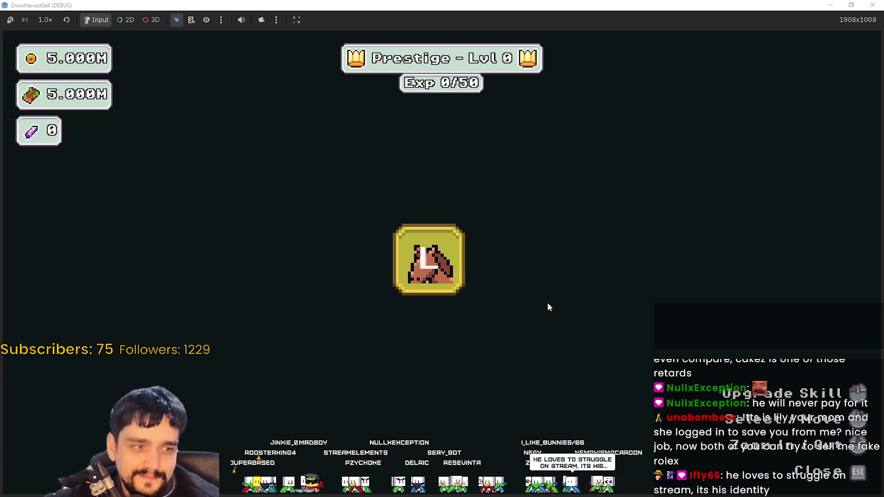
pyautogui.scroll(-1, 591, 345)
pyautogui.scroll(1, 481, 390)
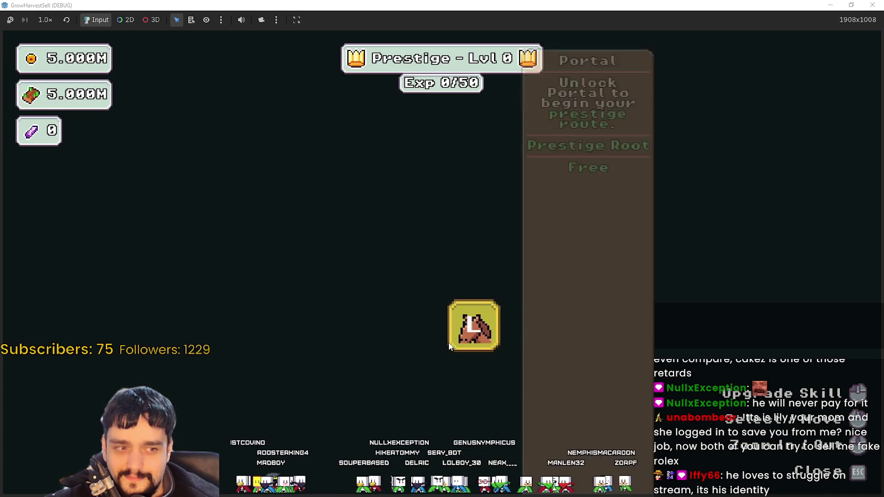
pyautogui.press('Escape')
# Return to The Skill Board and unlock the Portal prestige skill.
pyautogui.press('a')
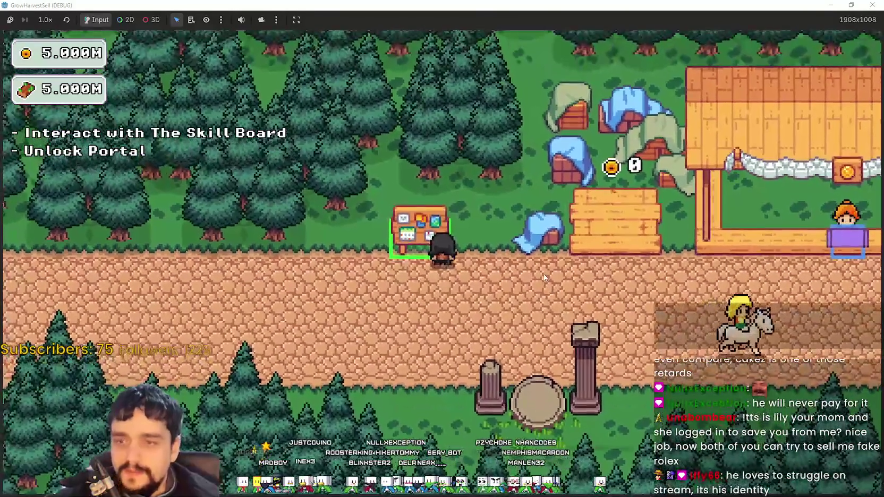
pyautogui.press('s')
pyautogui.press('d')
pyautogui.press('a')
pyautogui.press('w')
pyautogui.press('e')
pyautogui.click(470, 285)
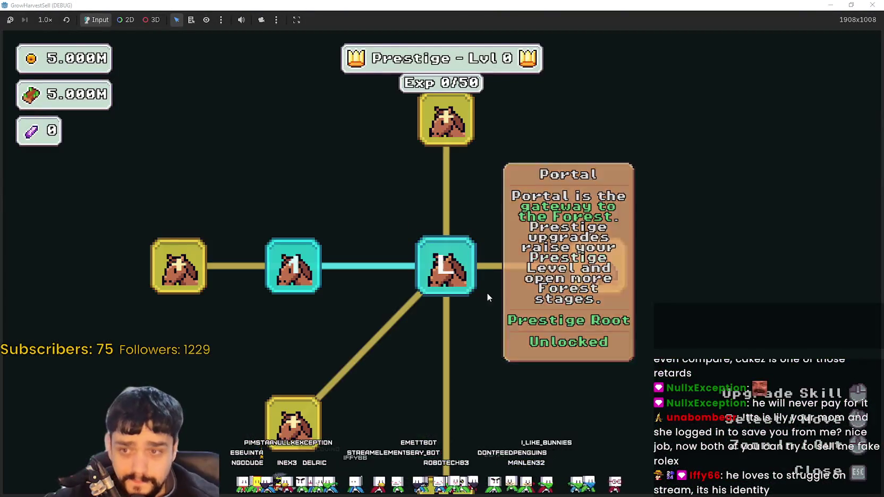
pyautogui.press('Escape')
# Walk to the portal and bring up its Select a Stage screen.
pyautogui.press('d')
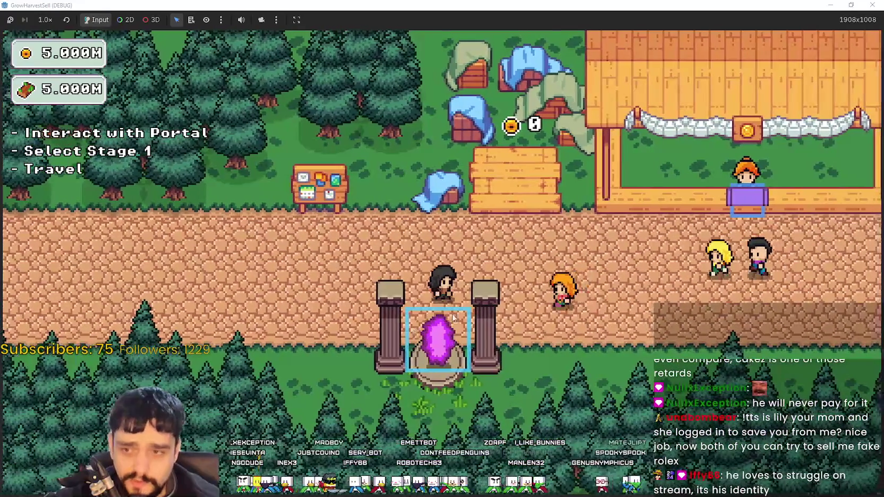
pyautogui.press('a')
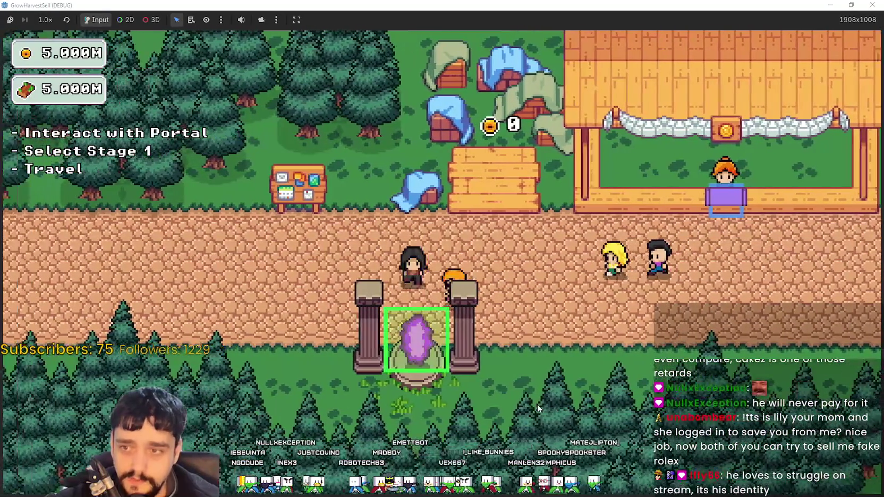
pyautogui.press('e')
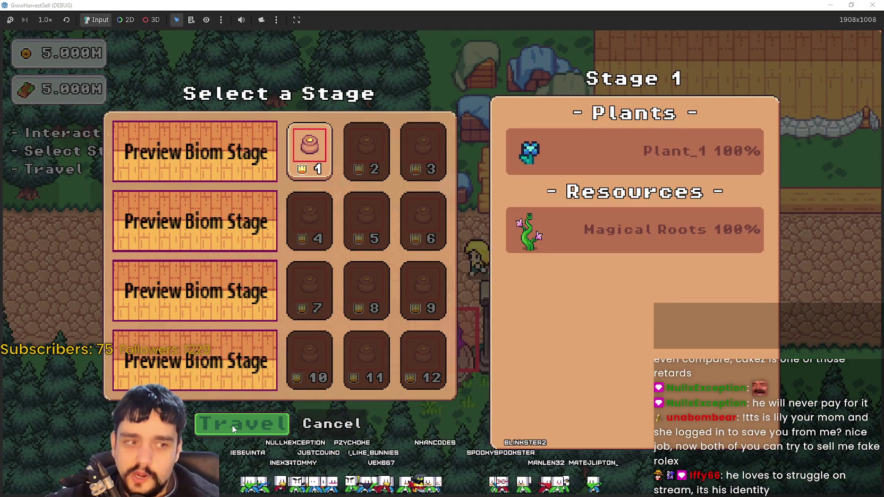
# Travel to forest Stage 1 and harvest two blue flowers.
pyautogui.click(247, 420)
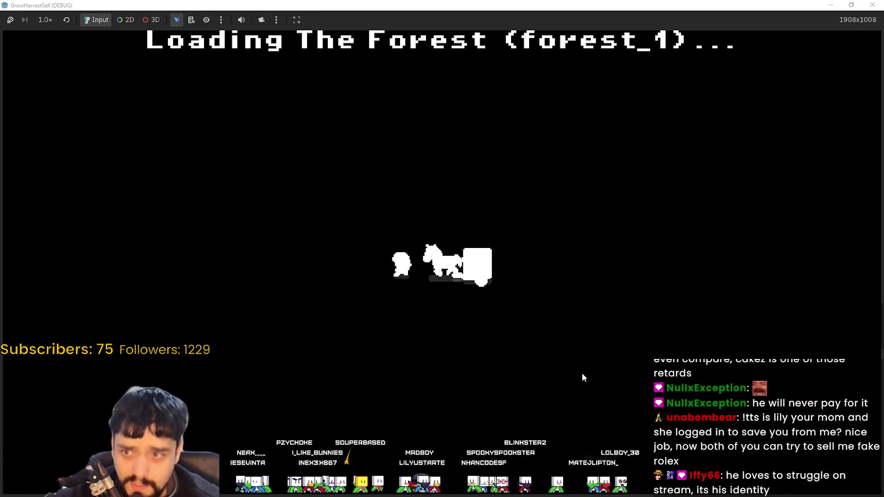
pyautogui.press('a')
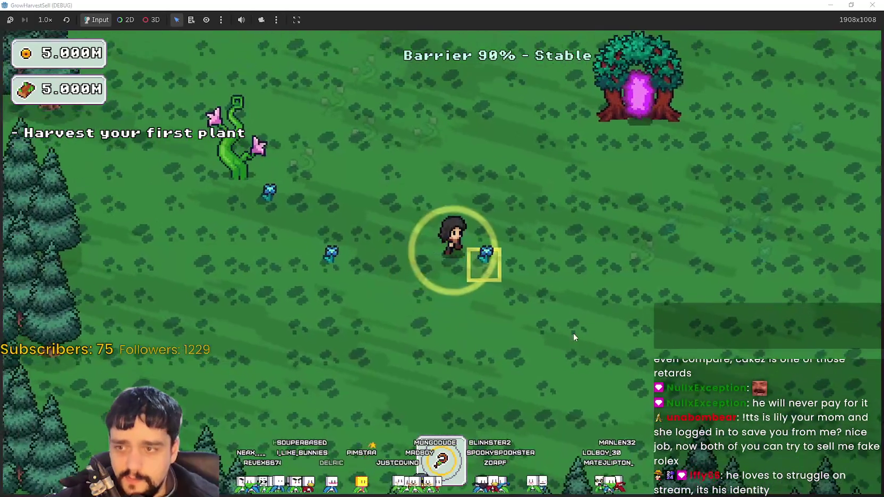
pyautogui.press('s')
pyautogui.press('e')
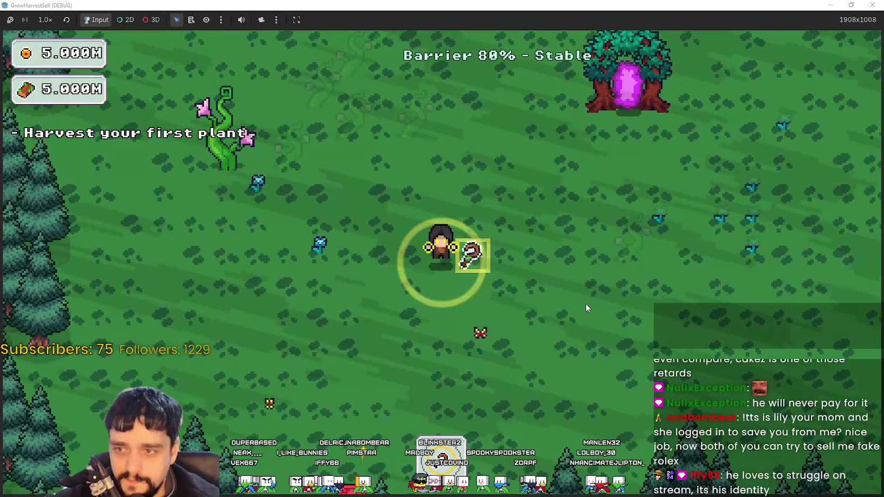
pyautogui.press('a')
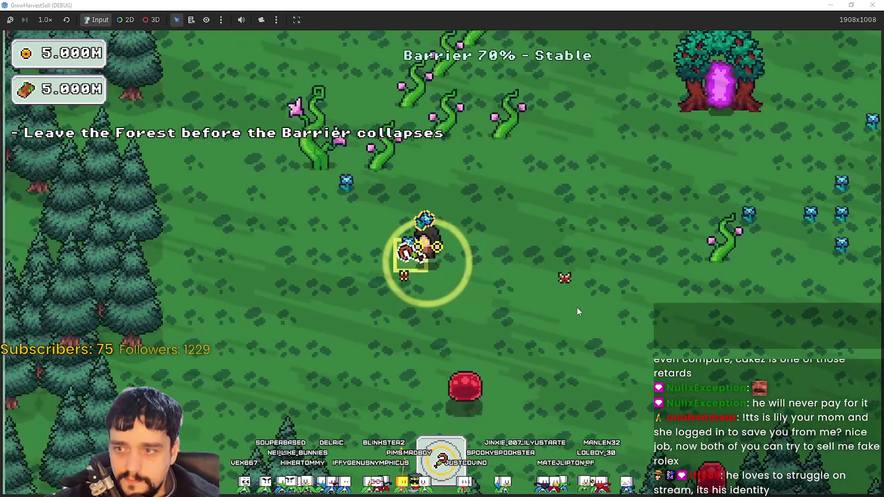
pyautogui.press('w')
pyautogui.press('a')
pyautogui.press('w')
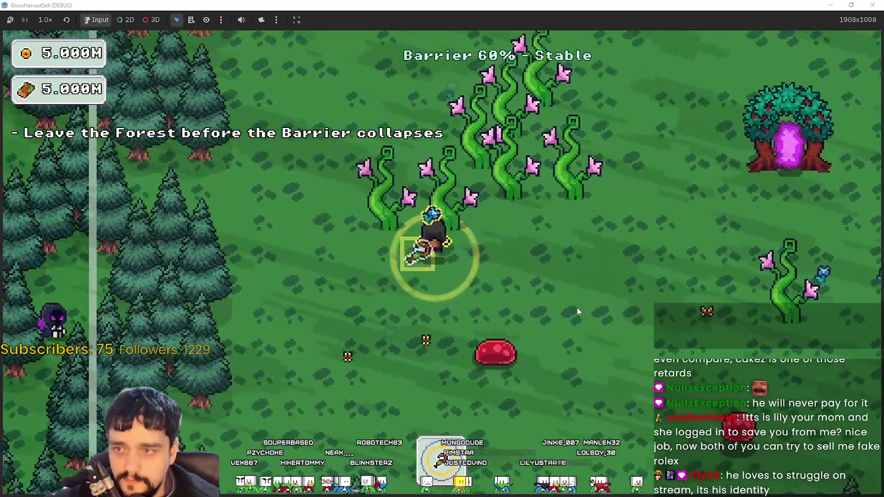
pyautogui.press('a')
pyautogui.press('e')
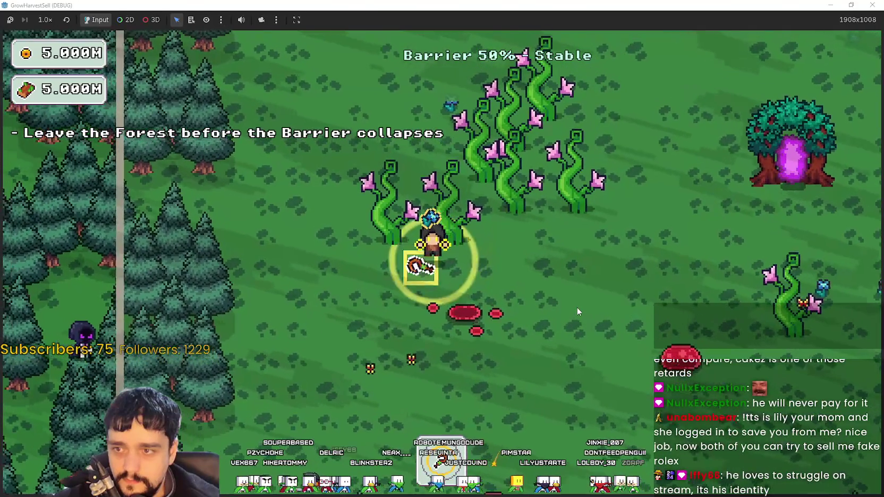
pyautogui.press('w')
# Harvest one more item, then walk into the portal tree to head for the village.
pyautogui.press('d')
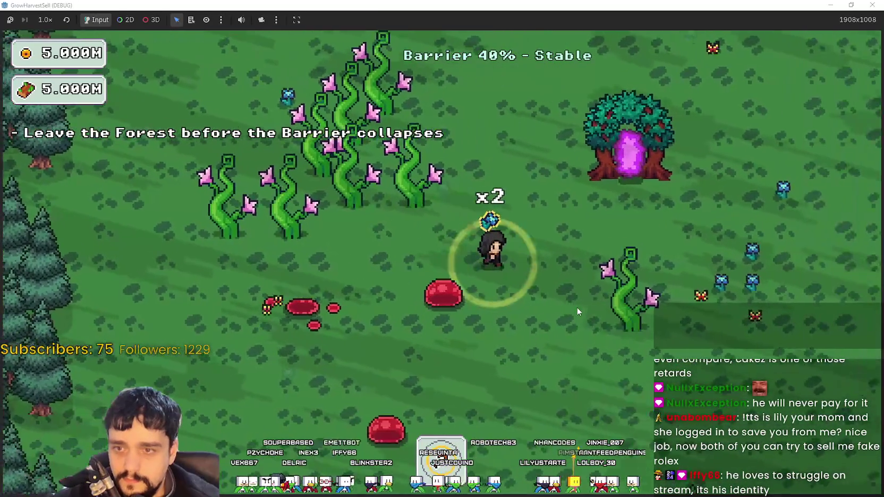
pyautogui.press('d')
pyautogui.press('w')
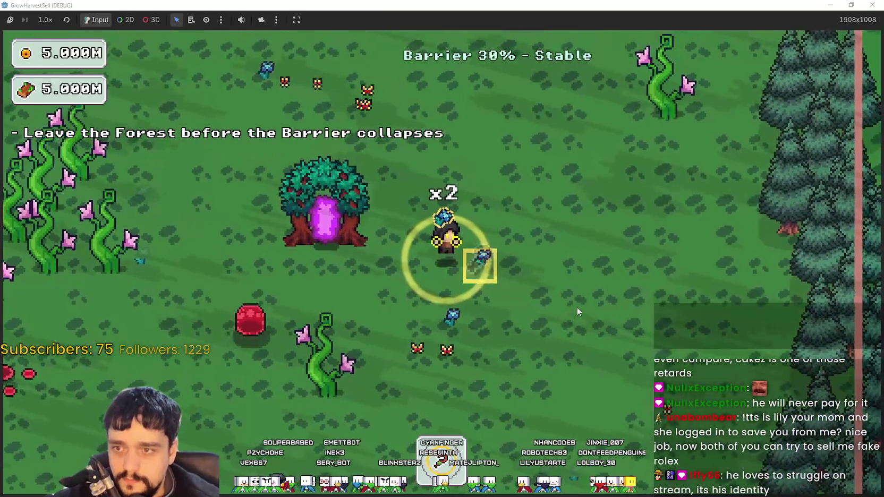
pyautogui.press('e')
pyautogui.press('w')
pyautogui.press('a')
pyautogui.press('s')
pyautogui.press('s')
pyautogui.press('a')
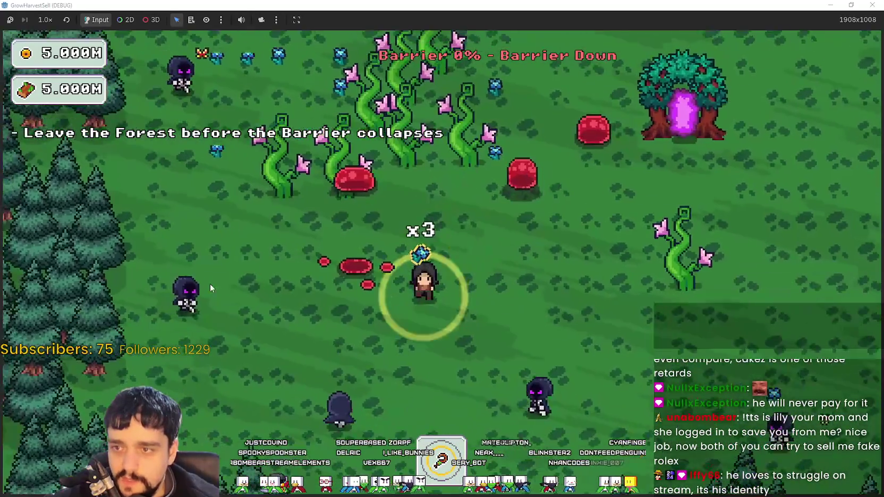
pyautogui.press('d')
pyautogui.press('w')
pyautogui.press('a')
pyautogui.press('w')
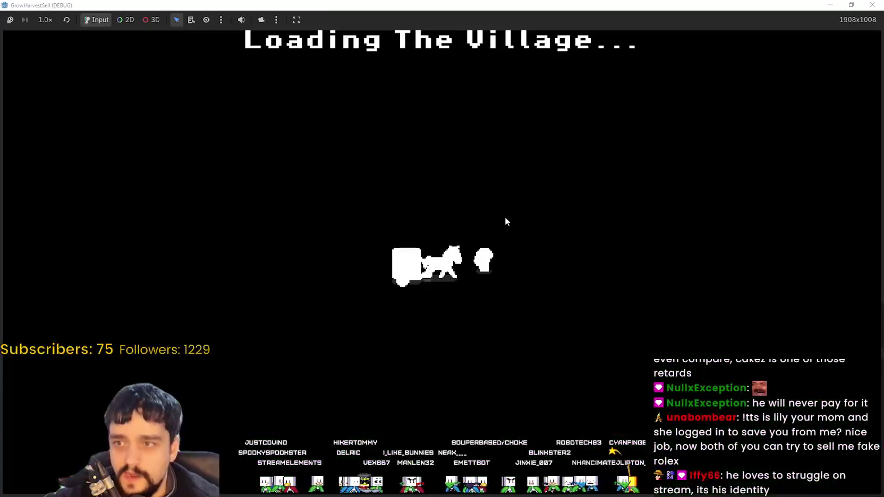
# Sell the harvested plants at the market stand and collect the coins from the bank.
pyautogui.press('d')
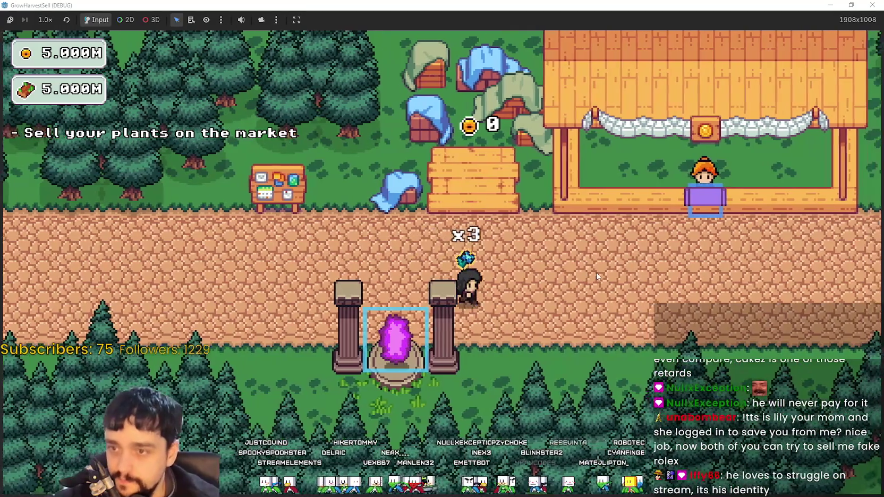
pyautogui.press('w')
pyautogui.press('a')
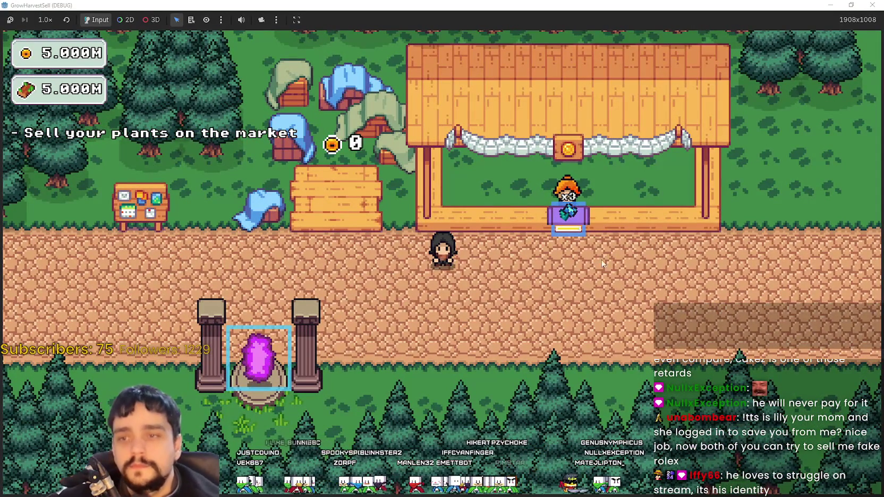
pyautogui.press('a')
pyautogui.press('w')
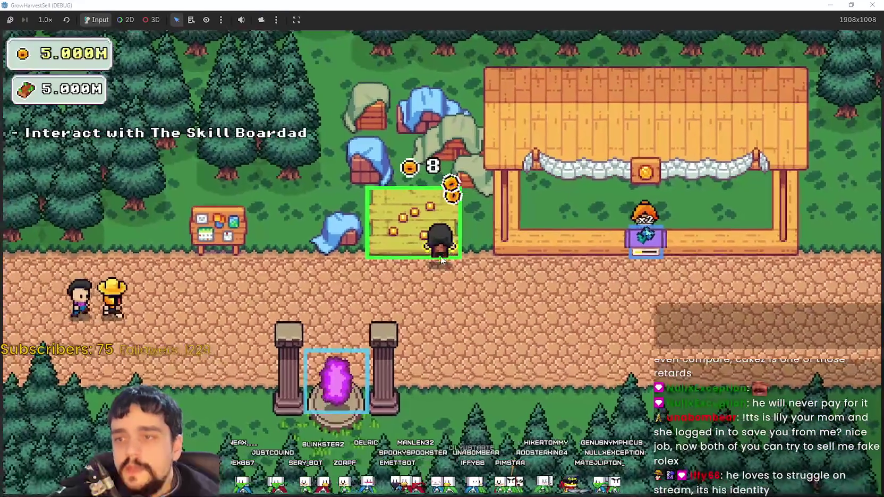
# Walk to the skill board and bring up the Prestige skill tree.
pyautogui.press('a')
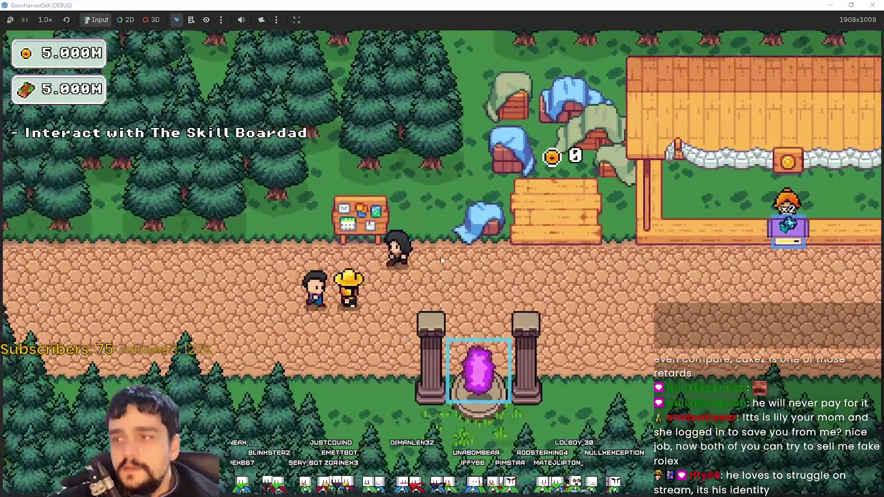
pyautogui.press('e')
pyautogui.scroll(-4, 445, 253)
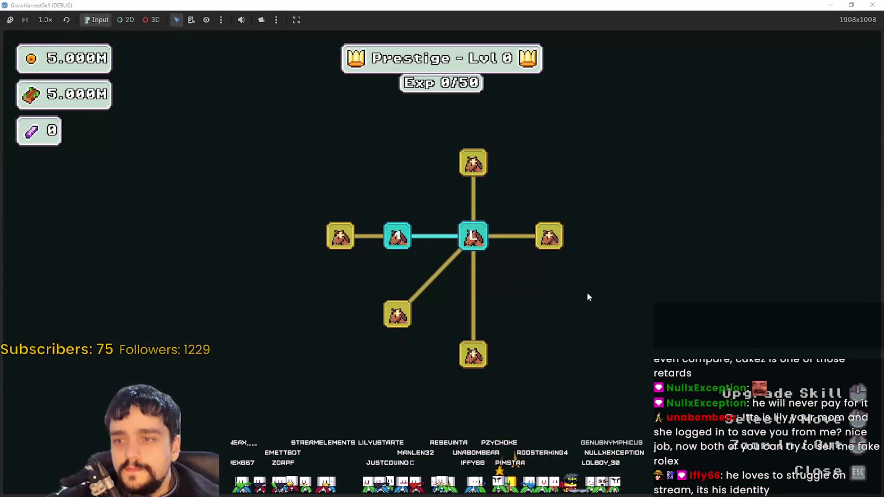
# Buy the Resource Domain skill and its Resource Domain Damage upgrade, then close the tree.
pyautogui.moveTo(588, 298); pyautogui.dragTo(481, 301)
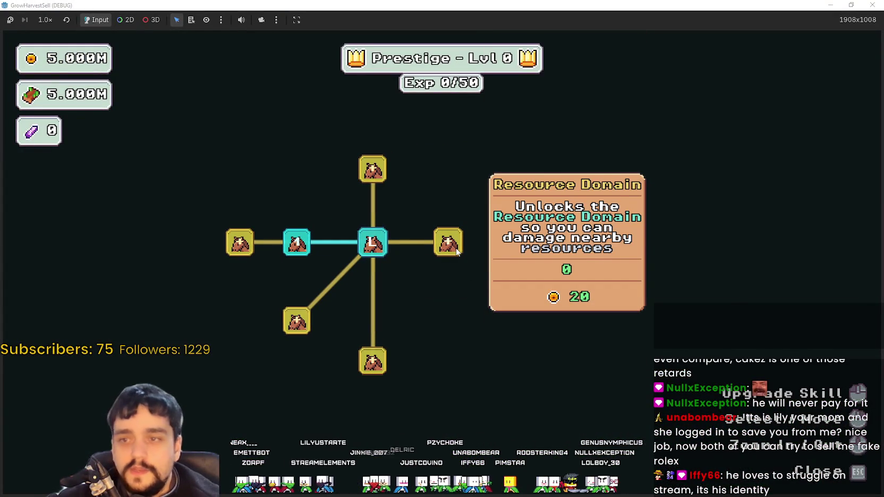
pyautogui.click(457, 253)
pyautogui.click(447, 198)
pyautogui.press('Escape')
# Reopen the Prestige tree and buy two skill nodes in the lower-right branch.
pyautogui.click(477, 374)
pyautogui.scroll(-2, 462, 274)
pyautogui.moveTo(462, 274)
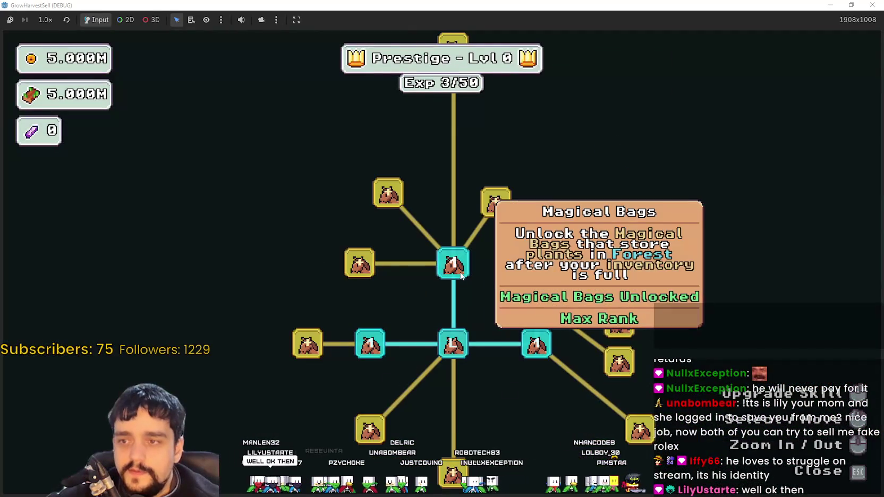
pyautogui.click(614, 299)
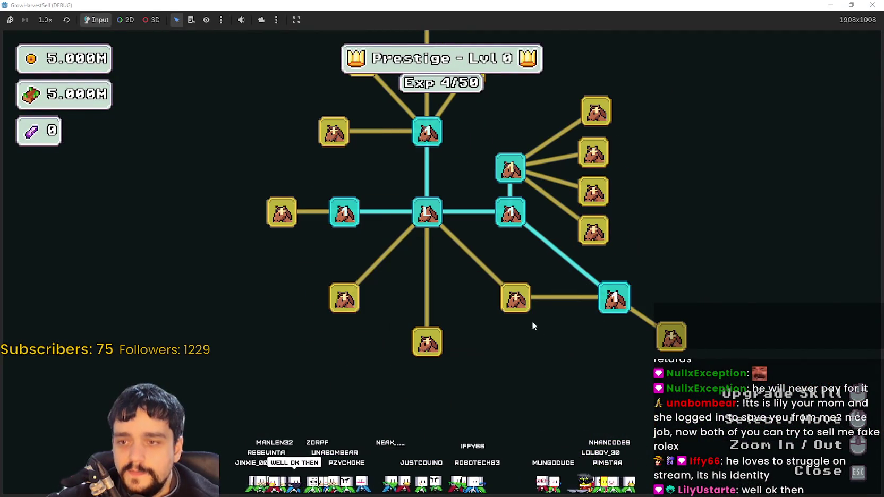
pyautogui.click(516, 299)
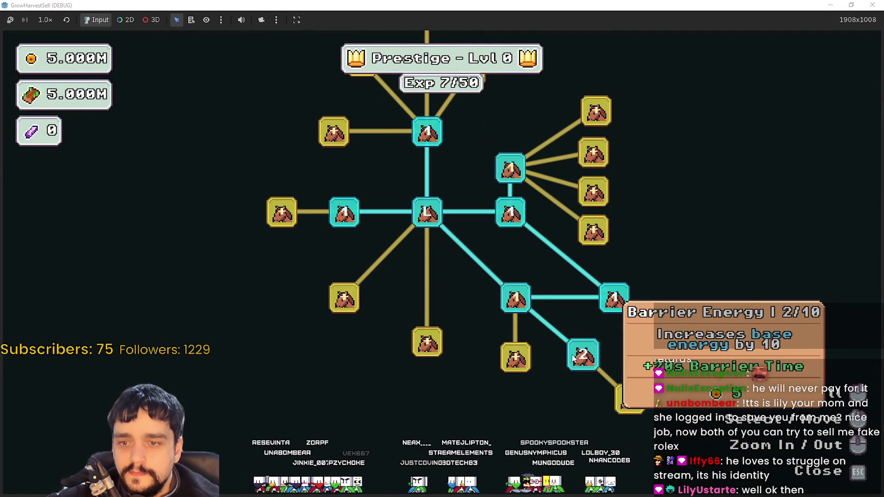
pyautogui.press('Escape')
# Return to the skill board, reopen Prestige with P, and raise Resource Domain Damage II one rank.
pyautogui.press('d')
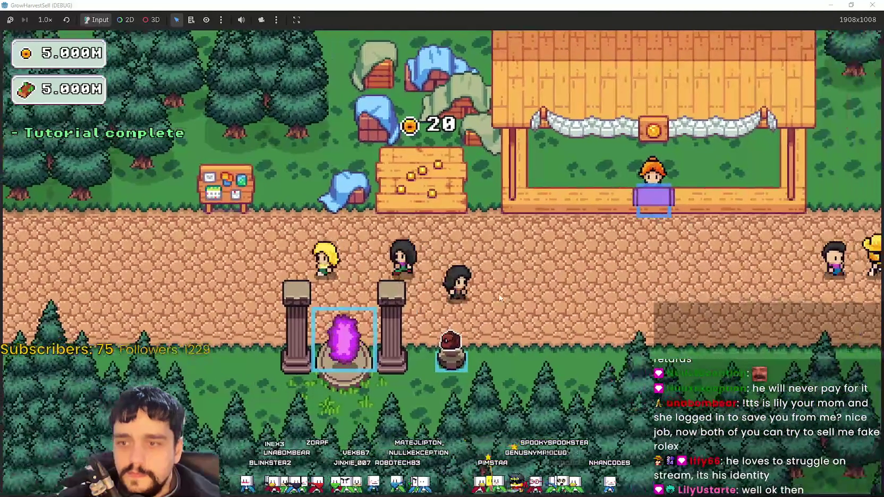
pyautogui.press('a')
pyautogui.press('p')
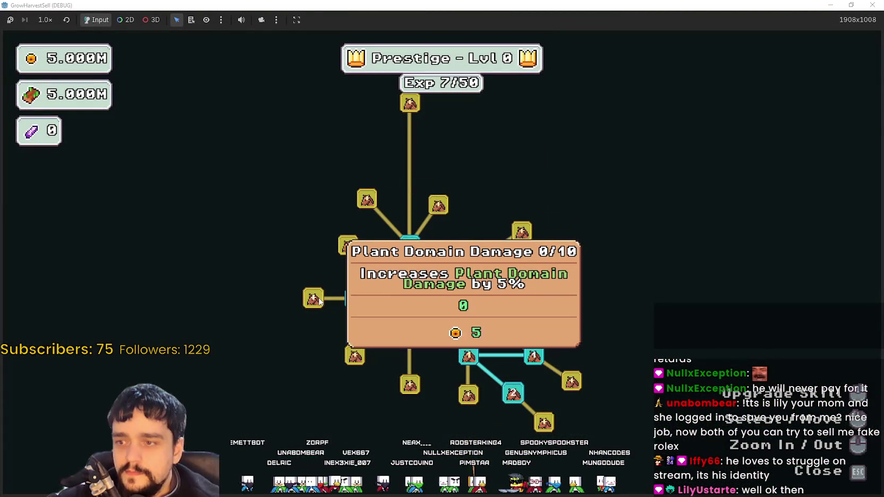
pyautogui.scroll(2, 319, 312)
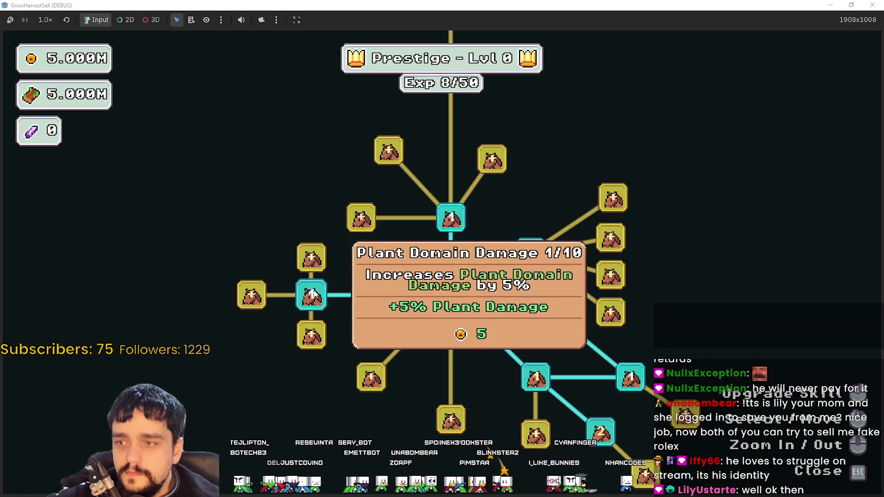
pyautogui.moveTo(439, 353)
pyautogui.mouseDown()
pyautogui.moveTo(458, 268)
pyautogui.moveTo(439, 266)
pyautogui.mouseUp()
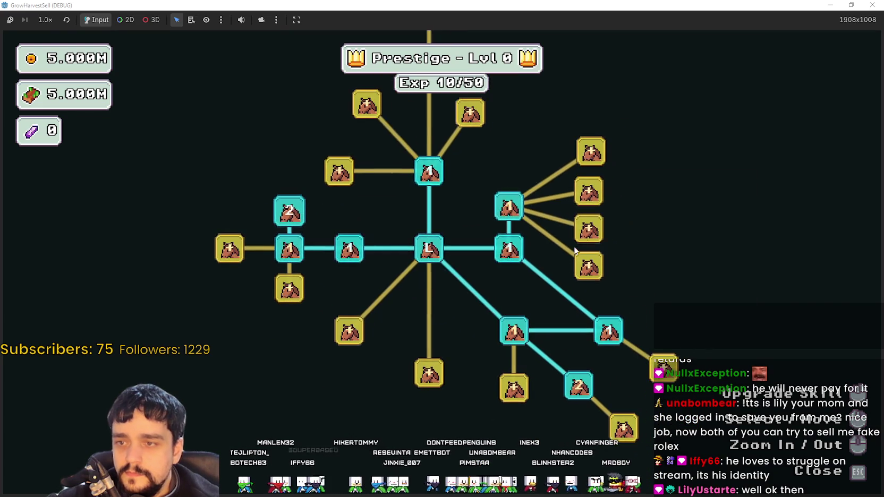
pyautogui.click(585, 192)
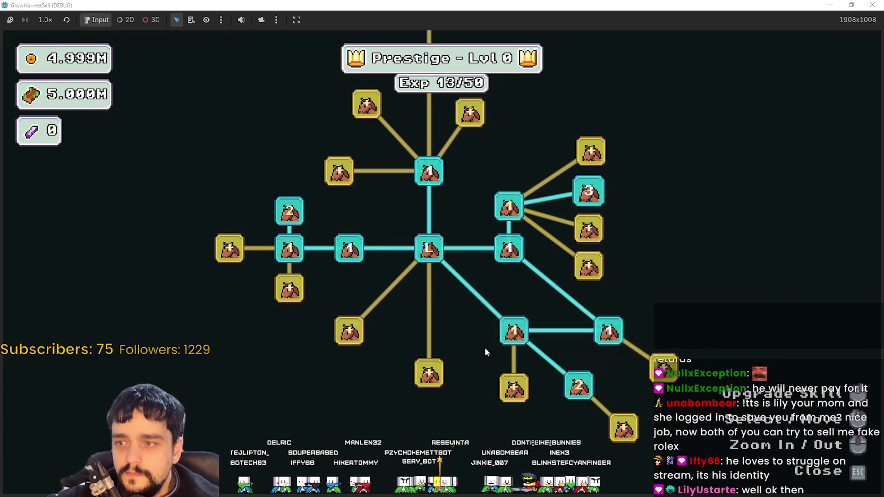
# Unlock a new lower-branch node near the Forest spawn-rate skill, then close the tree.
pyautogui.moveTo(364, 410); pyautogui.dragTo(469, 357)
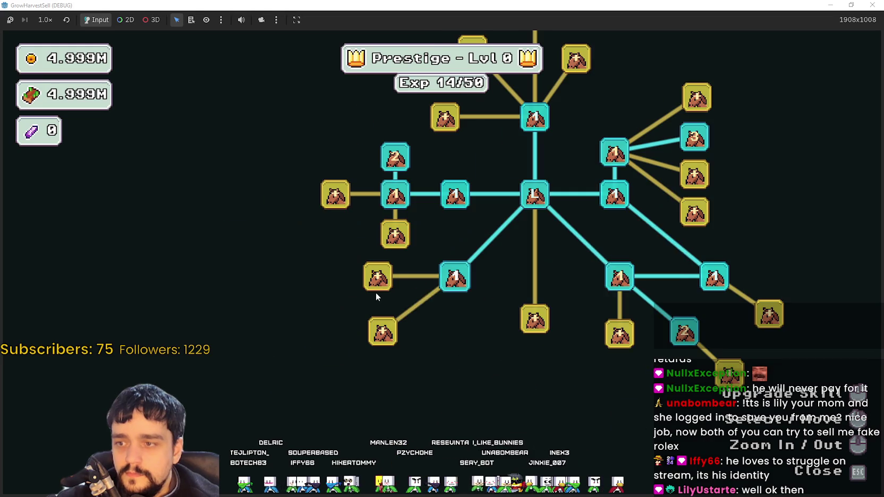
pyautogui.moveTo(378, 292)
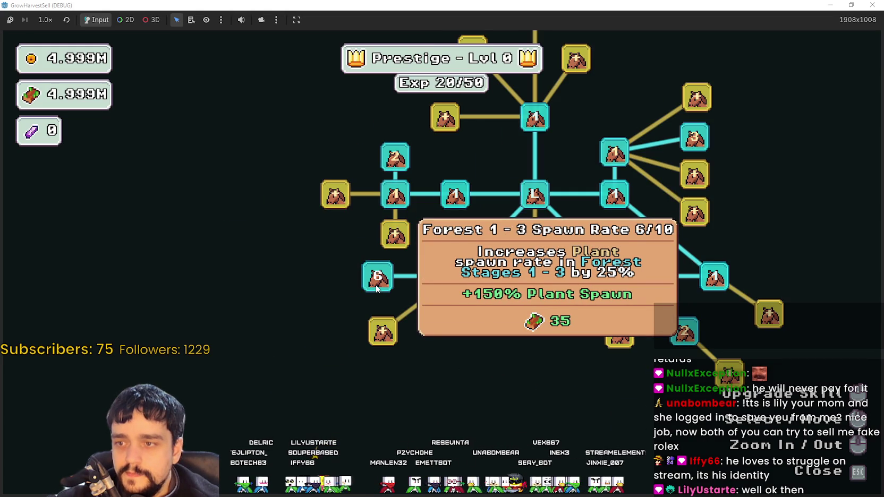
pyautogui.moveTo(473, 345); pyautogui.dragTo(332, 269)
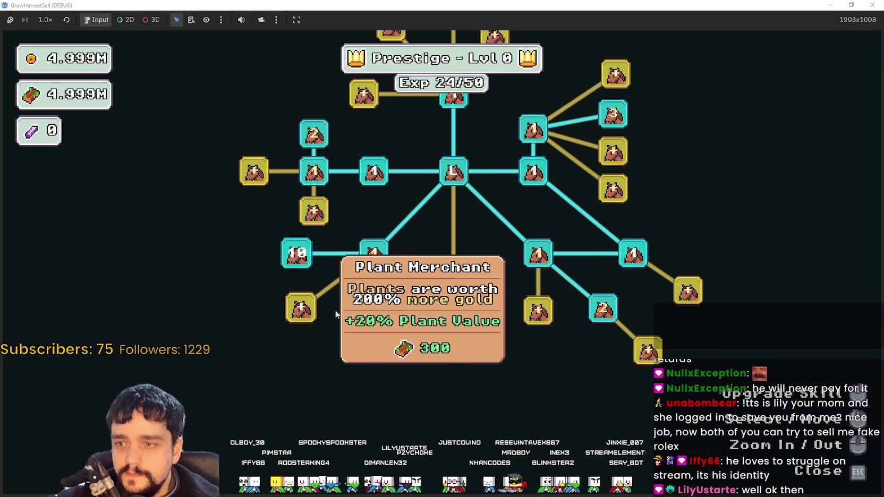
pyautogui.click(468, 304)
pyautogui.moveTo(418, 361)
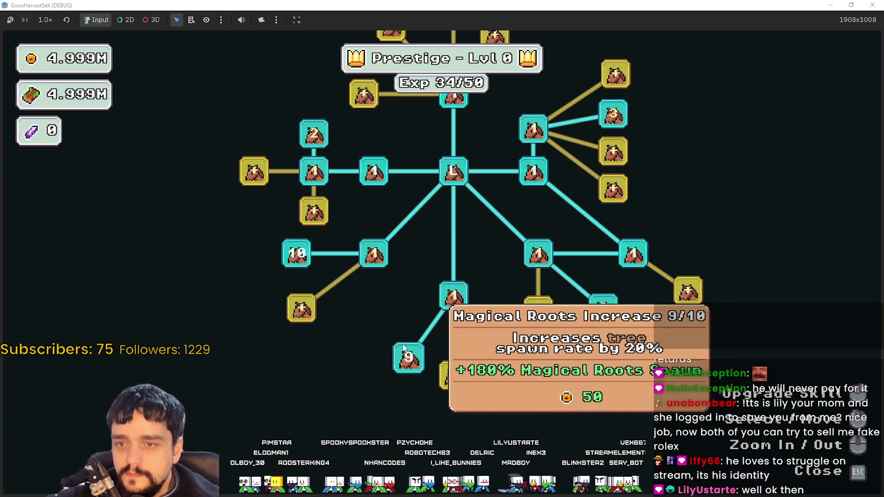
pyautogui.press('Escape')
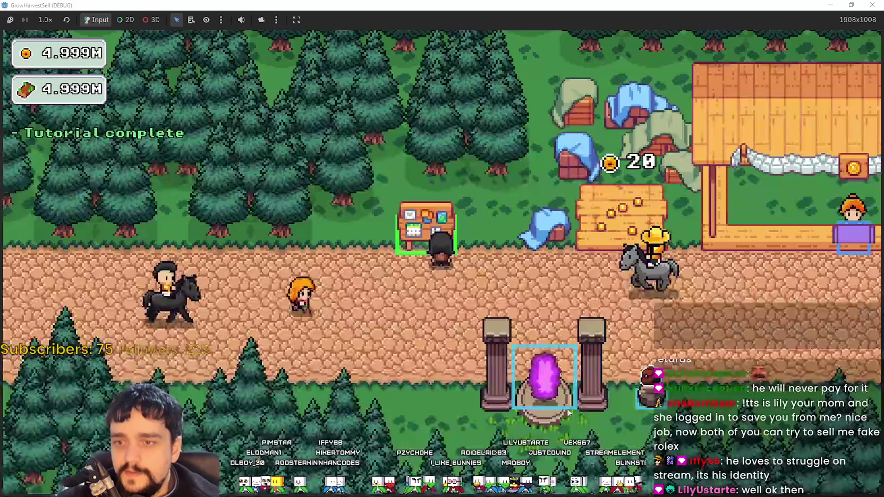
# Travel through the portal to forest stage 1 and start harvesting plants.
pyautogui.click(568, 413)
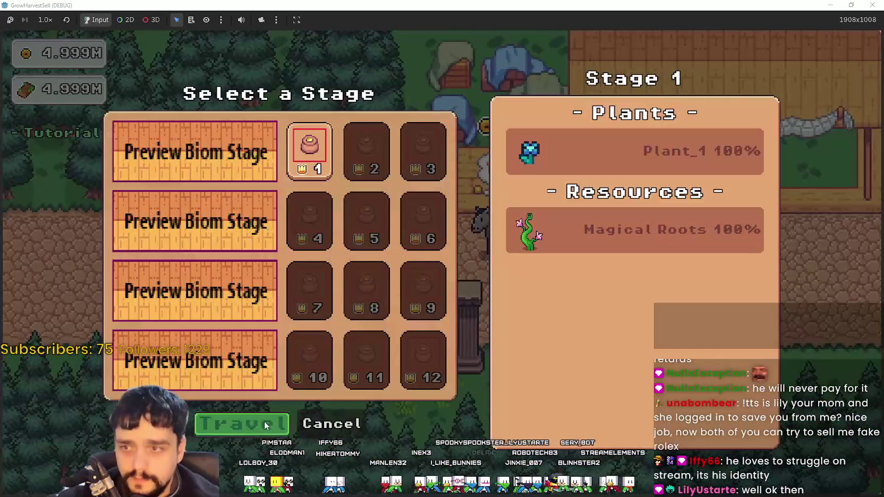
pyautogui.click(264, 422)
pyautogui.press('a')
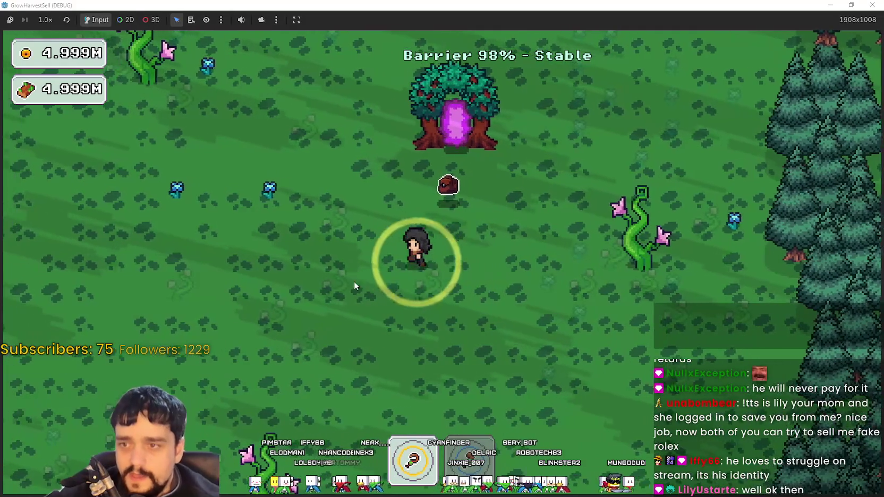
pyautogui.press('w')
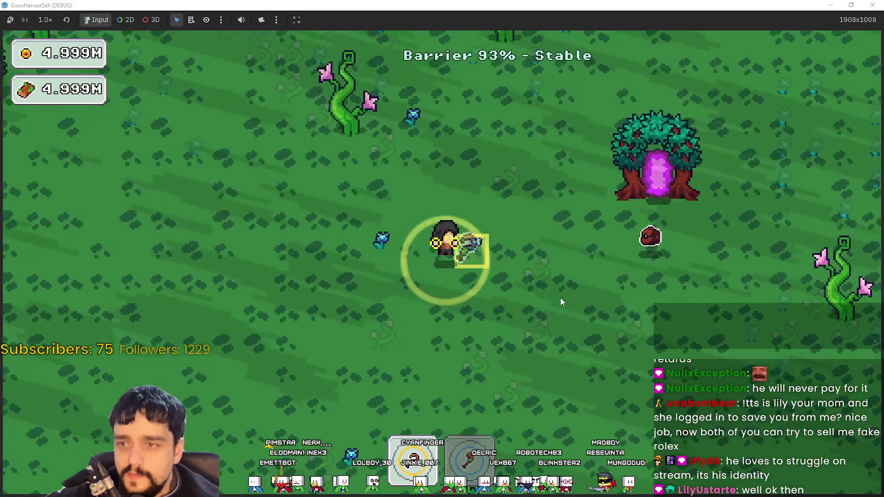
pyautogui.press('s')
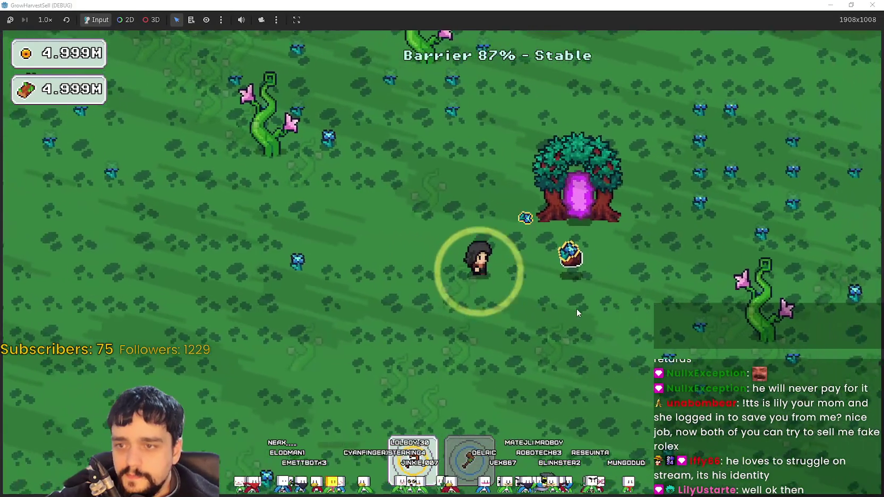
pyautogui.press('a')
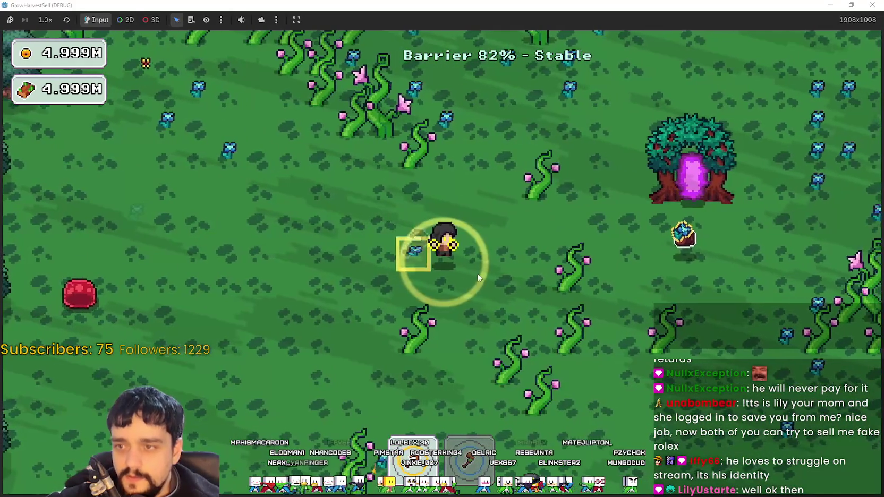
# Harvest through the vine patch and flower field toward the pine trees.
pyautogui.press('w')
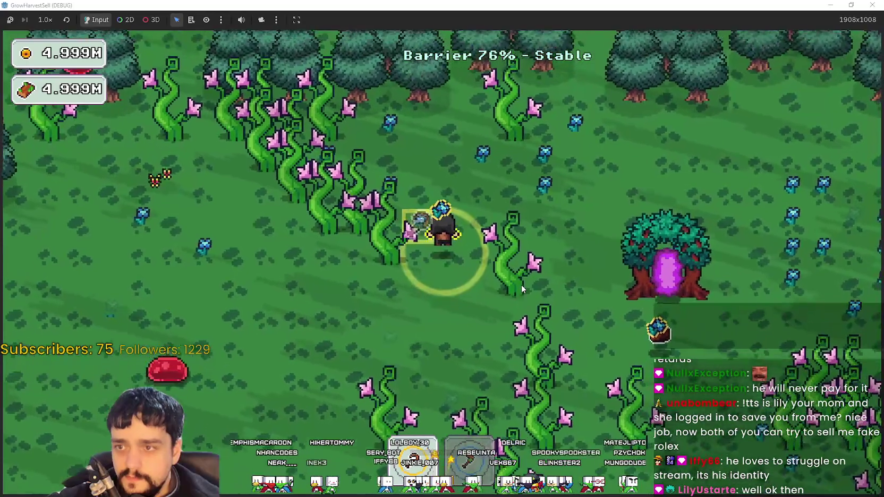
pyautogui.press('d')
pyautogui.press('s')
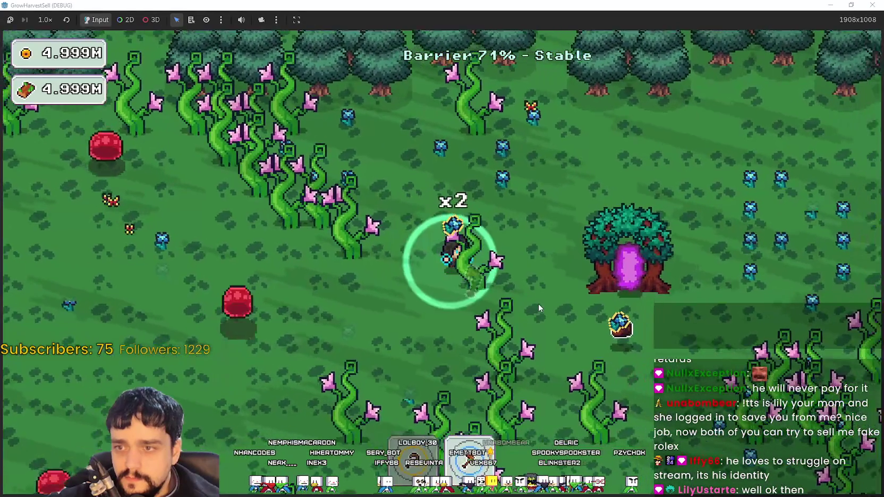
pyautogui.press('d')
pyautogui.press('w')
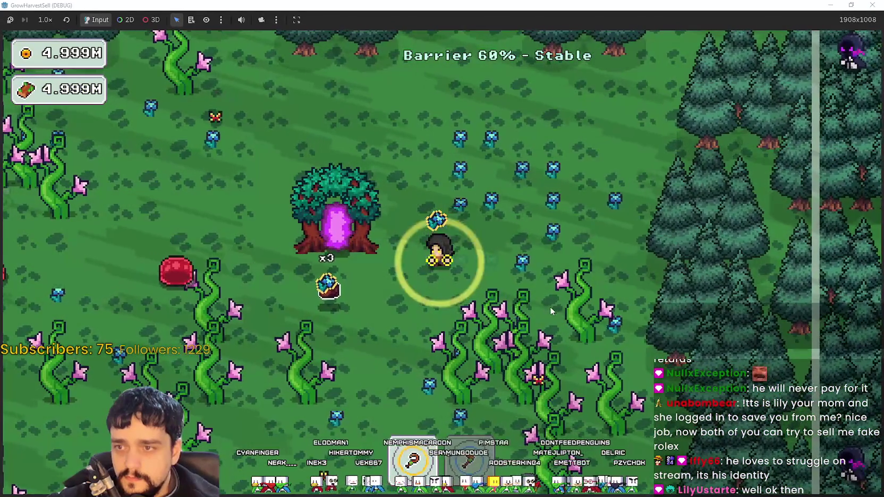
pyautogui.press('s')
pyautogui.press('a')
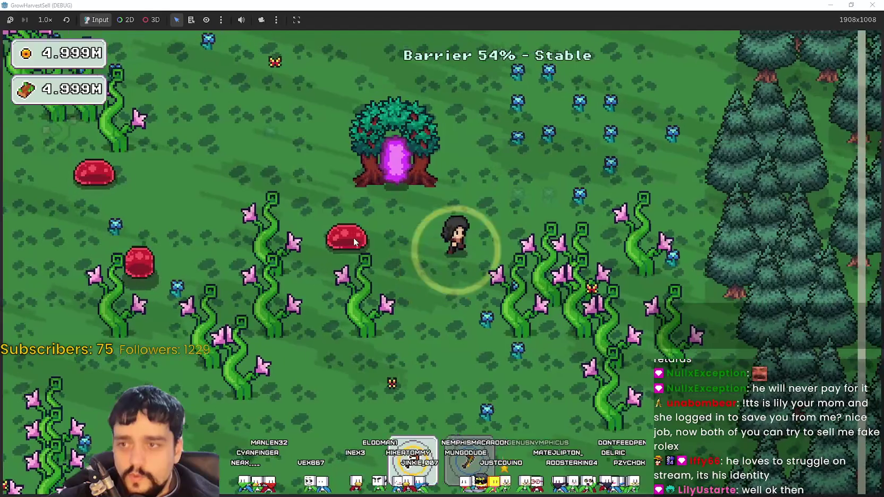
pyautogui.press('w')
pyautogui.press('d')
pyautogui.press('d')
pyautogui.press('w')
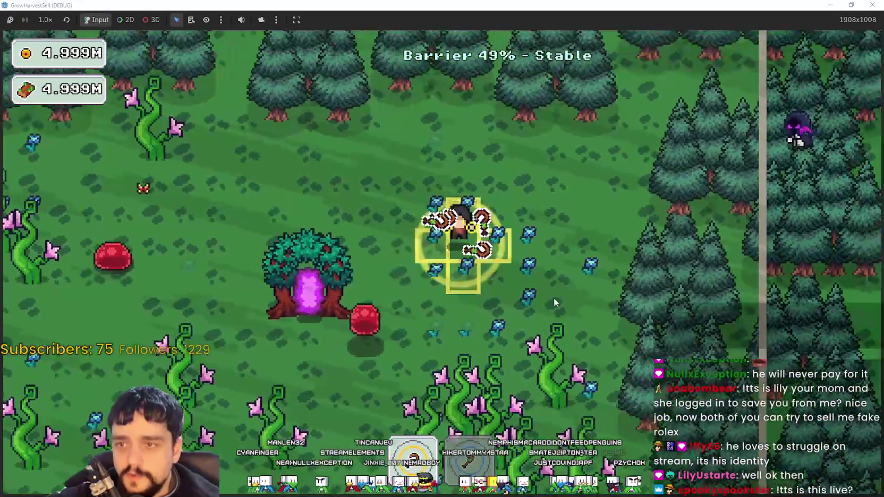
# Harvest the plants and vines around the portal tree while the barrier counts down.
pyautogui.press('w')
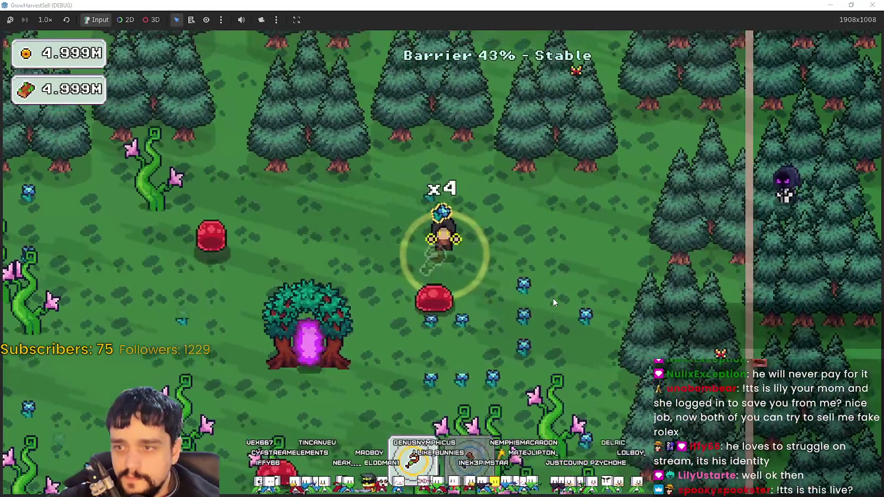
pyautogui.press('a')
pyautogui.press('s')
pyautogui.press('a')
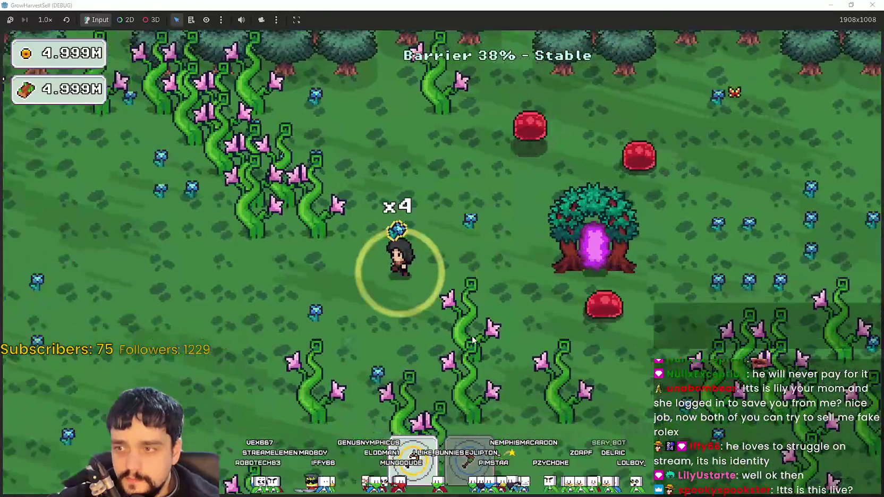
pyautogui.press('a')
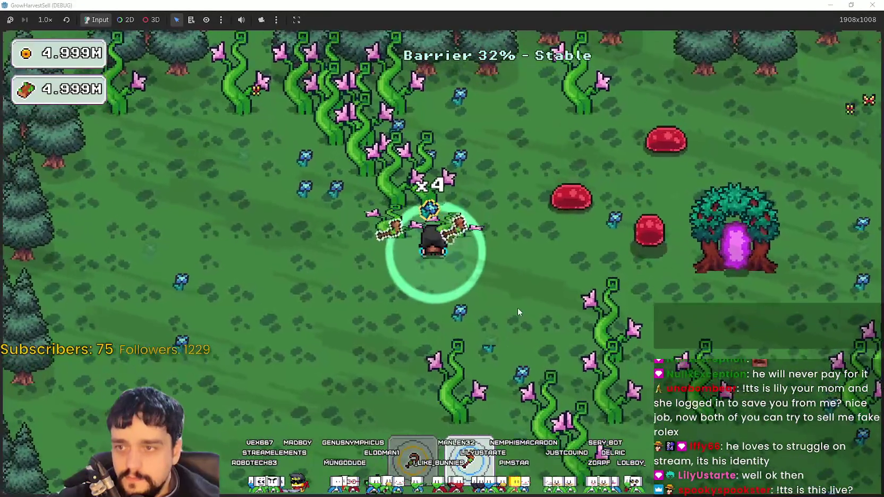
pyautogui.press('w')
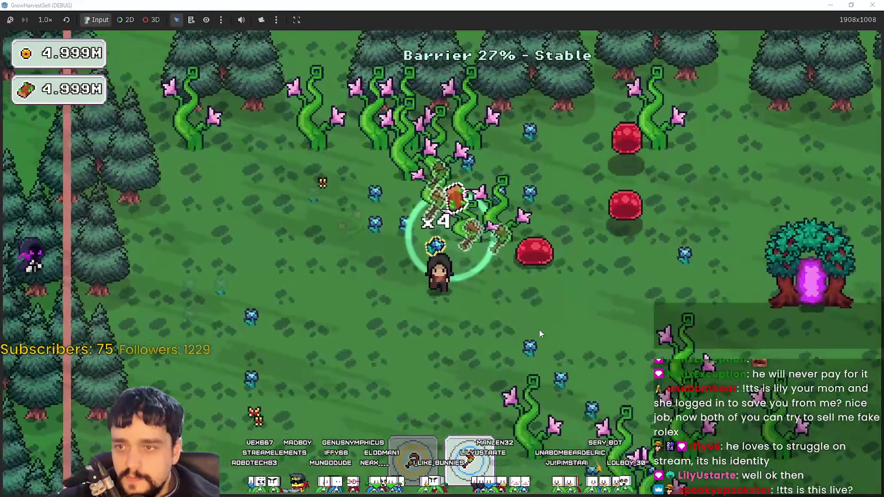
pyautogui.press('a')
pyautogui.press('w')
pyautogui.press('a')
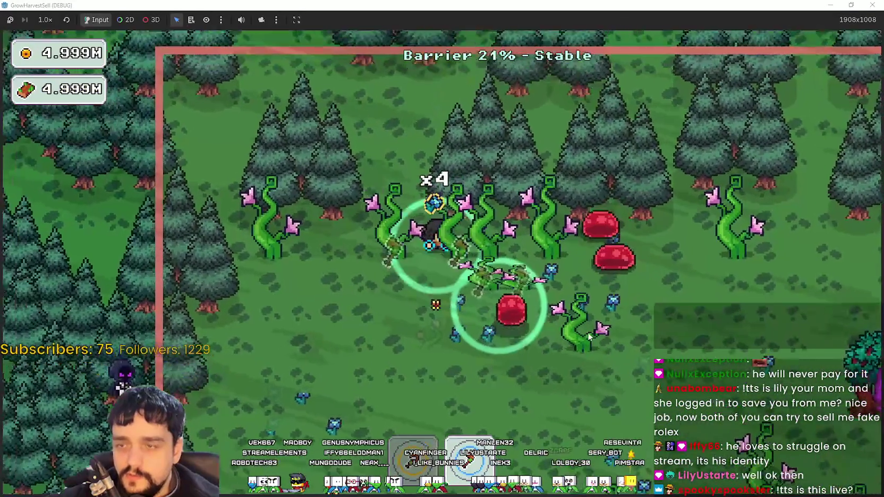
pyautogui.press('s')
pyautogui.press('d')
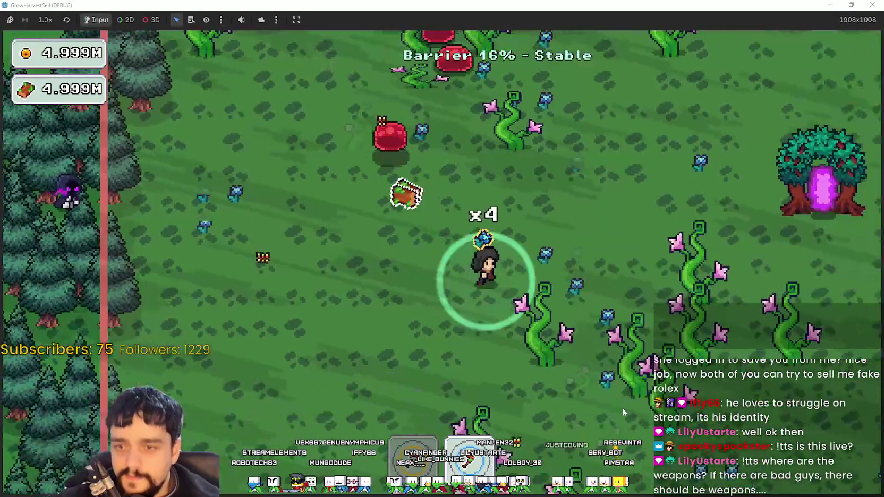
# Keep harvesting among the attacking dark mages, then enter the portal tree to return to the village.
pyautogui.press('d')
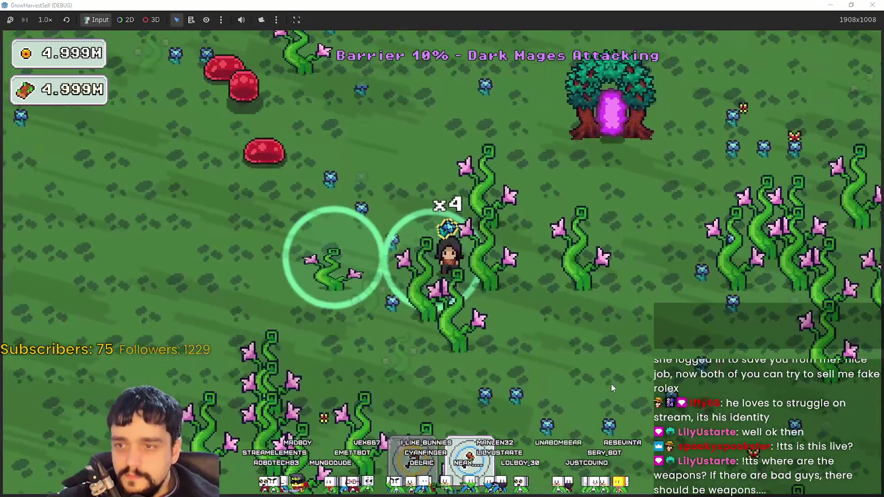
pyautogui.press('a')
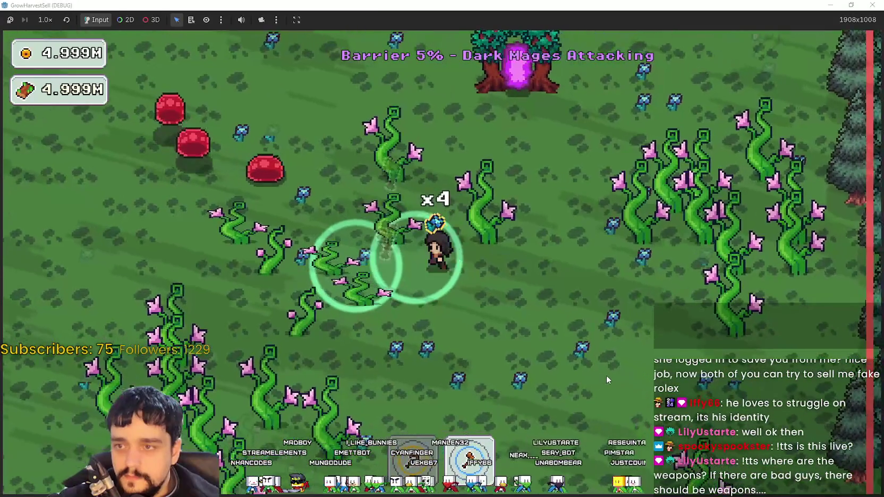
pyautogui.press('d')
pyautogui.press('w')
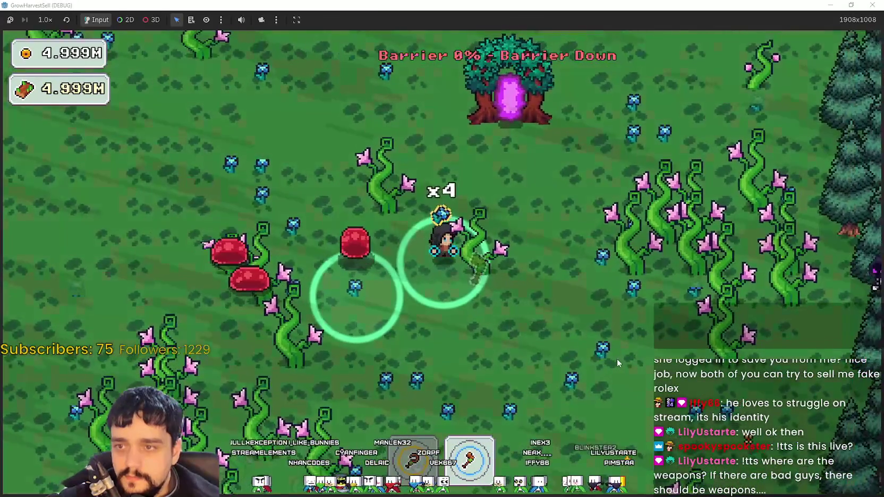
pyautogui.press('s')
pyautogui.press('d')
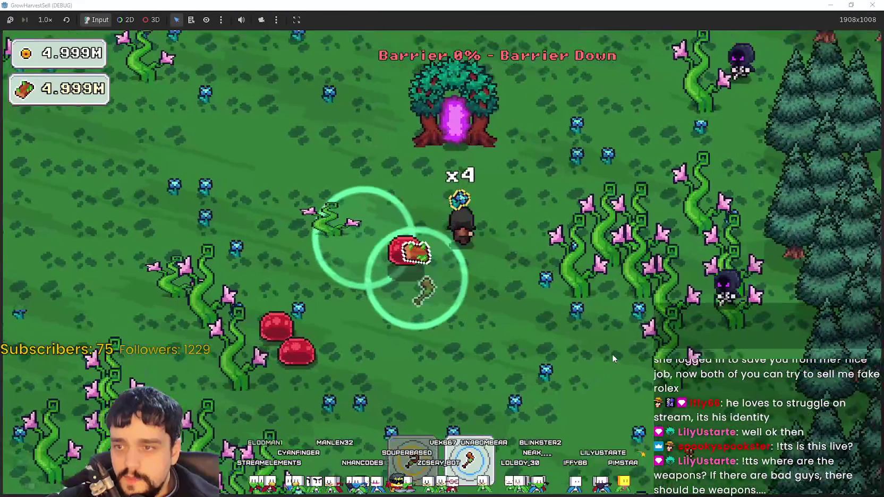
pyautogui.press('w')
pyautogui.press('a')
pyautogui.press('d')
pyautogui.press('w')
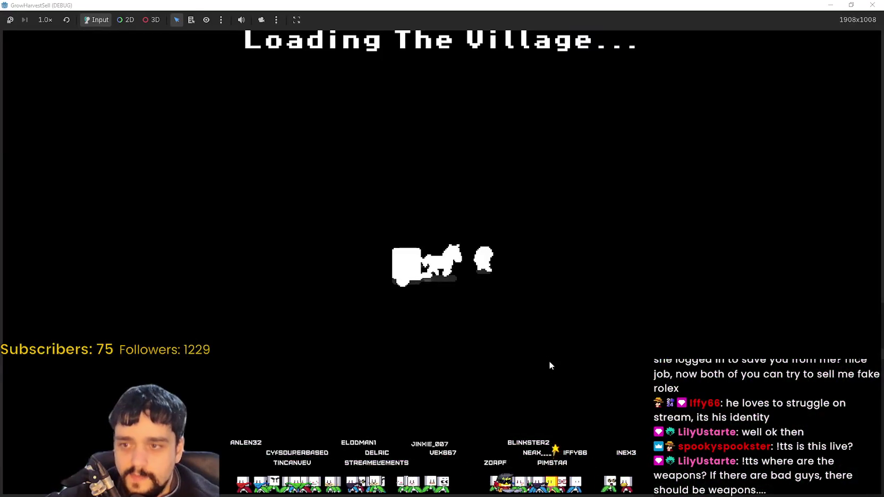
# Walk to the shop counter and sell the harvested plants.
pyautogui.press('d')
pyautogui.press('w')
pyautogui.press('a')
pyautogui.press('s')
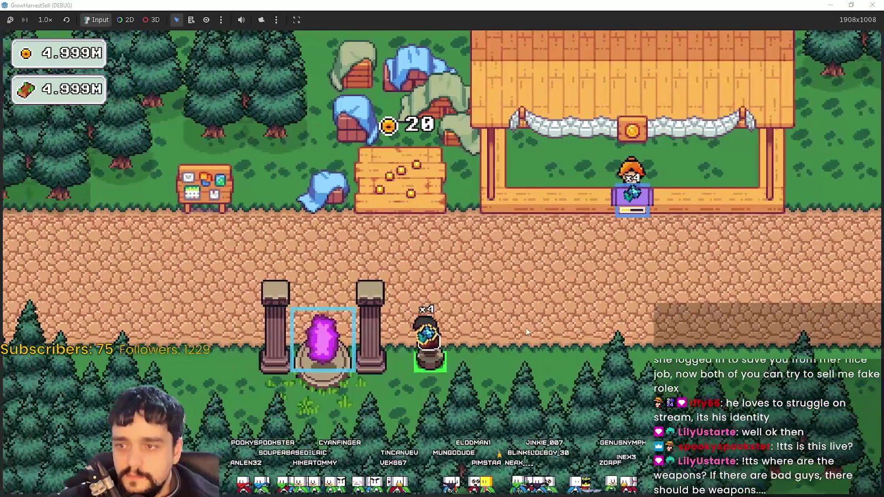
pyautogui.press('d')
pyautogui.press('w')
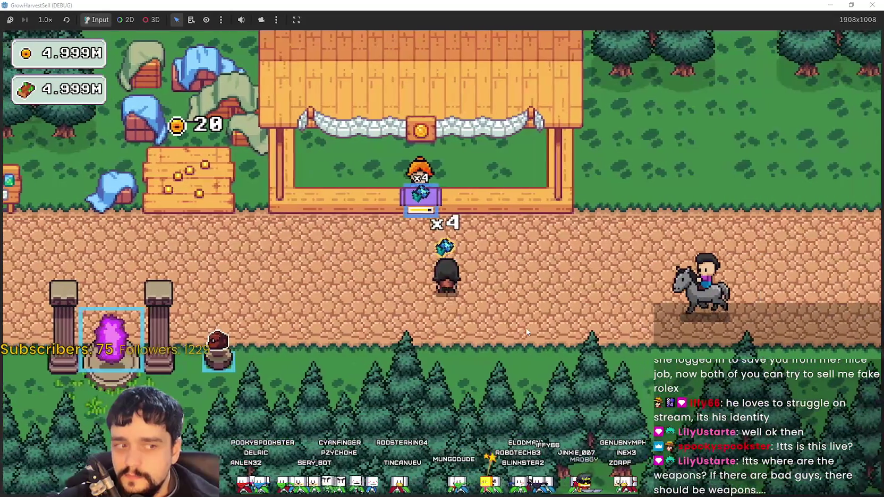
pyautogui.press('a')
pyautogui.press('w')
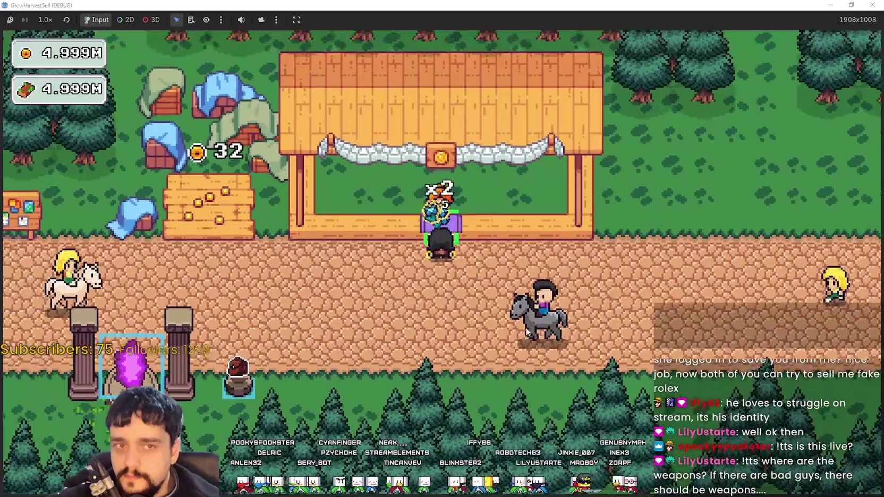
# Step away and return to the shop counter to sell the remaining goods.
pyautogui.press('s')
pyautogui.press('a')
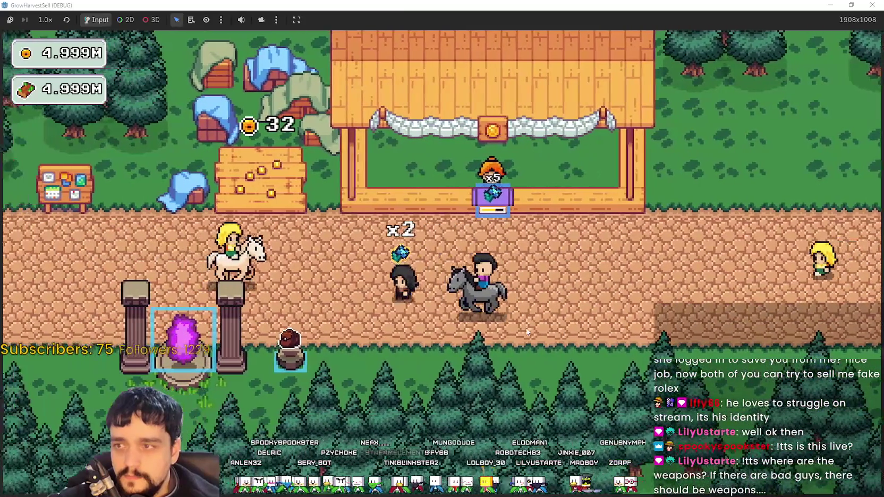
pyautogui.press('d')
pyautogui.press('w')
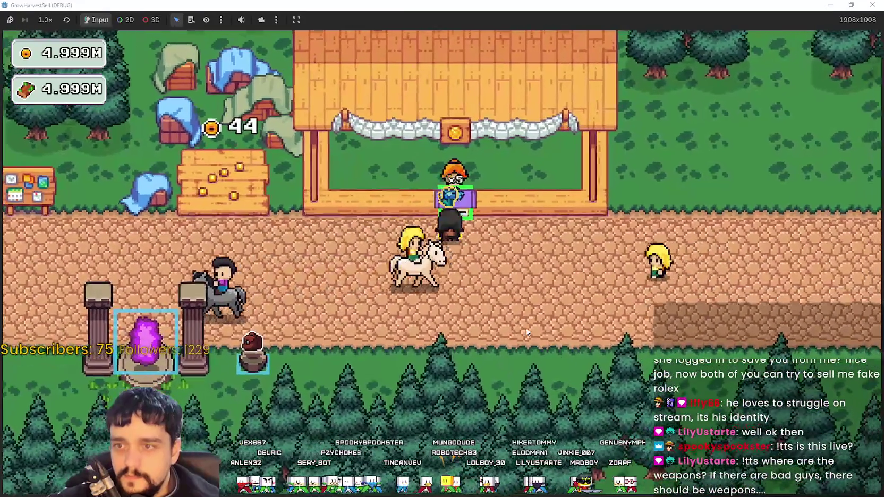
pyautogui.press('s')
pyautogui.press('d')
pyautogui.press('w')
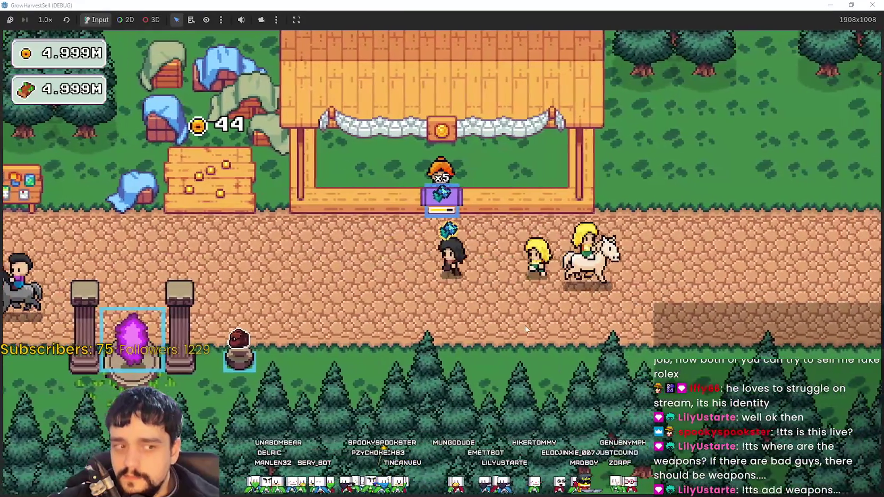
pyautogui.press('d')
# Collect coins from the field plot, then open the Prestige tree at the notice board.
pyautogui.press('a')
pyautogui.press('s')
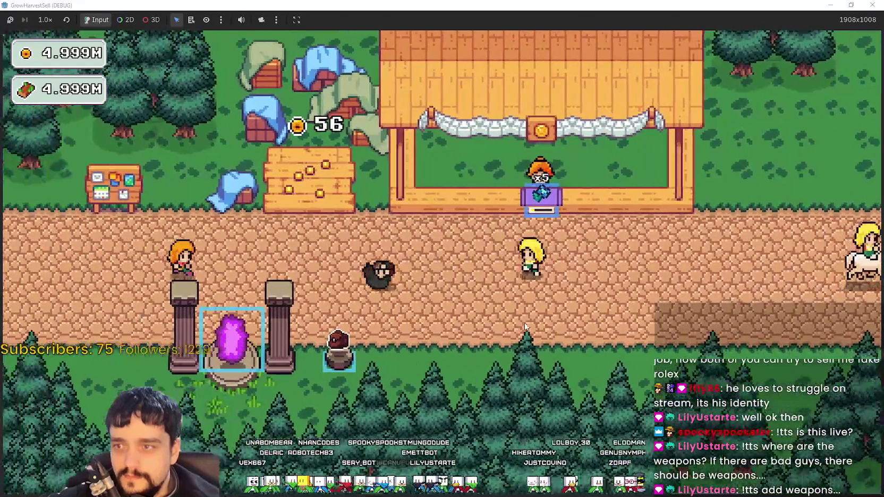
pyautogui.press('a')
pyautogui.press('w')
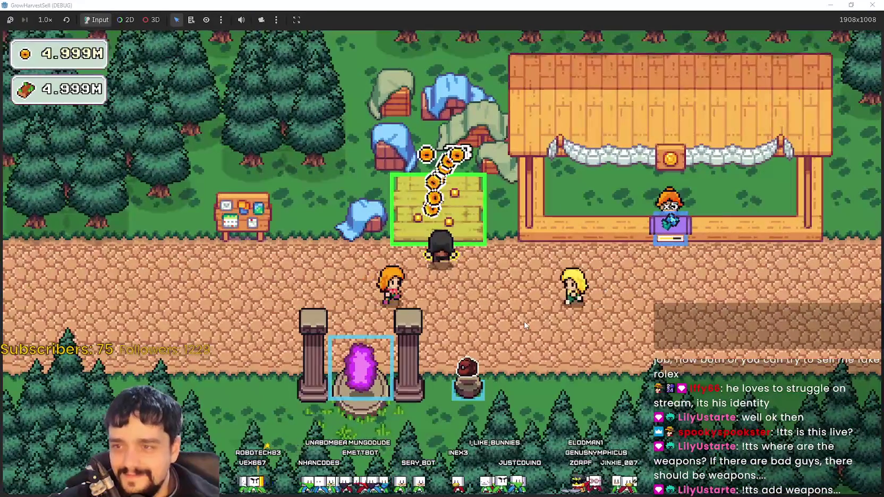
pyautogui.press('a')
pyautogui.press('e')
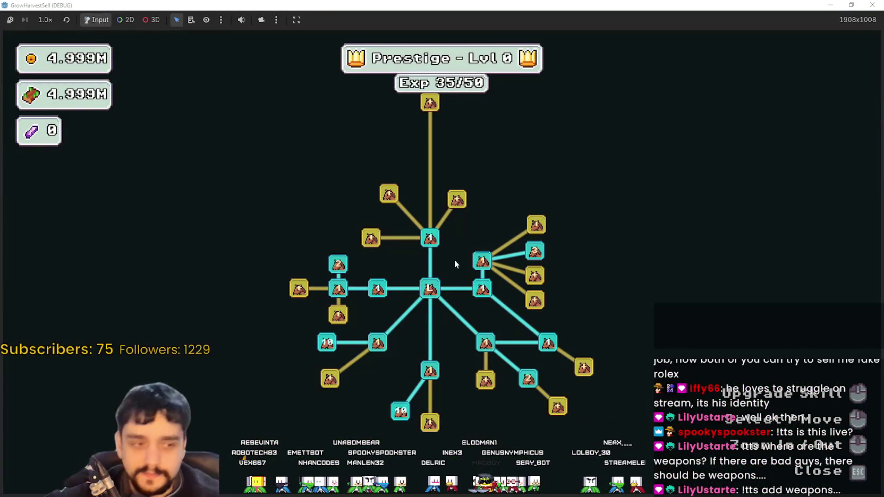
# Buy the next Item Capacity skill and the Magical Bags upgrades.
pyautogui.scroll(-2, 478, 241)
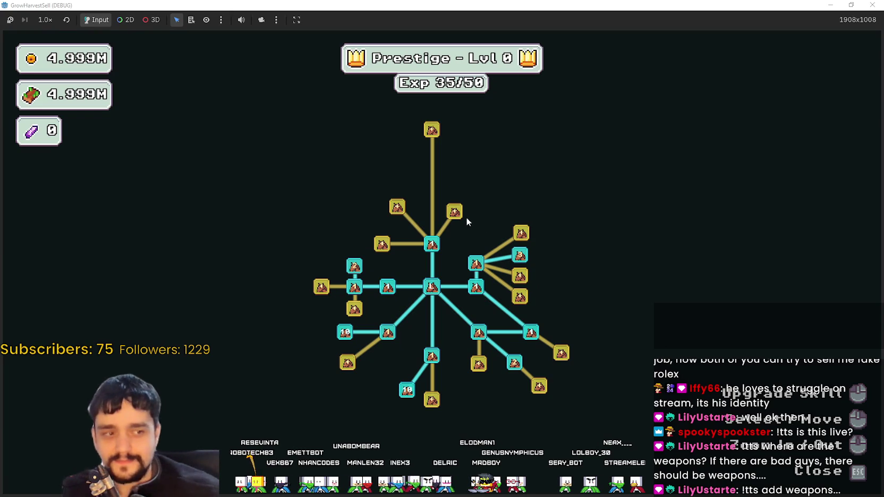
pyautogui.scroll(3, 423, 262)
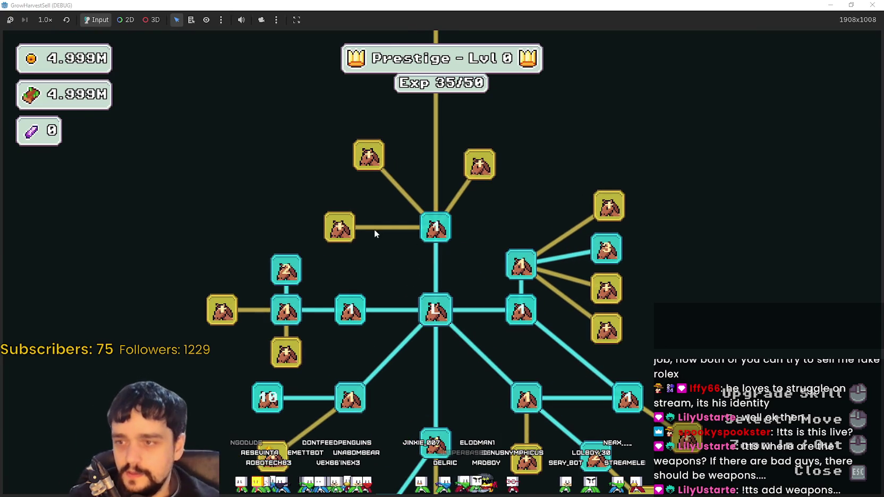
pyautogui.scroll(-1, 339, 207)
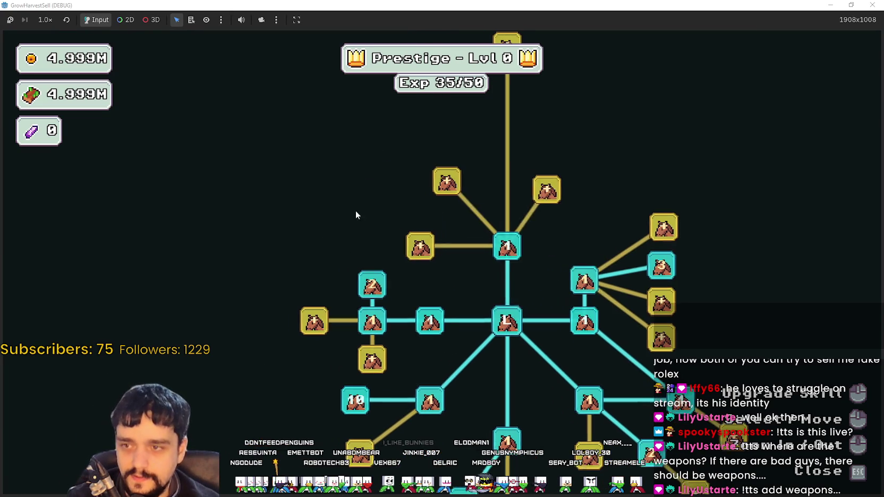
pyautogui.click(431, 254)
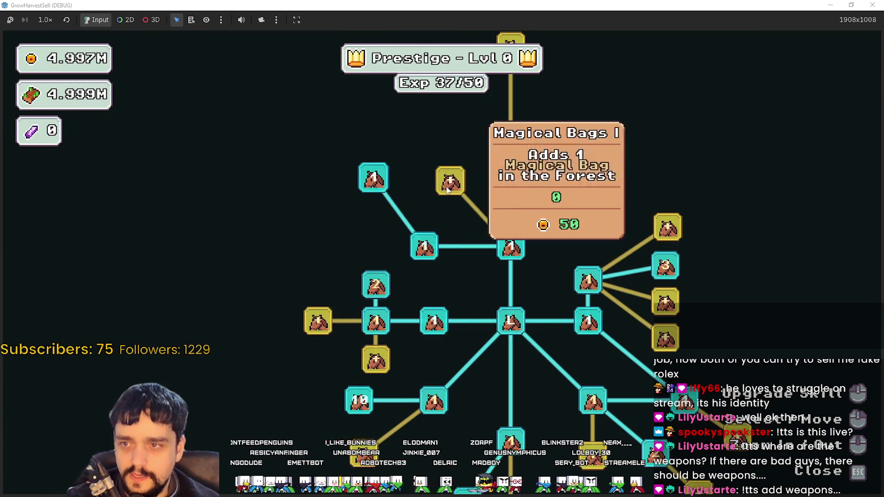
pyautogui.click(448, 190)
pyautogui.click(434, 206)
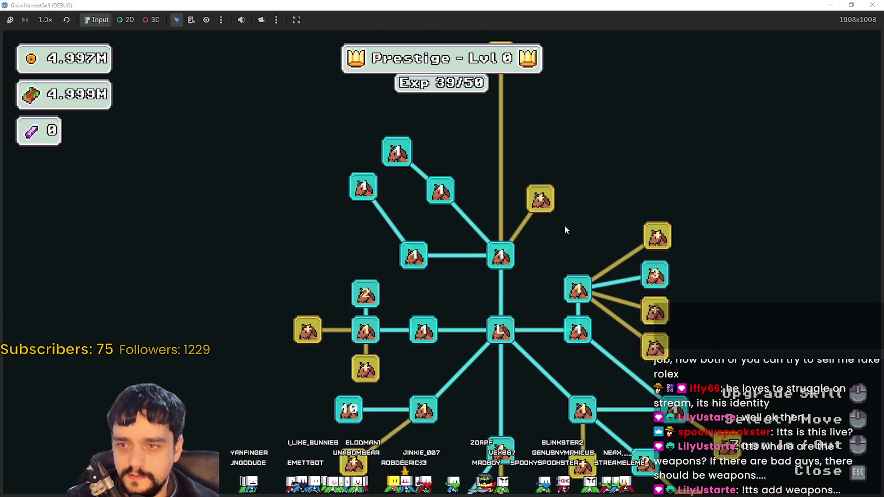
# Buy five more skill nodes in the upper-right of the tree, then close it.
pyautogui.click(594, 237)
pyautogui.click(598, 177)
pyautogui.click(530, 162)
pyautogui.click(599, 134)
pyautogui.click(651, 177)
pyautogui.press('Escape')
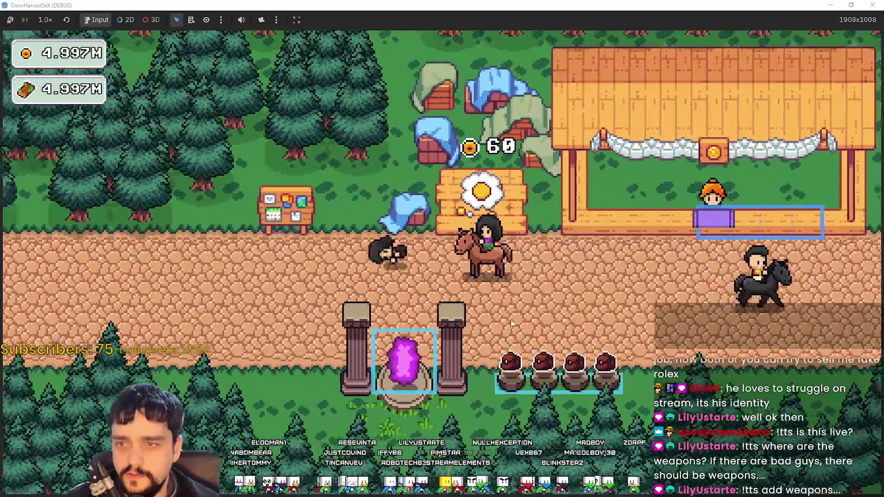
# Reopen Prestige with Tab, upgrade Plant Domain Damage, and max Resource Domain Damage at 10.
pyautogui.press('Tab')
pyautogui.moveTo(343, 260)
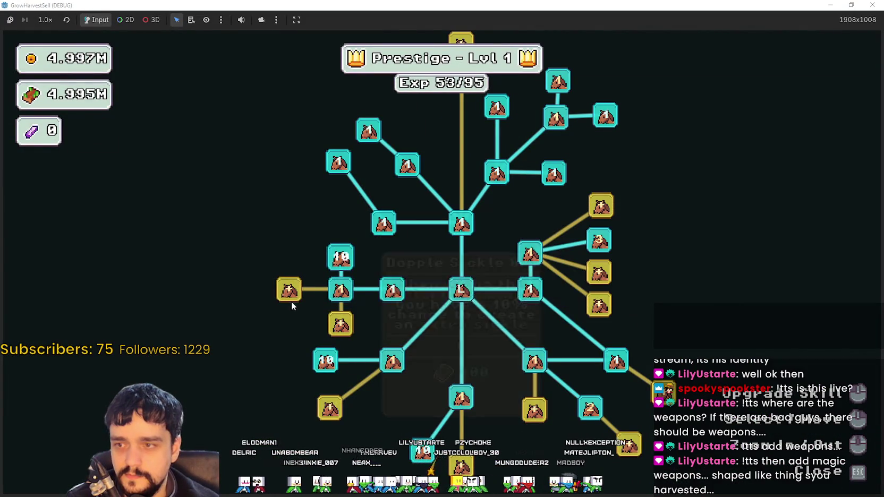
pyautogui.click(340, 289)
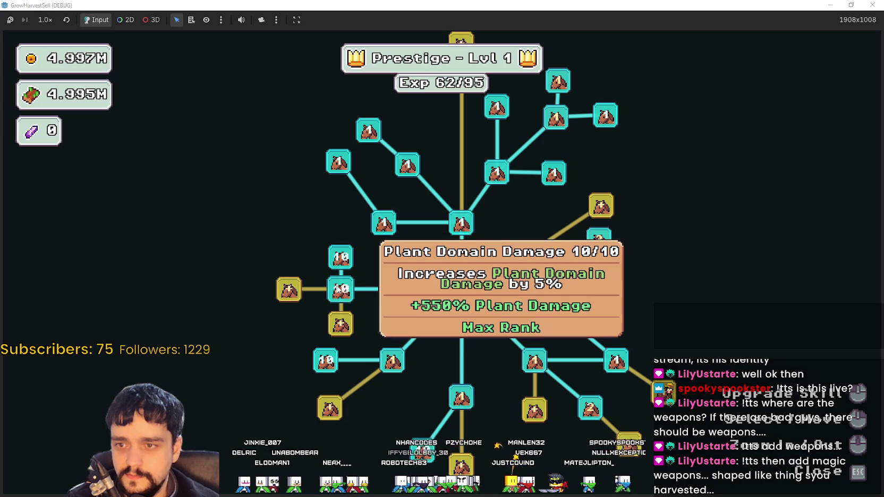
pyautogui.moveTo(297, 295)
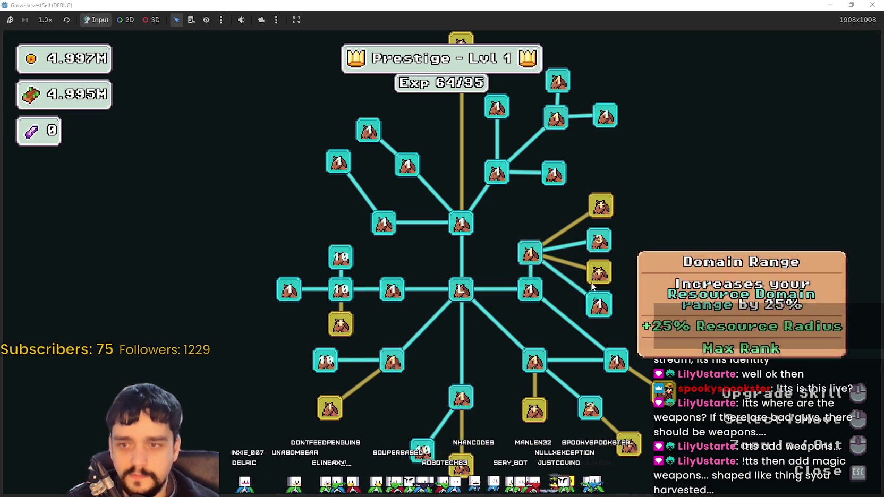
pyautogui.click(599, 242)
pyautogui.click(540, 247)
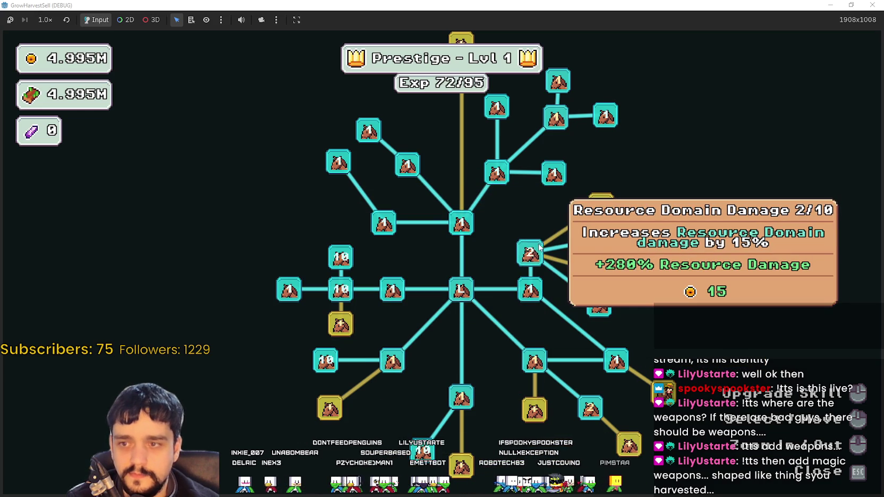
pyautogui.click(530, 254)
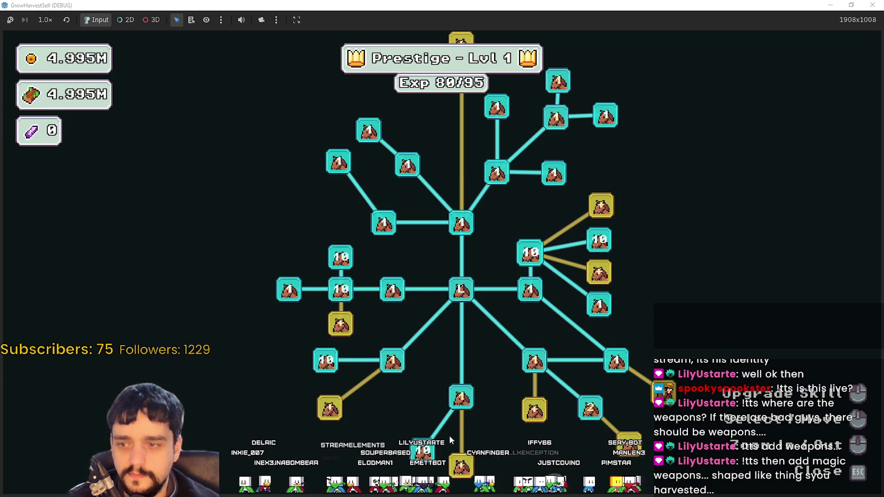
# Pan the tree to inspect the Resource Domain node, then close it to the village.
pyautogui.moveTo(458, 404)
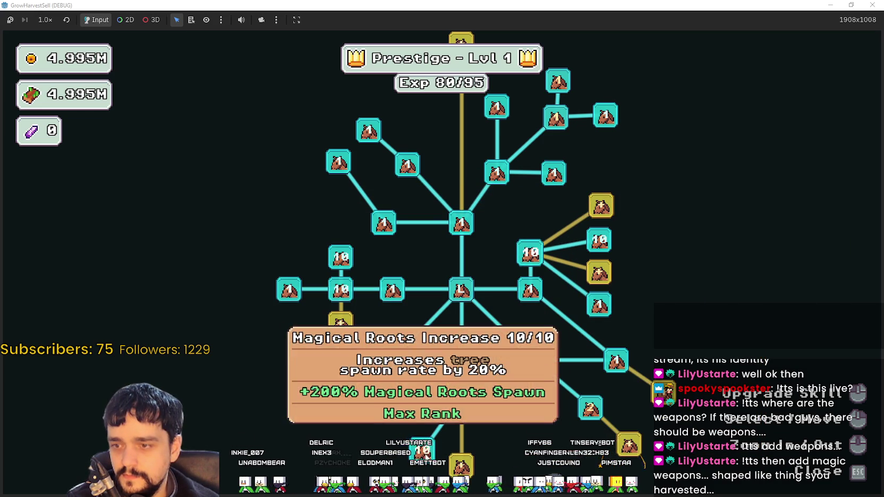
pyautogui.press('Down')
pyautogui.press('Left')
pyautogui.moveTo(359, 352)
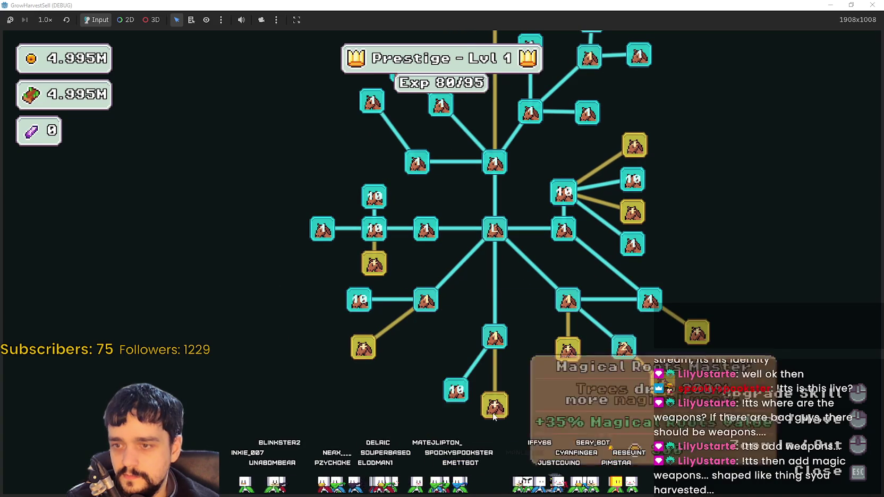
pyautogui.press('Up')
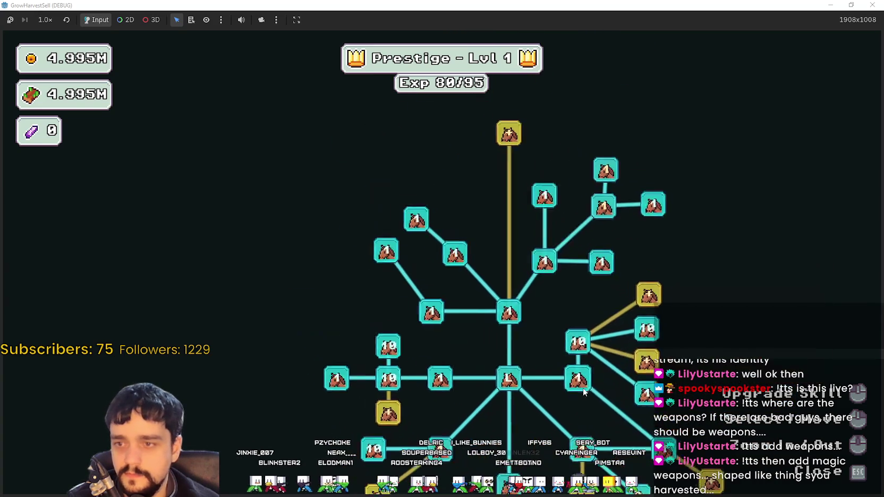
pyautogui.moveTo(551, 413)
pyautogui.press('Escape')
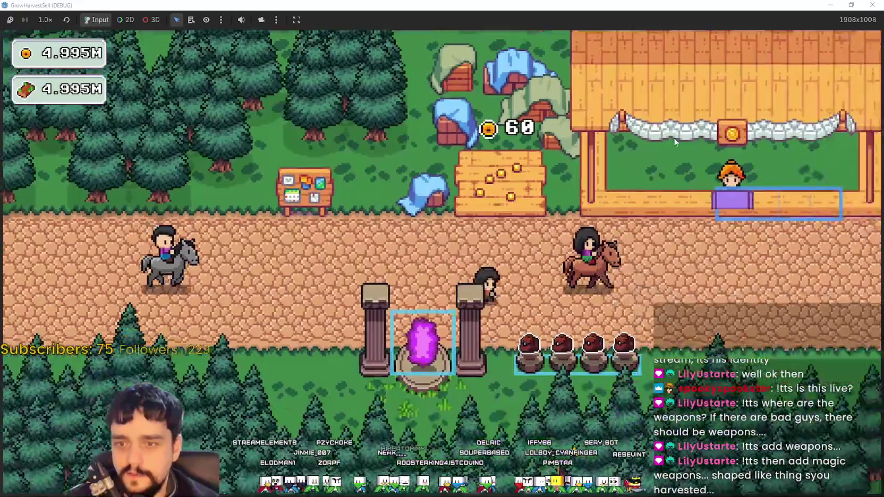
# Travel to forest_2 and walk up and left to harvest the first plants.
pyautogui.press('e')
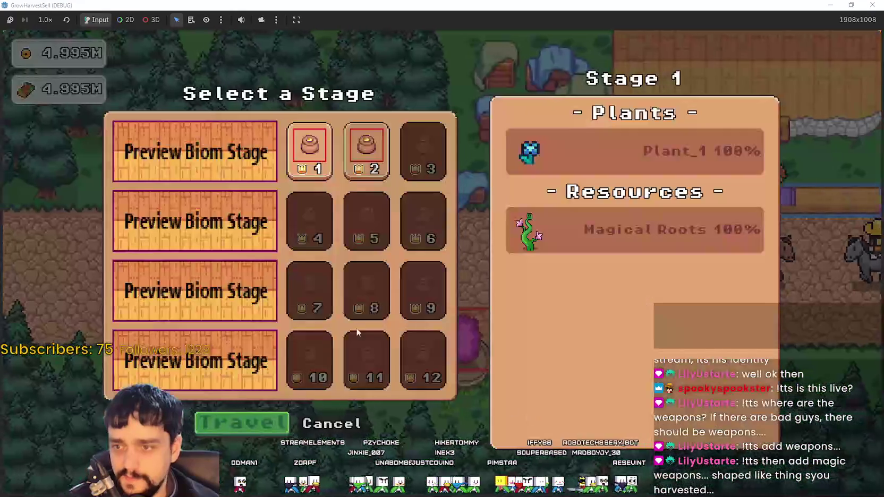
pyautogui.click(263, 429)
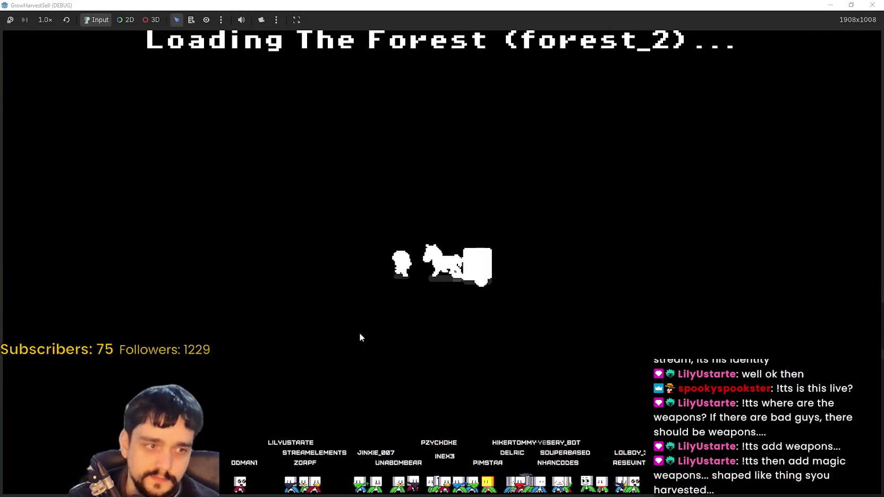
pyautogui.press('a')
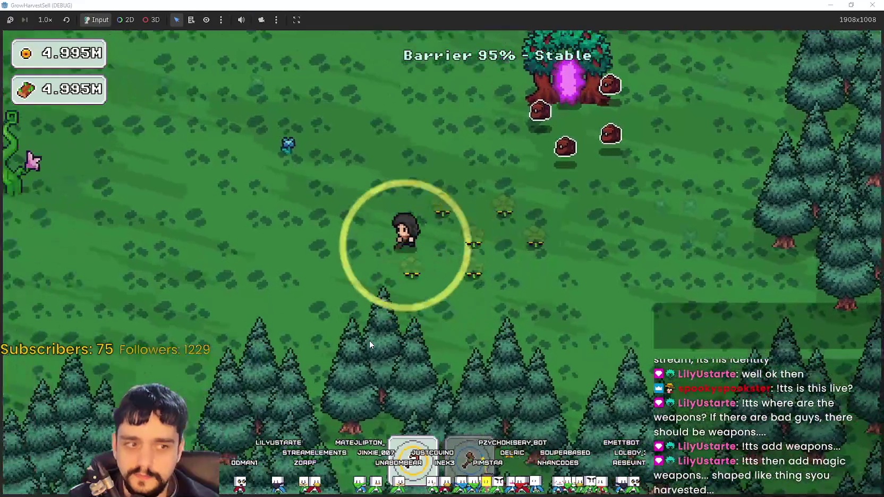
pyautogui.press('w')
pyautogui.press('a')
pyautogui.press('s')
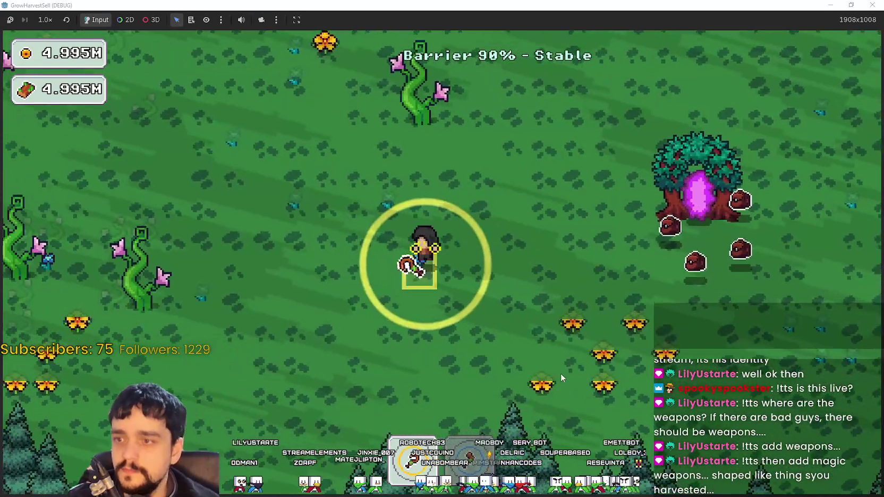
pyautogui.press('w')
pyautogui.press('w')
pyautogui.press('a')
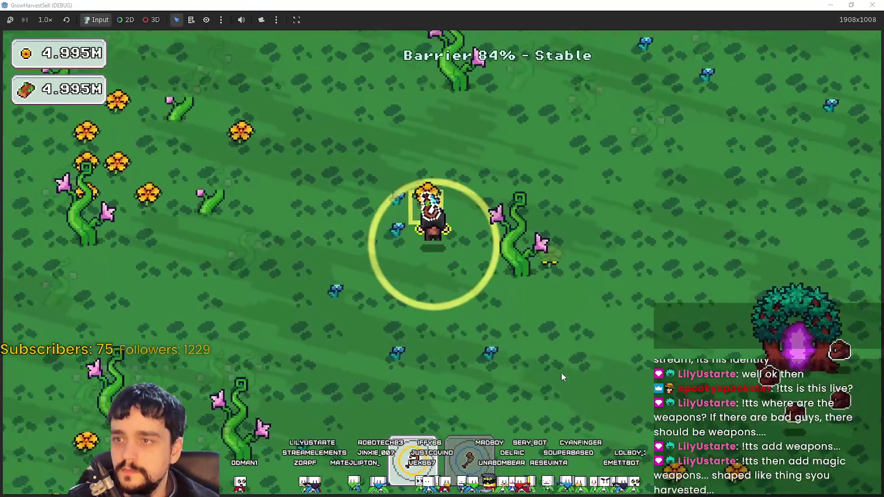
# Carry the harvested crops to the portal tree and drop them there.
pyautogui.press('d')
pyautogui.press('s')
pyautogui.press('d')
pyautogui.press('s')
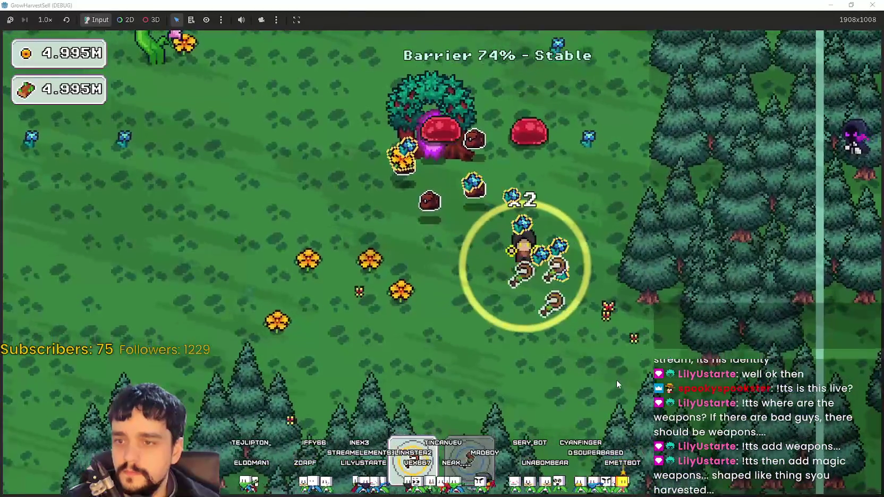
pyautogui.press('a')
pyautogui.press('w')
# Gather more crops and harvest the flowering vines up and to the right.
pyautogui.press('a')
pyautogui.press('s')
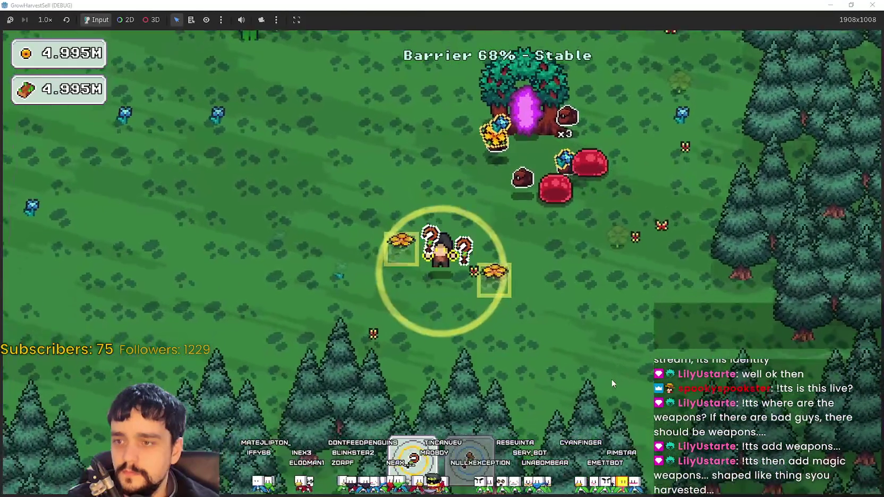
pyautogui.press('w')
pyautogui.press('a')
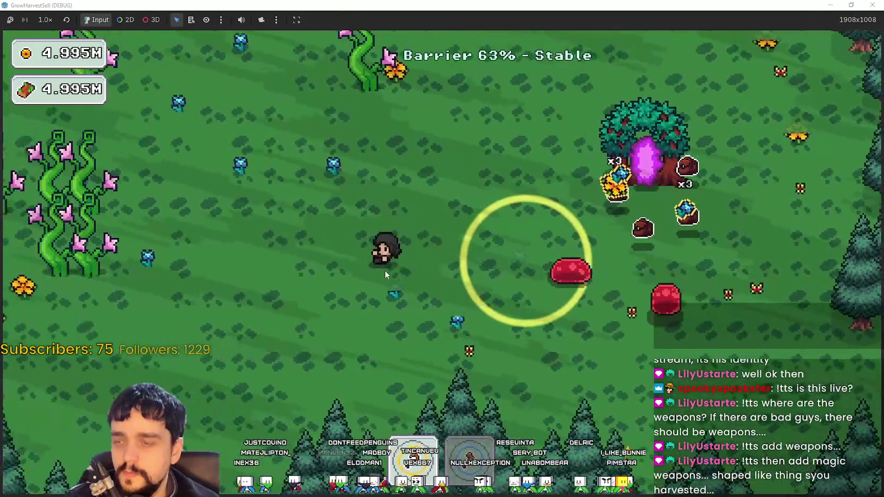
pyautogui.press('d')
pyautogui.press('w')
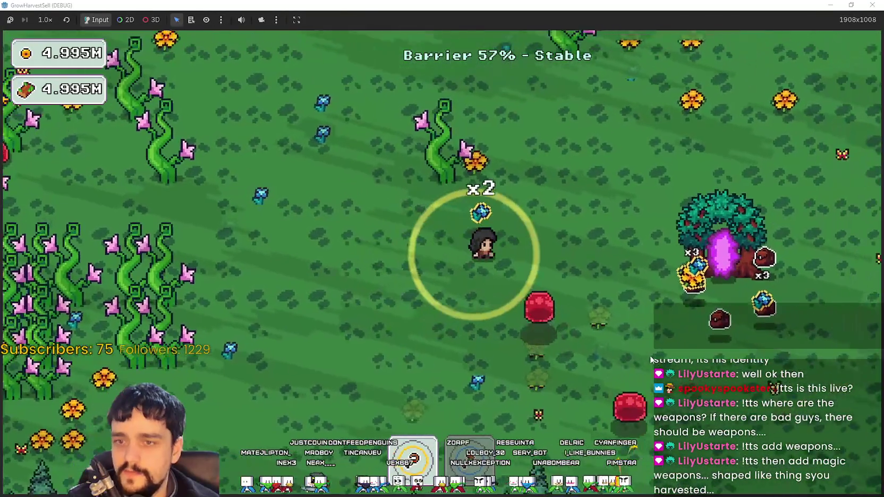
pyautogui.press('w')
pyautogui.press('d')
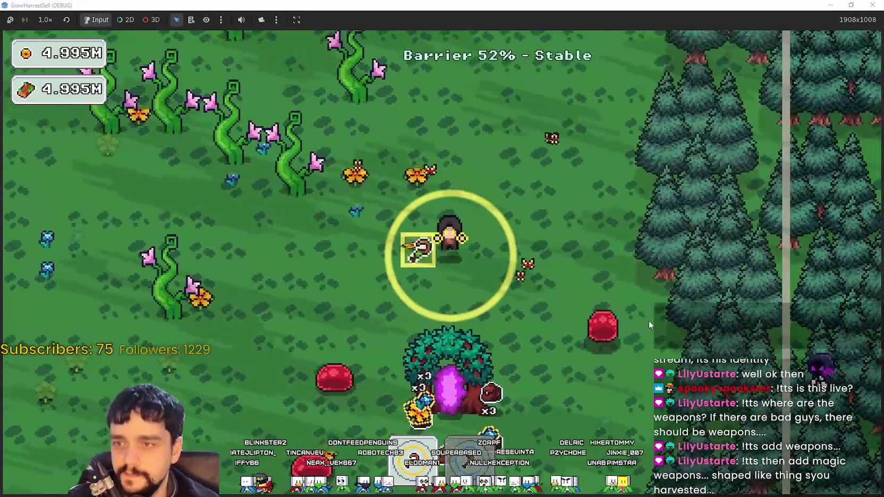
pyautogui.press('a')
pyautogui.press('s')
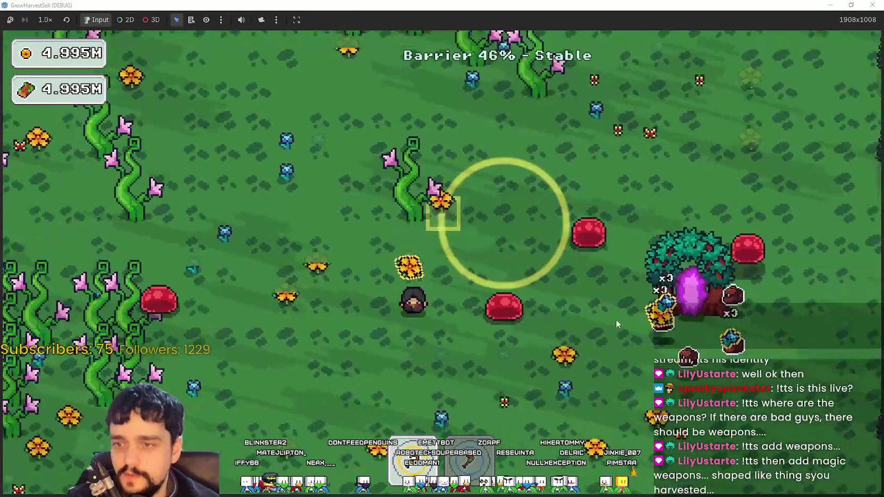
# Cross the field and harvest the pink vine patch, picking up a carrot.
pyautogui.press('d')
pyautogui.press('s')
pyautogui.press('a')
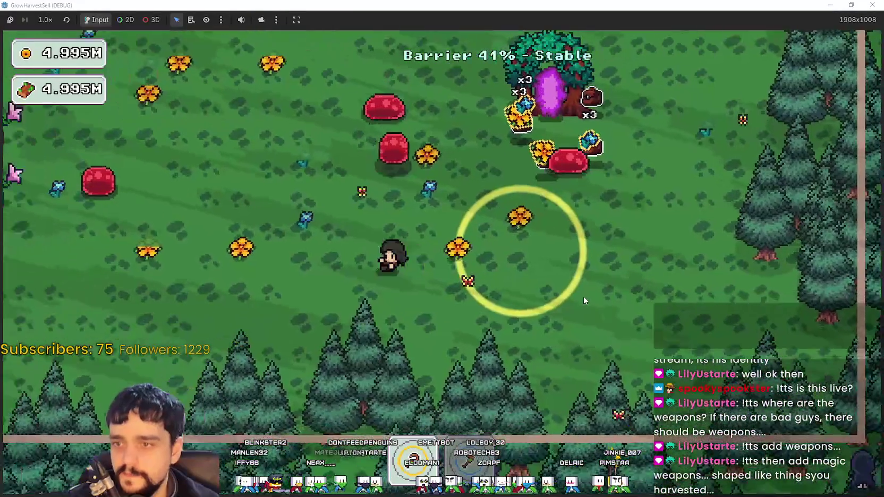
pyautogui.press('a')
pyautogui.press('w')
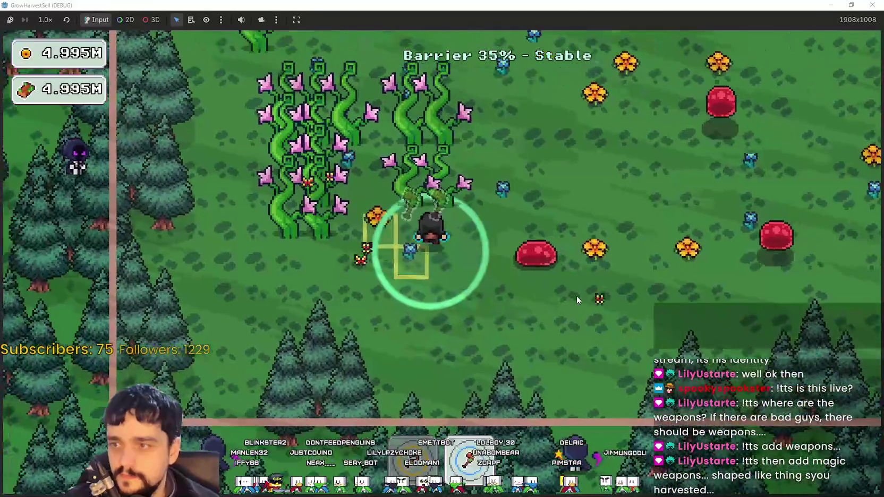
pyautogui.press('a')
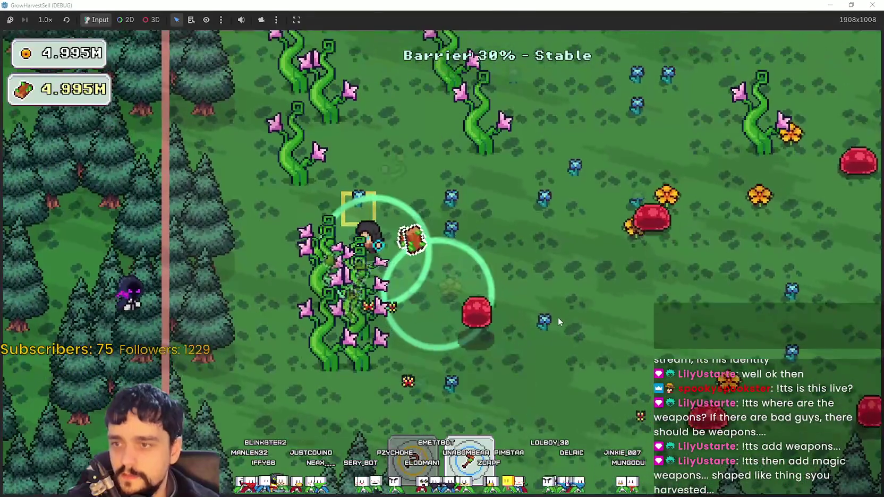
pyautogui.press('w')
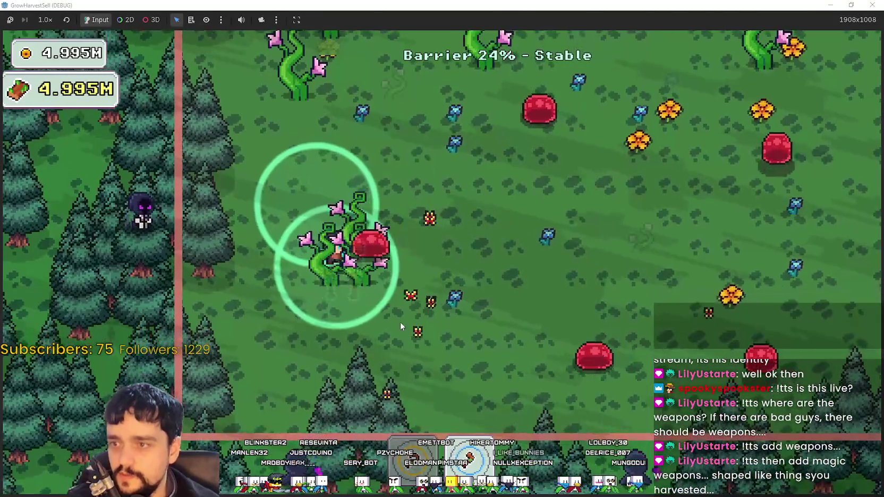
pyautogui.press('w')
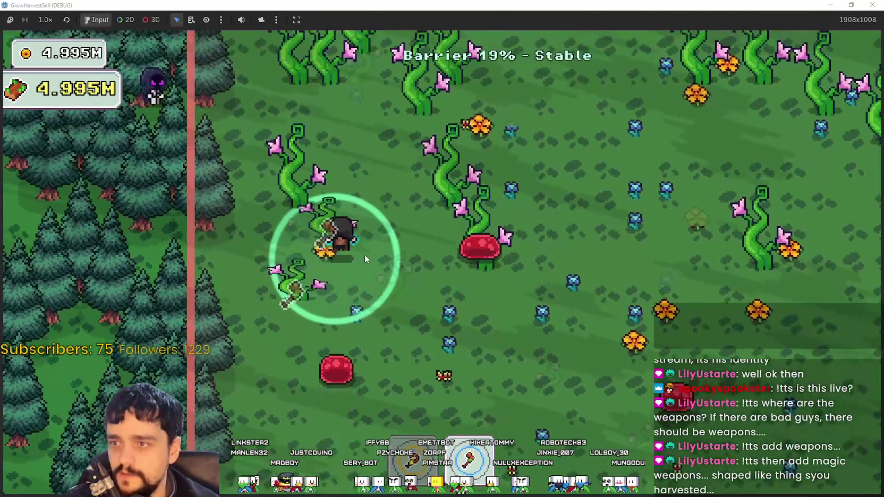
# Grab the remaining crops as dark mages appear, then return through the portal.
pyautogui.press('w')
pyautogui.press('d')
pyautogui.press('d')
pyautogui.press('s')
pyautogui.press('s')
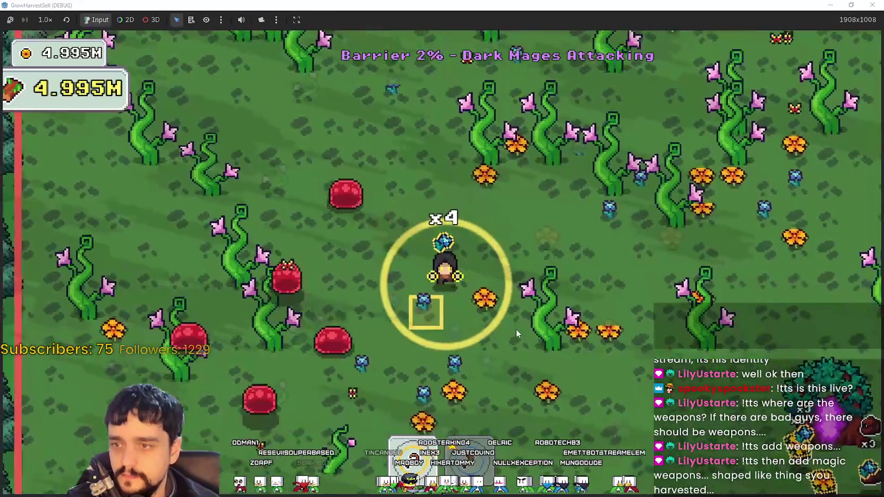
pyautogui.press('d')
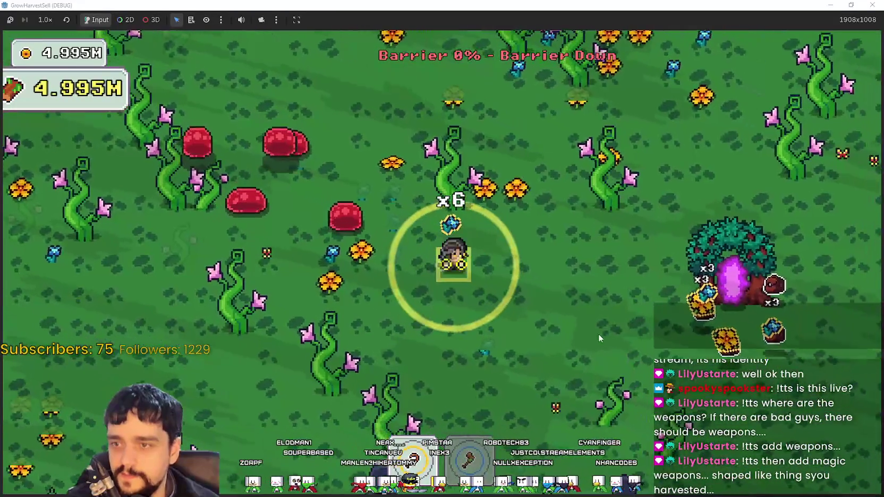
pyautogui.press('a')
pyautogui.press('w')
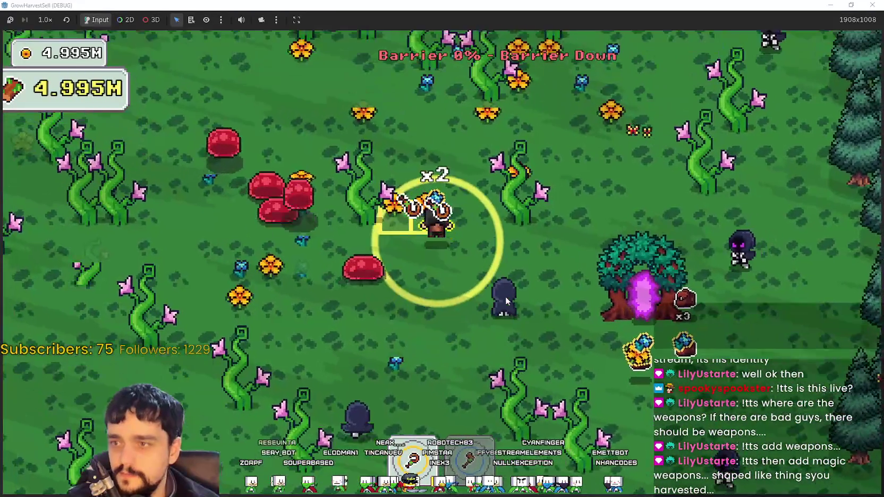
pyautogui.press('s')
pyautogui.press('d')
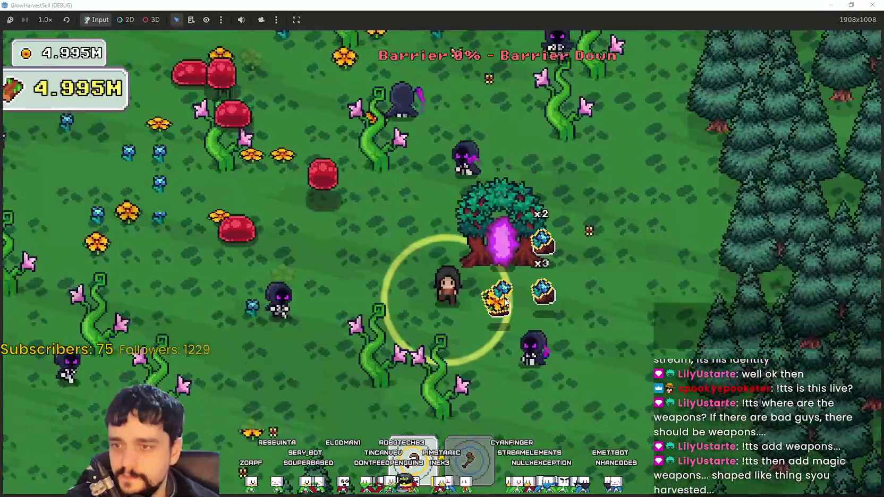
pyautogui.press('w')
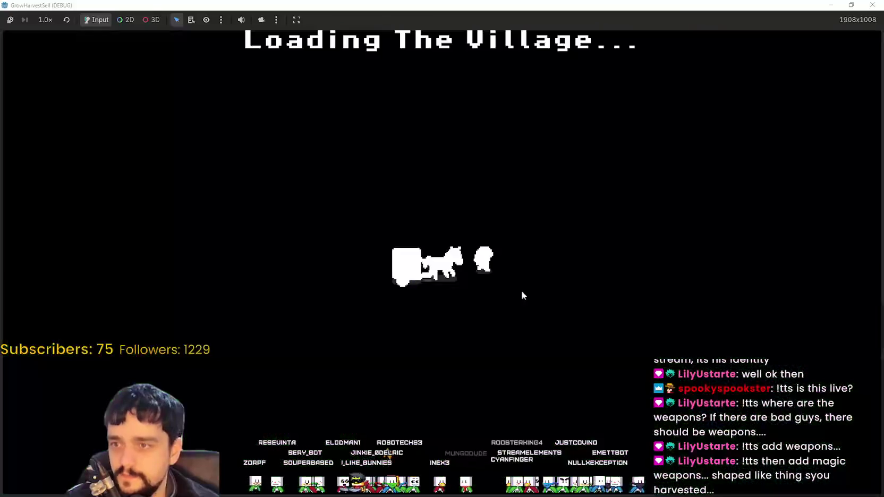
# Carry crops from the pots to the shop counter, raising coins from 60 to 252.
pyautogui.press('d')
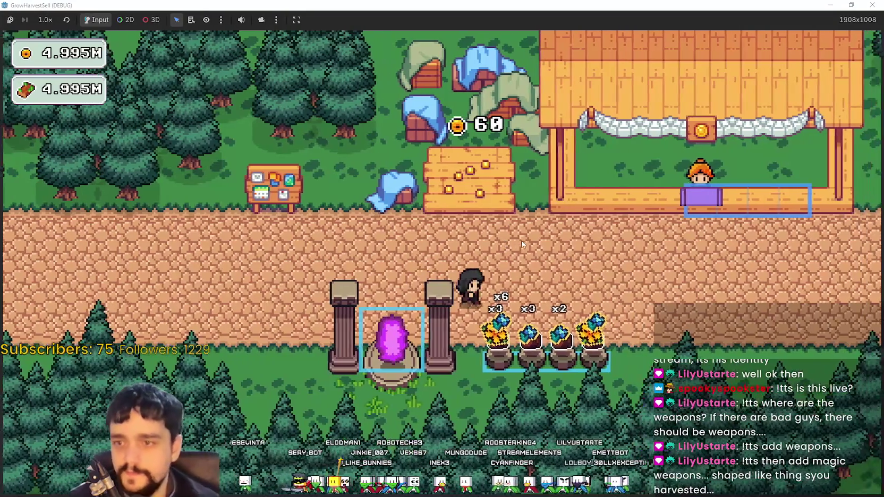
pyautogui.press('s')
pyautogui.press('w')
pyautogui.press('d')
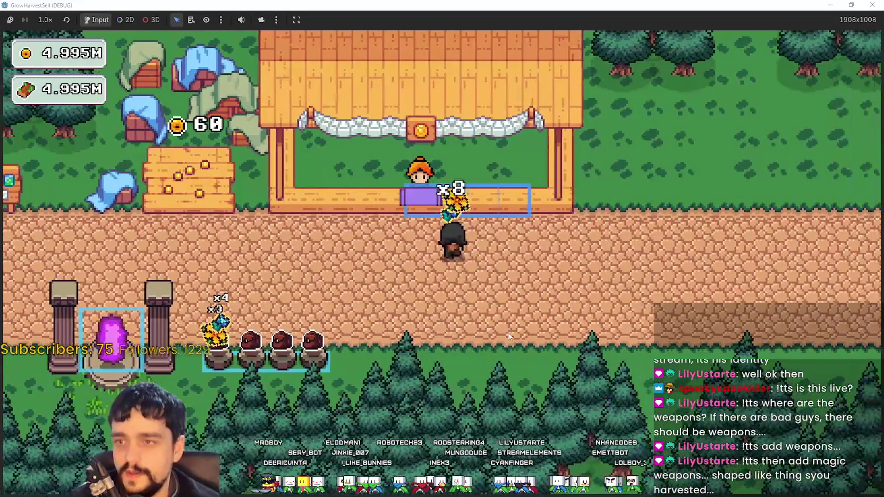
pyautogui.press('s')
pyautogui.press('a')
pyautogui.press('s')
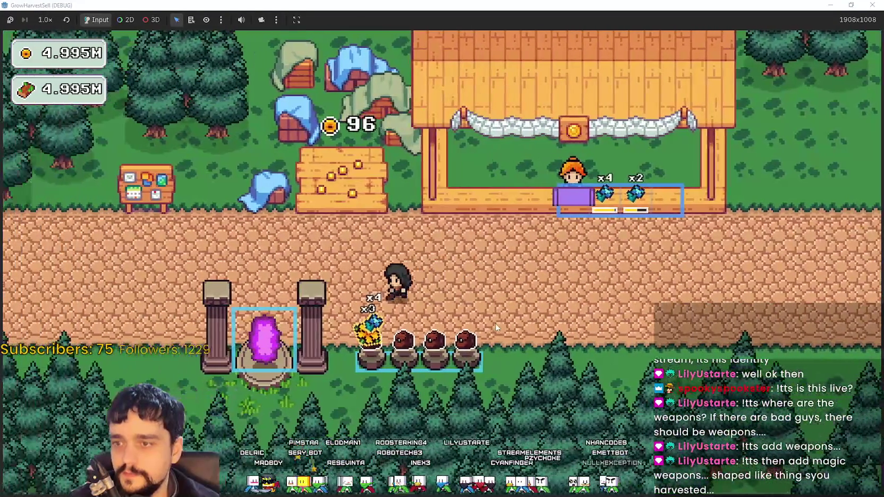
pyautogui.press('d')
pyautogui.press('w')
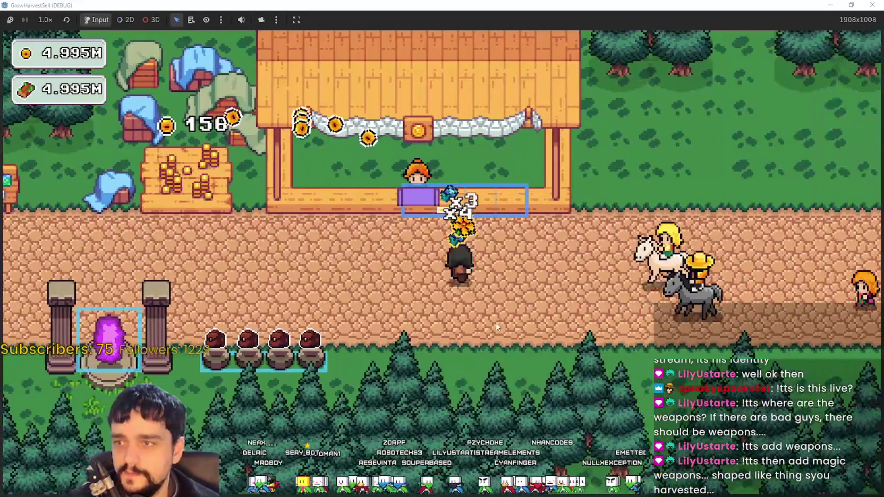
# Walk along the village path to the portal to bring up the prestige tree.
pyautogui.press('a')
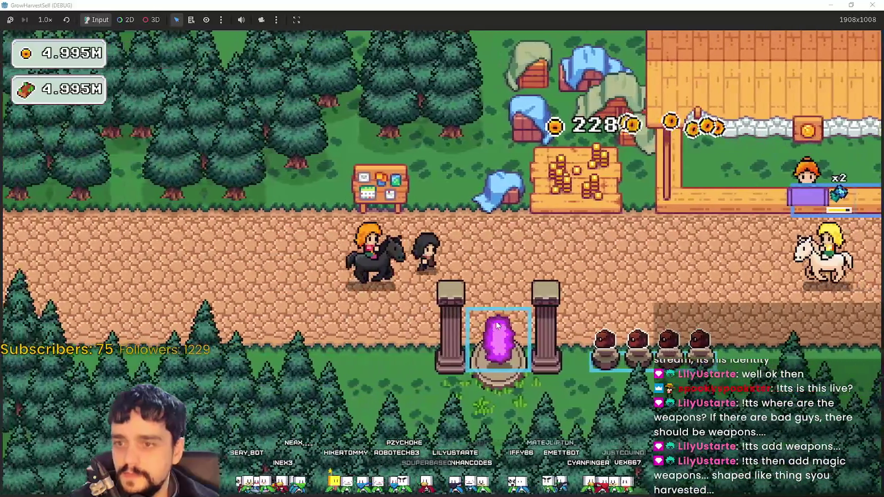
pyautogui.press('d')
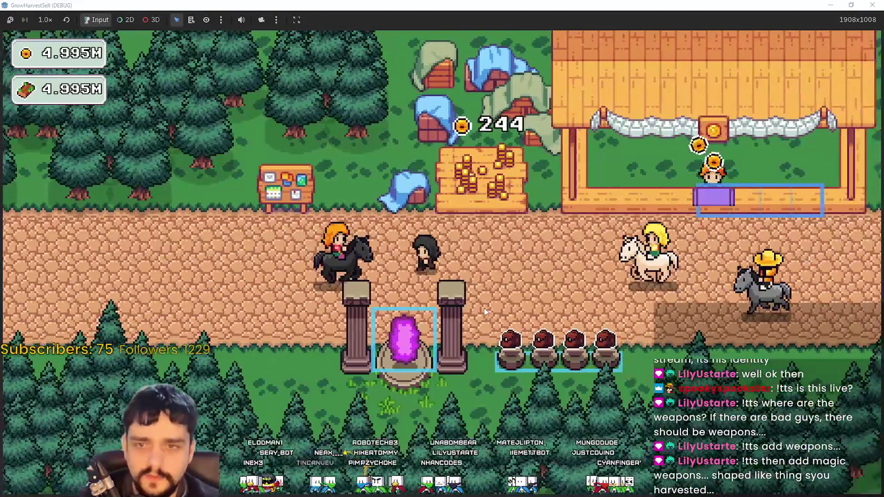
pyautogui.press('d')
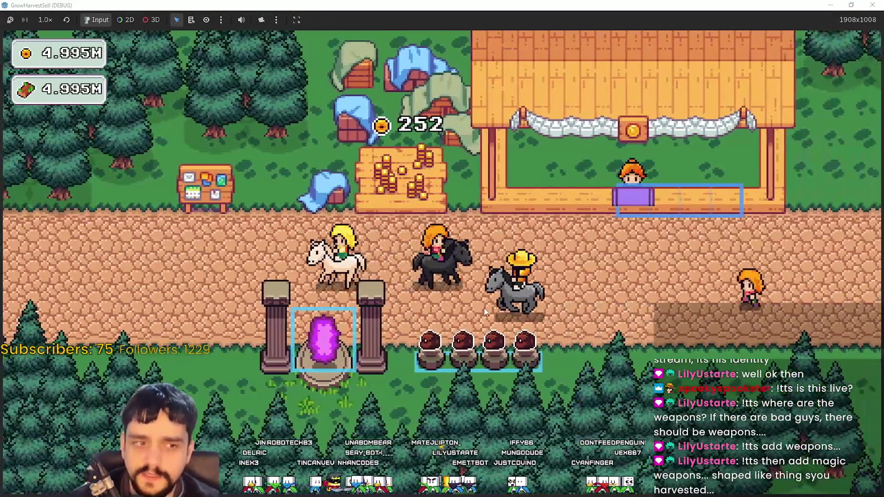
pyautogui.press('a')
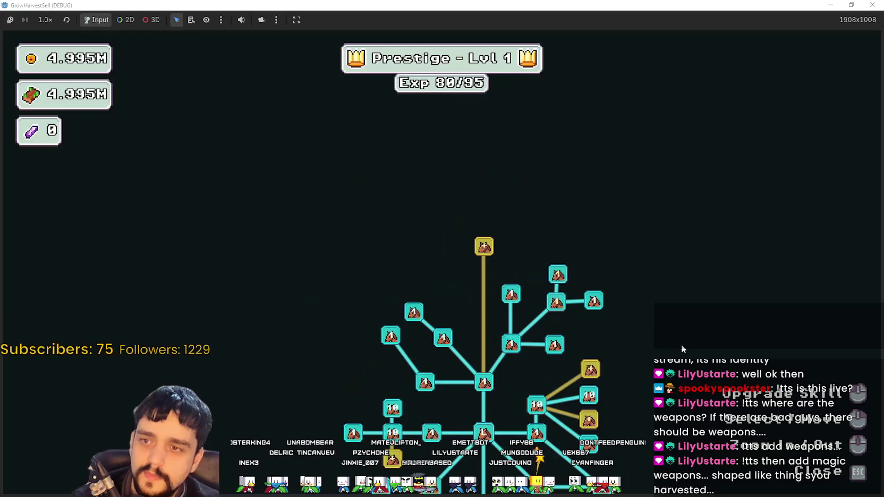
# Buy the Special Magical Bag for 15K coins, leaving 4.980M, and close the skill tree.
pyautogui.scroll(2, 658, 319)
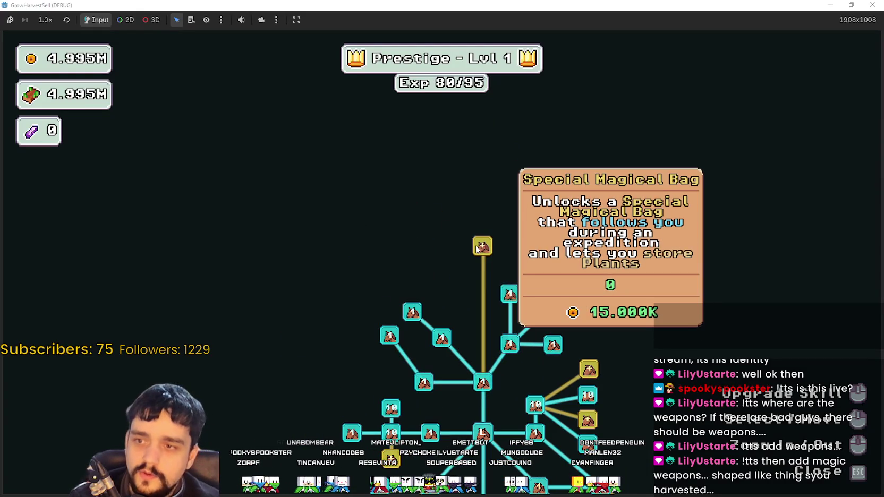
pyautogui.click(481, 247)
pyautogui.press('Escape')
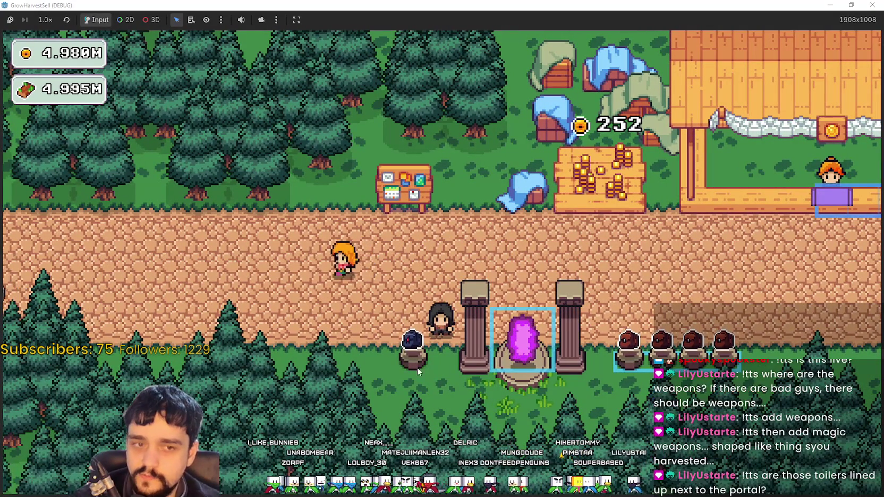
# Walk off the portal and around the pot and the trees below it.
pyautogui.press('Down')
pyautogui.press('Right')
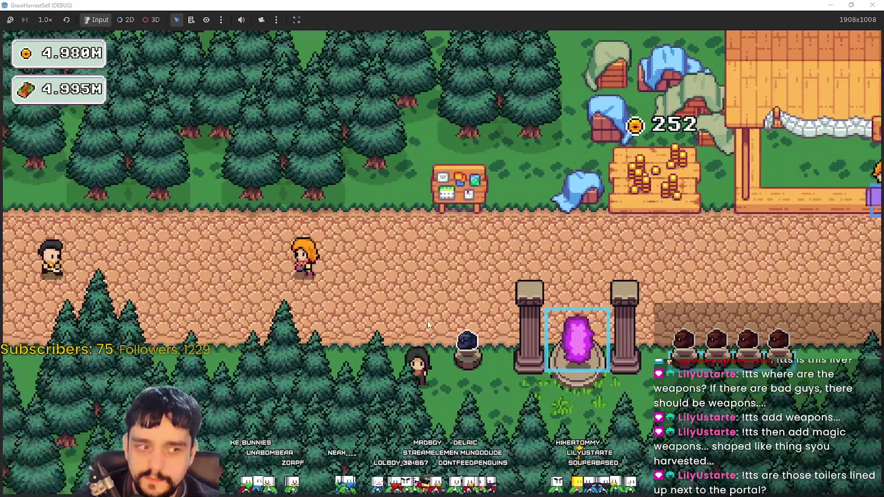
pyautogui.press('Up')
pyautogui.press('Left')
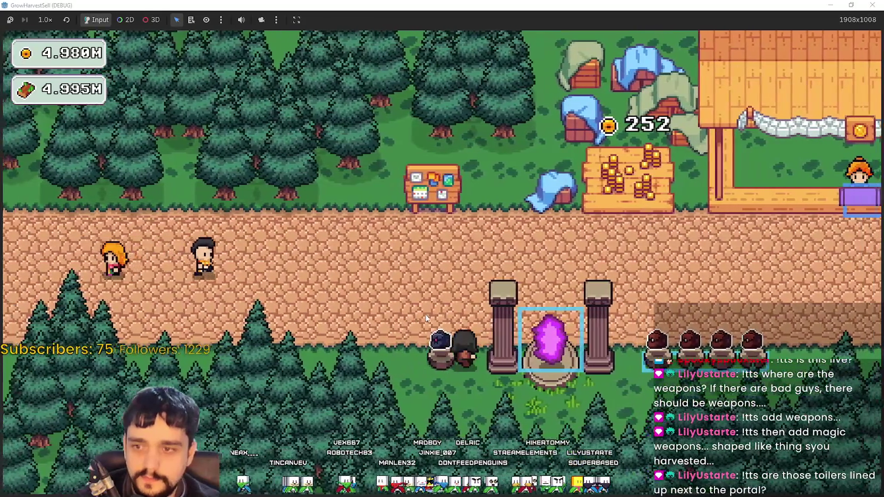
pyautogui.press('Up')
pyautogui.press('Down')
pyautogui.press('Left')
pyautogui.press('Down')
pyautogui.press('Left')
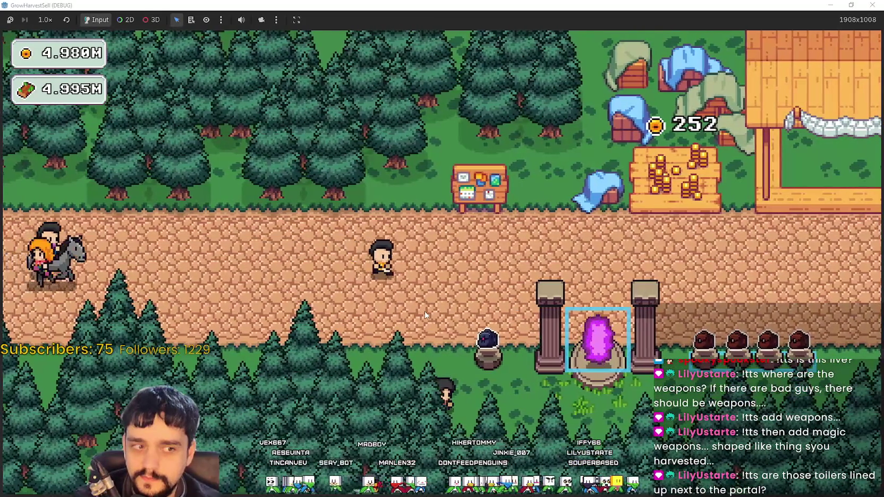
# Walk past the toiler pots and horse riders, then back onto the portal.
pyautogui.press('Up')
pyautogui.press('Right')
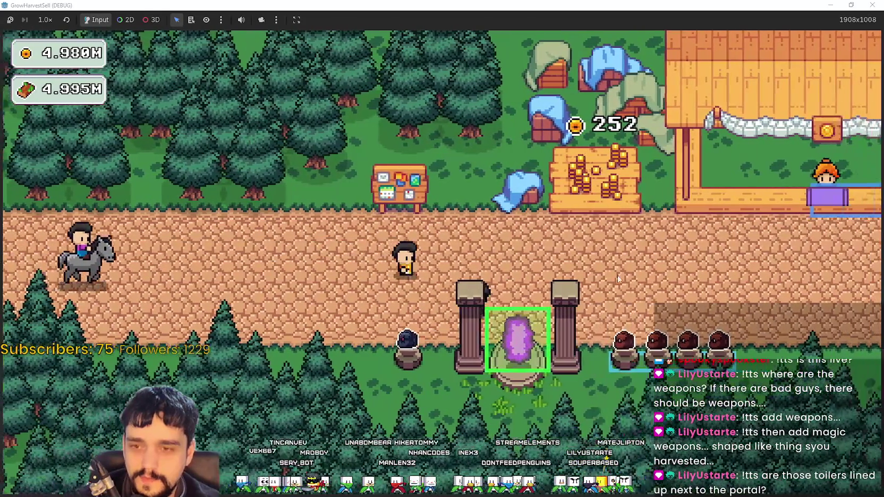
pyautogui.press('Right')
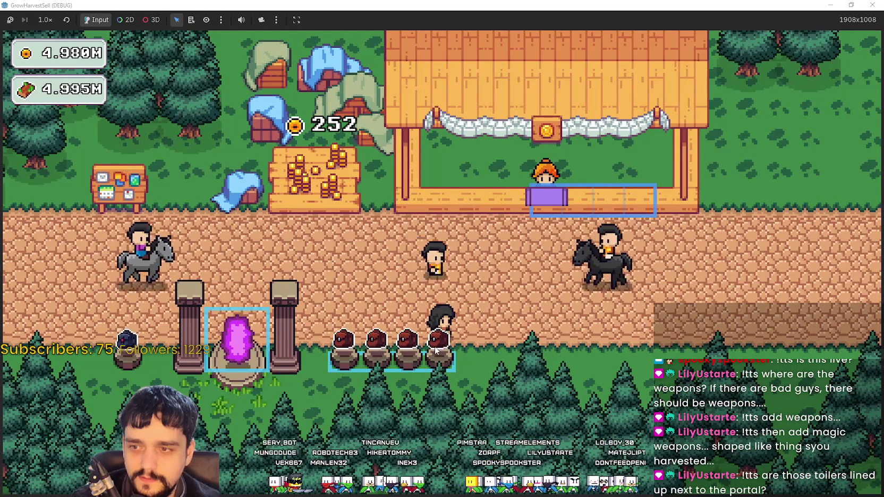
pyautogui.press('Up')
pyautogui.press('Left')
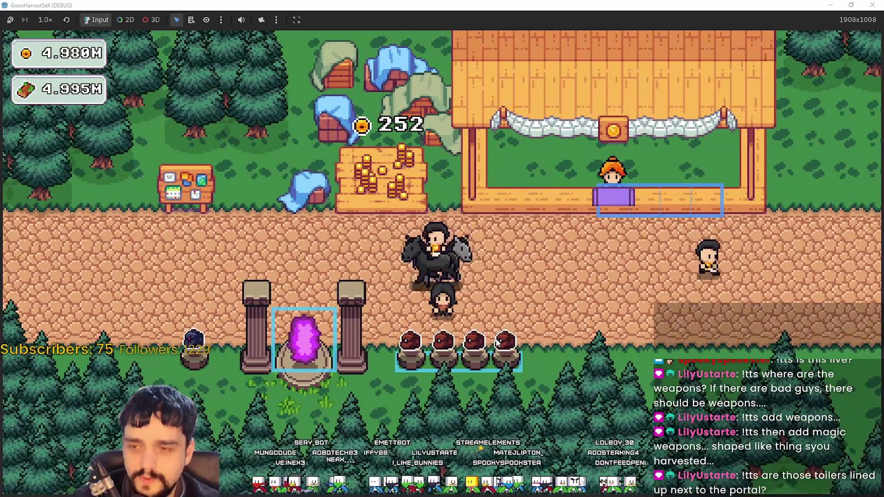
pyautogui.press('Left')
# Cancel the Select a Stage dialog and view the prestige skill tree.
pyautogui.press('e')
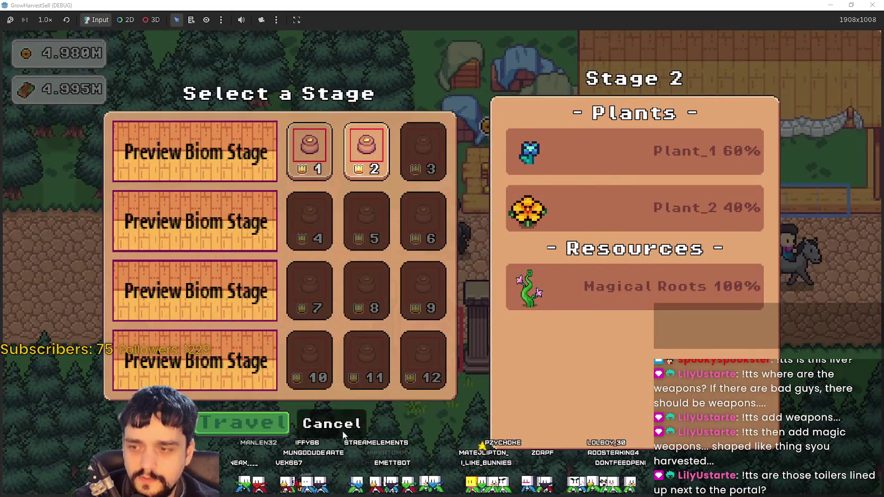
pyautogui.click(343, 433)
pyautogui.press('Left')
pyautogui.press('p')
pyautogui.scroll(2, 631, 317)
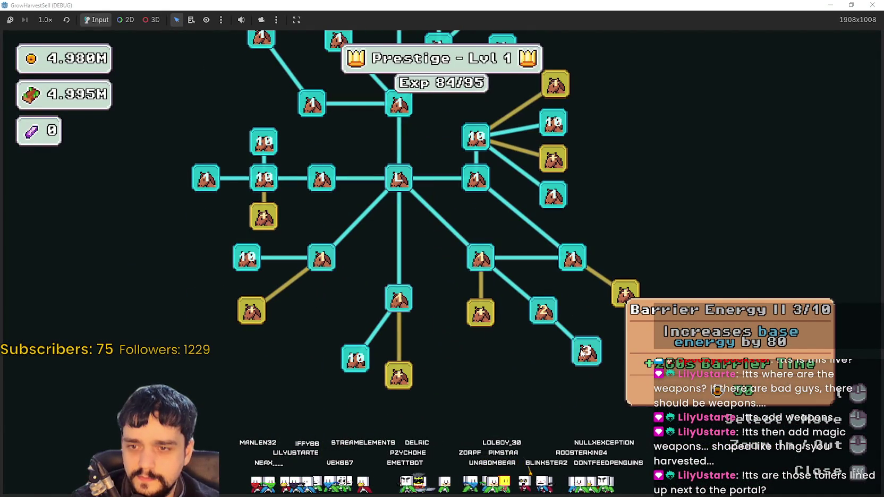
# Close the skill tree and travel to Stage 2, forest_2.
pyautogui.press('p')
pyautogui.press('e')
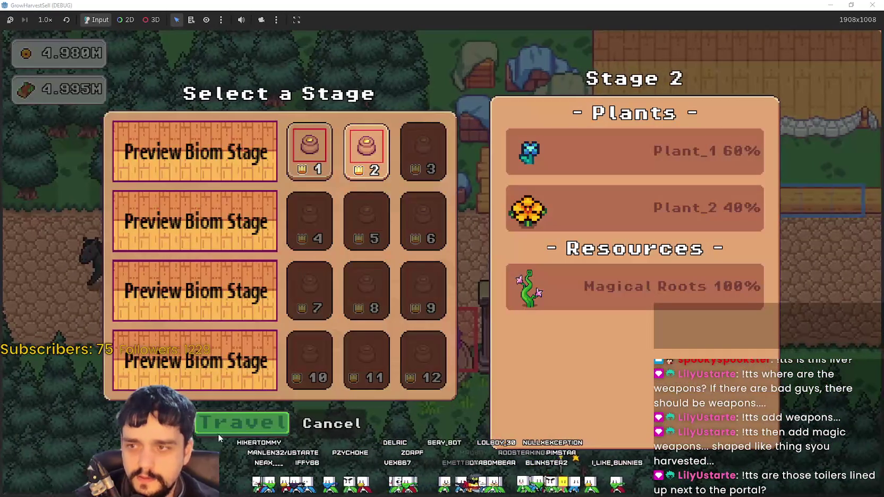
pyautogui.click(260, 419)
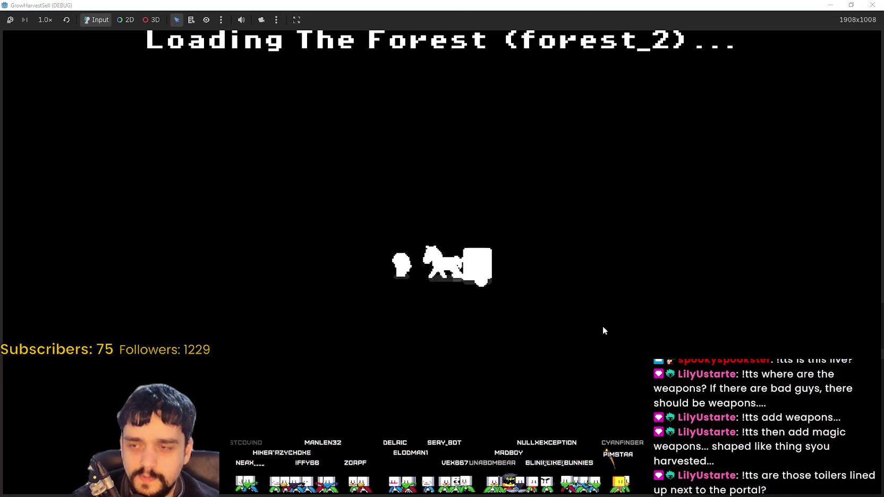
# Collect a harvested item by the portal tree and harvest through the flower field.
pyautogui.press('w')
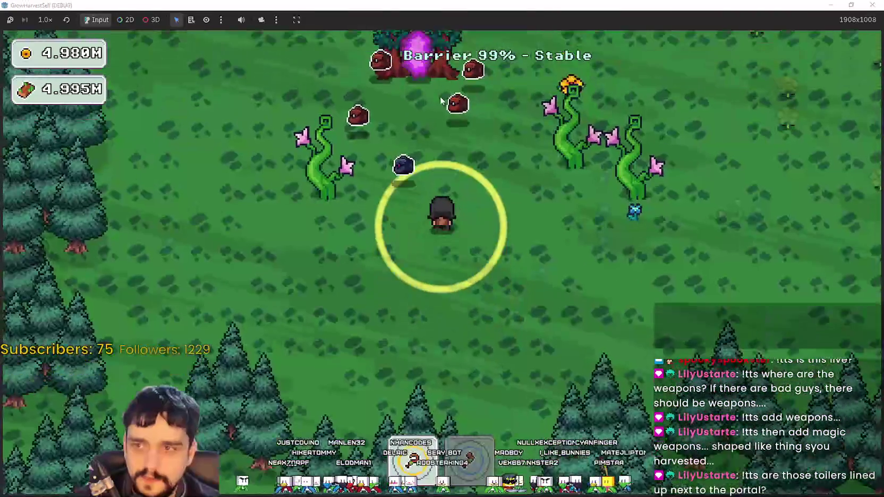
pyautogui.press('d')
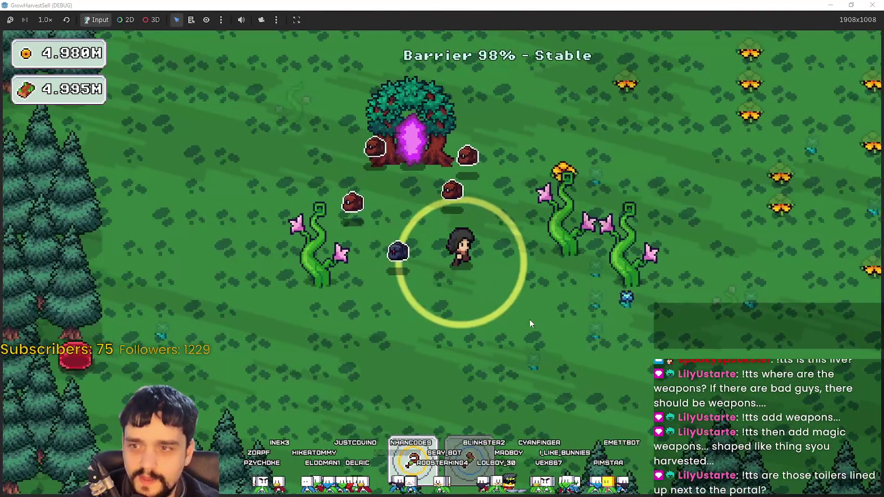
pyautogui.press('d')
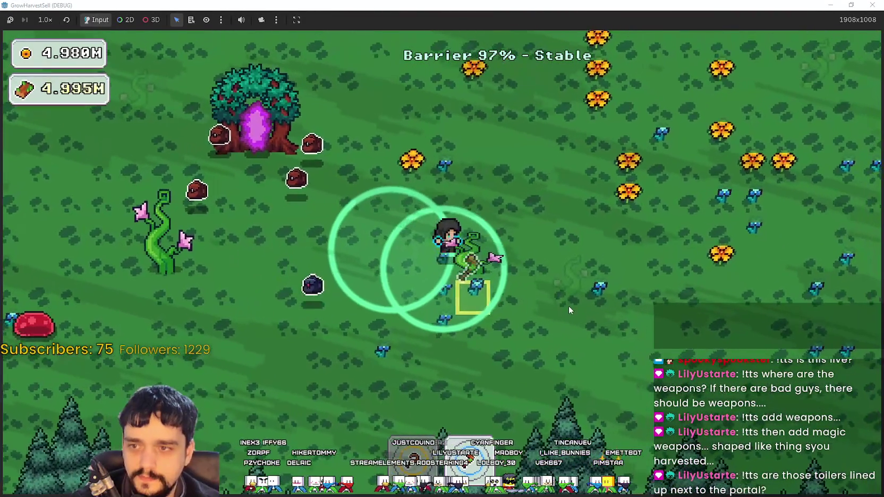
pyautogui.press('w')
pyautogui.press('w')
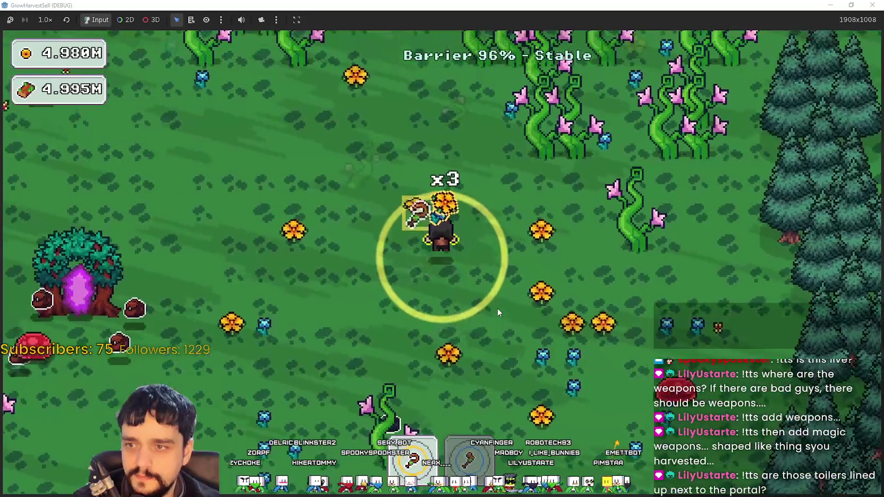
pyautogui.press('s')
pyautogui.press('a')
pyautogui.press('a')
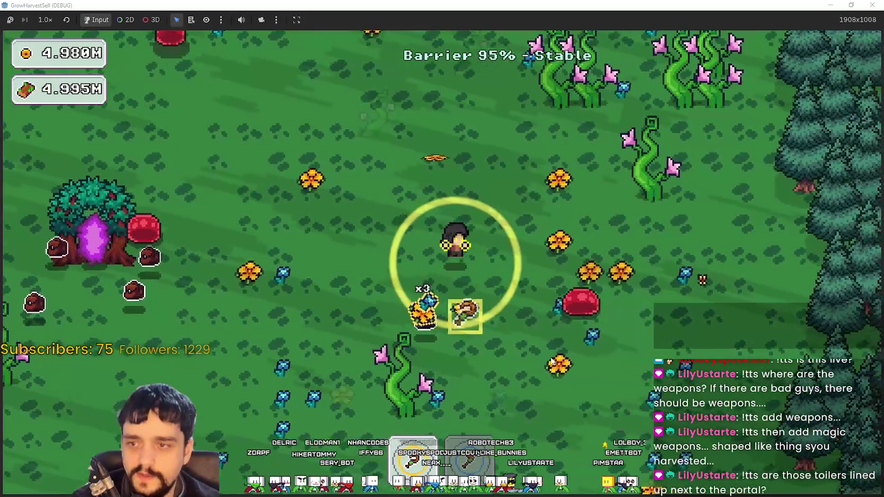
pyautogui.press('a')
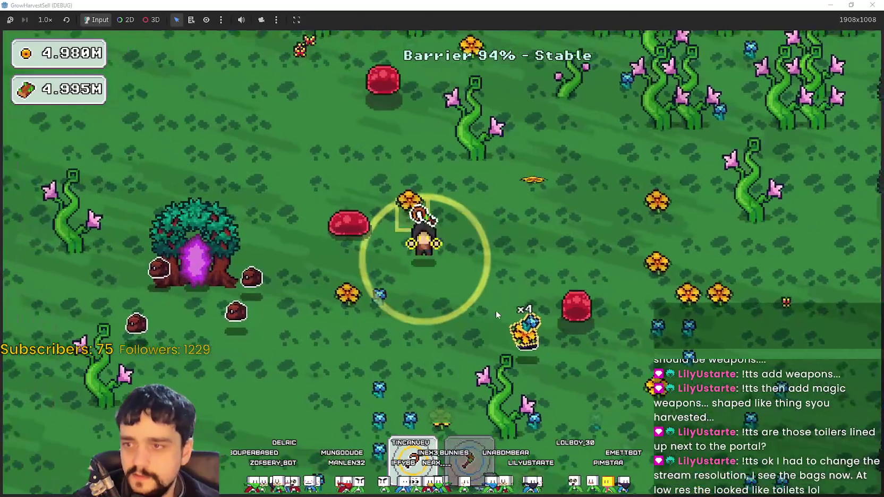
pyautogui.press('s')
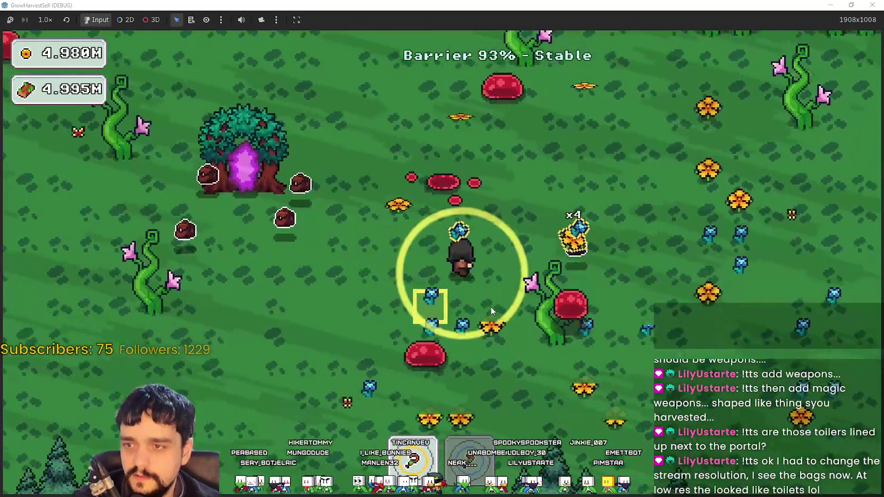
pyautogui.press('d')
pyautogui.press('d')
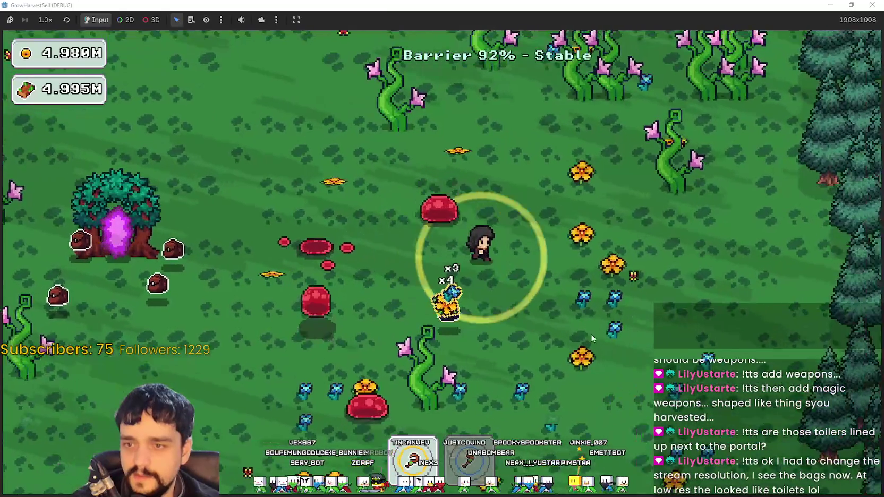
# Pass the portal tree and harvest plants heading down and right.
pyautogui.press('a')
pyautogui.press('s')
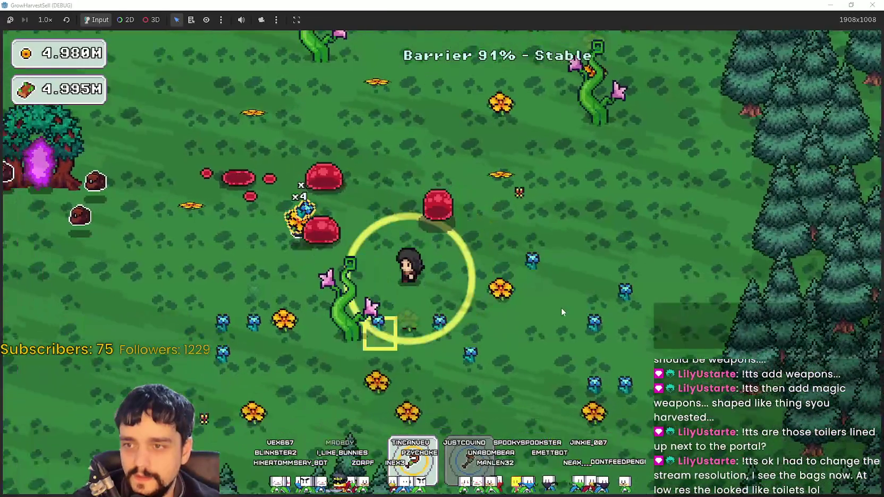
pyautogui.press('w')
pyautogui.press('a')
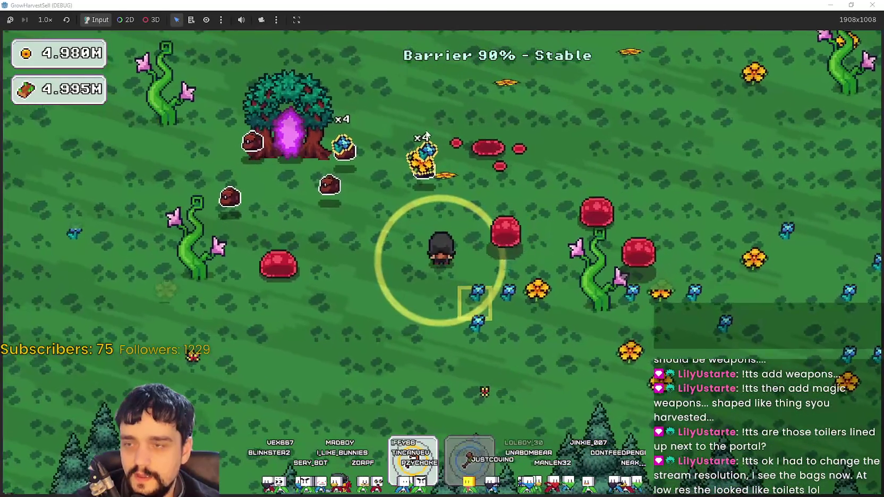
pyautogui.press('s')
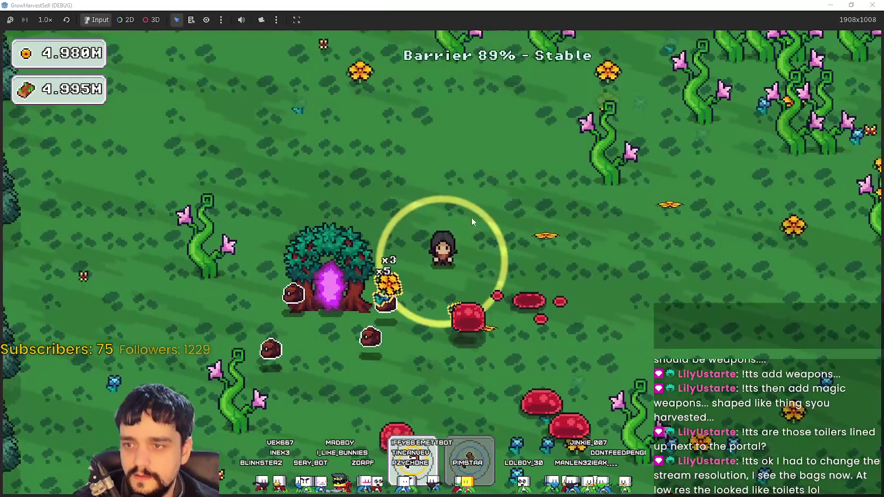
pyautogui.press('d')
pyautogui.press('s')
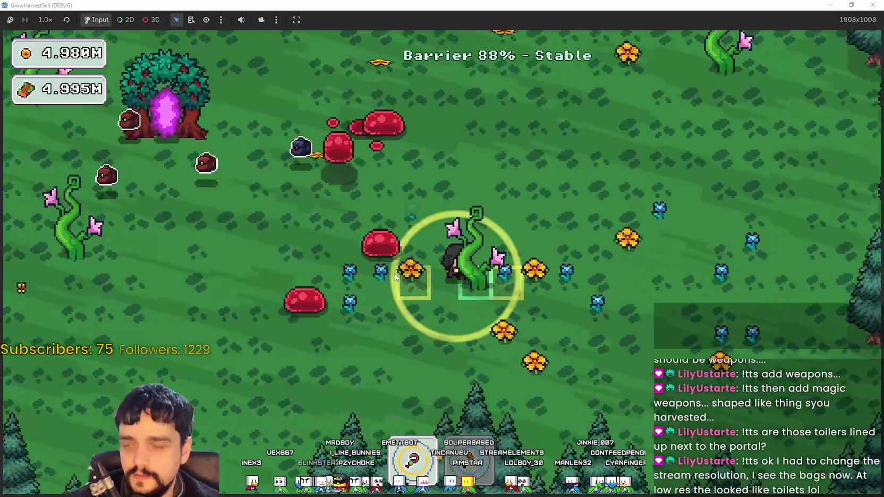
pyautogui.press('d')
pyautogui.press('d')
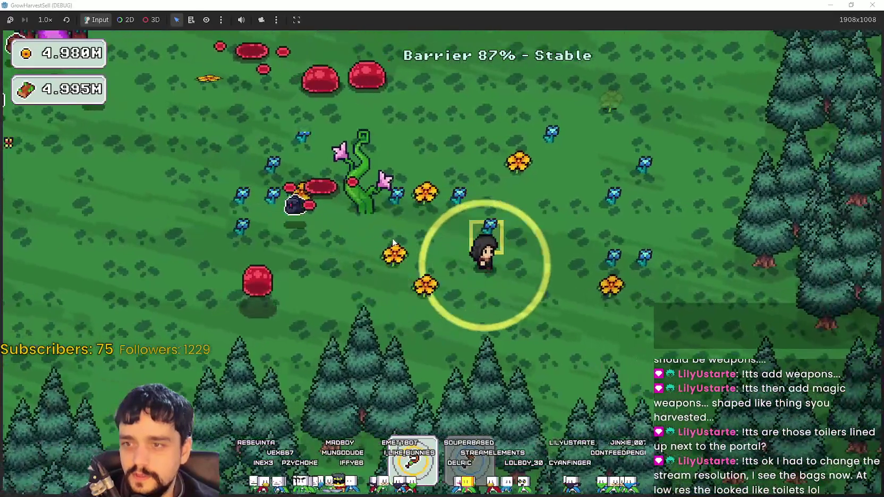
# Collect more plants in the field and head back to the portal tree at 81% barrier.
pyautogui.press('s')
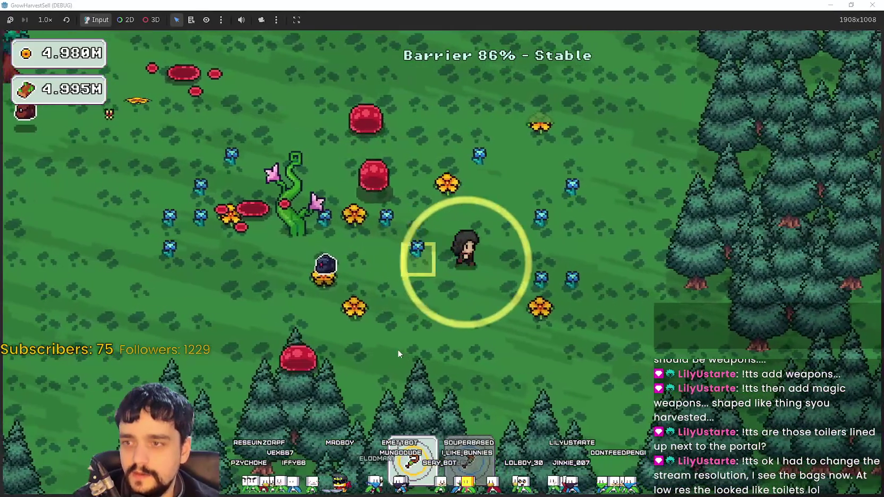
pyautogui.press('a')
pyautogui.press('a')
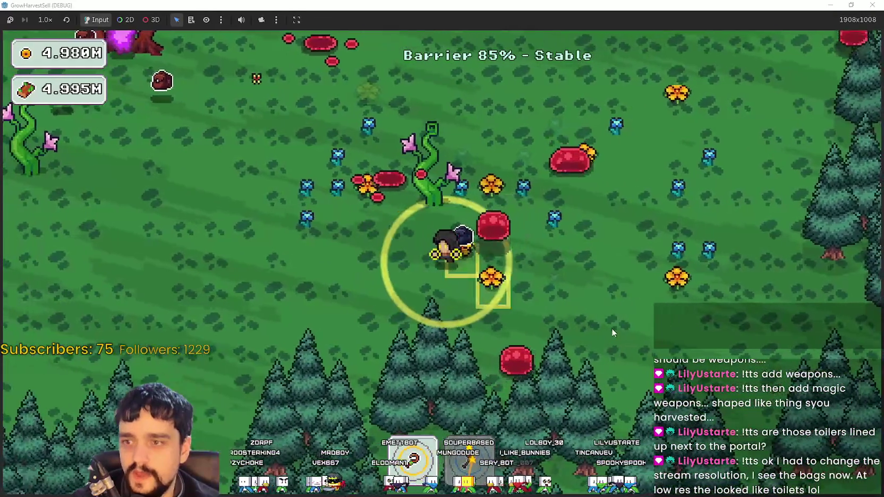
pyautogui.press('w')
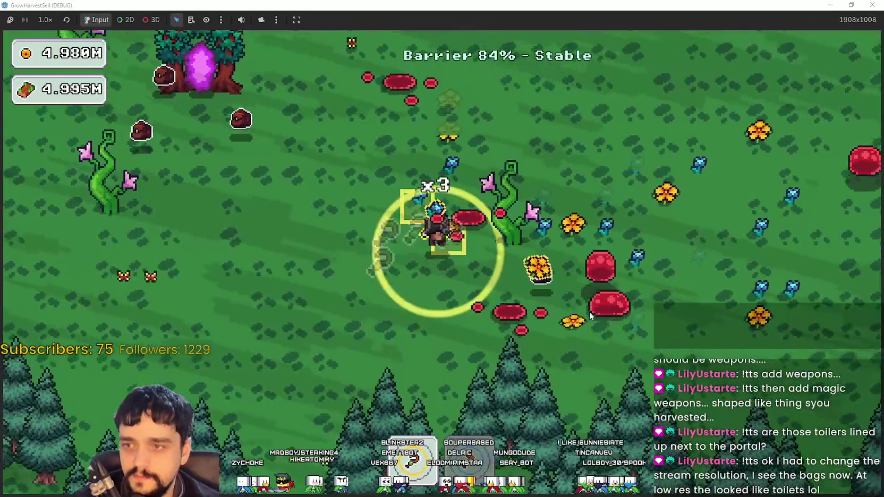
pyautogui.press('d')
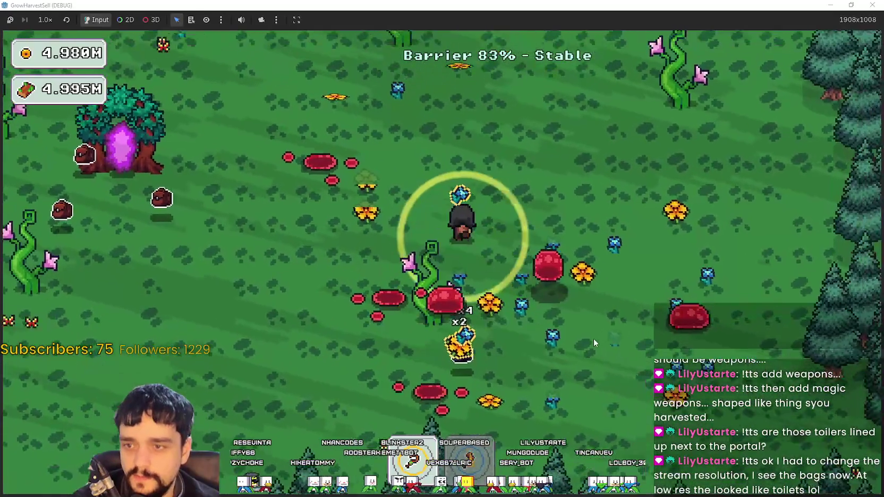
pyautogui.press('s')
pyautogui.press('w')
pyautogui.press('a')
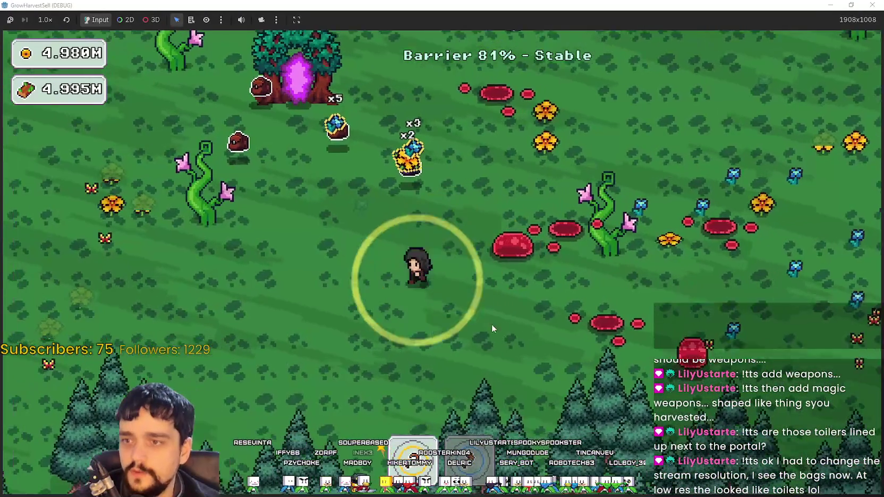
# Gather the nearby crops and flowers to the right of the start, near the portal tree.
pyautogui.press('s')
pyautogui.press('d')
pyautogui.press('w')
pyautogui.press('d')
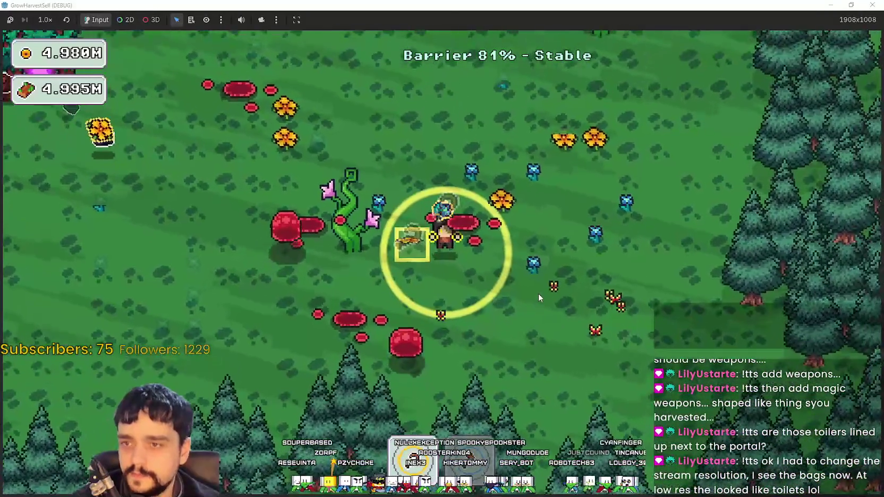
pyautogui.press('d')
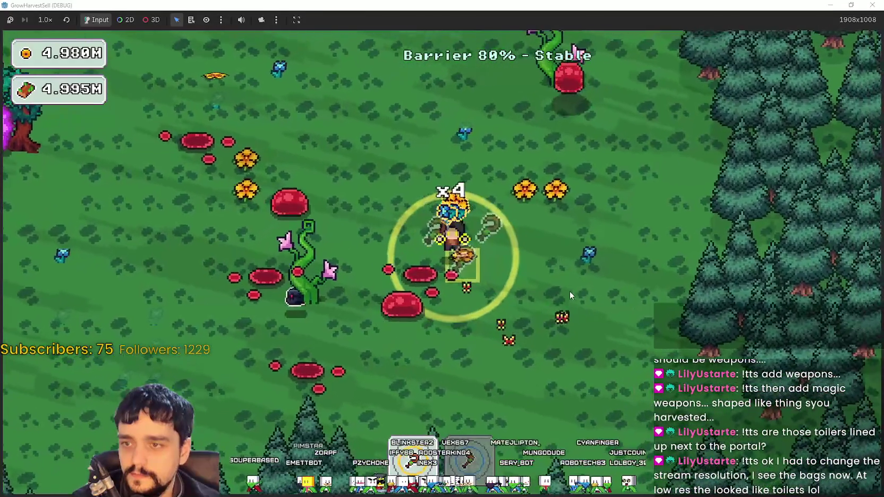
pyautogui.press('s')
# Harvest crops while moving up through the field into the vine patch.
pyautogui.press('d')
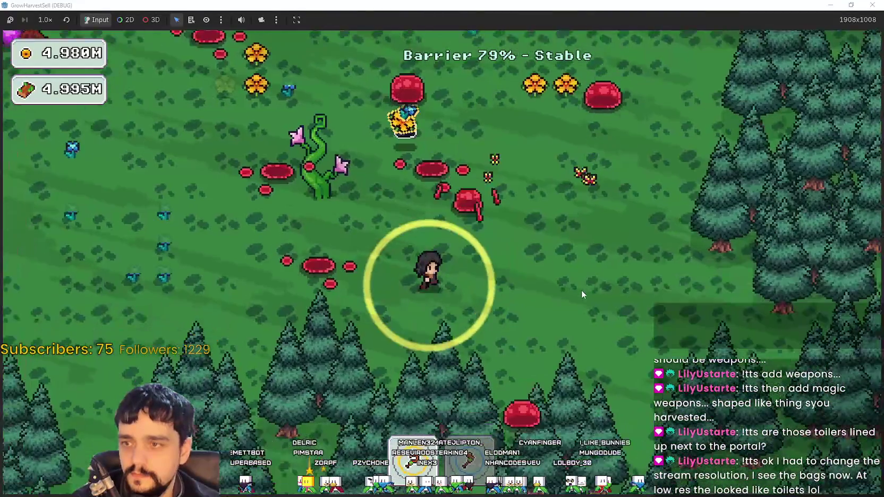
pyautogui.press('w')
pyautogui.press('w')
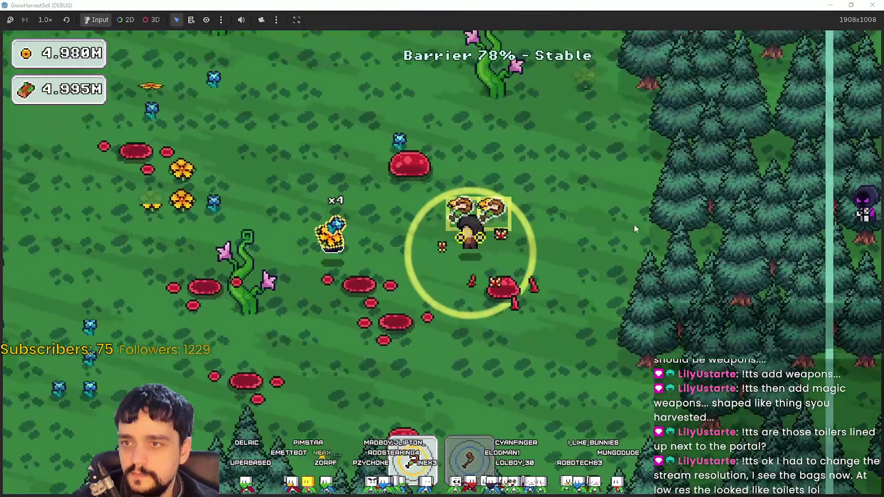
pyautogui.press('a')
pyautogui.press('w')
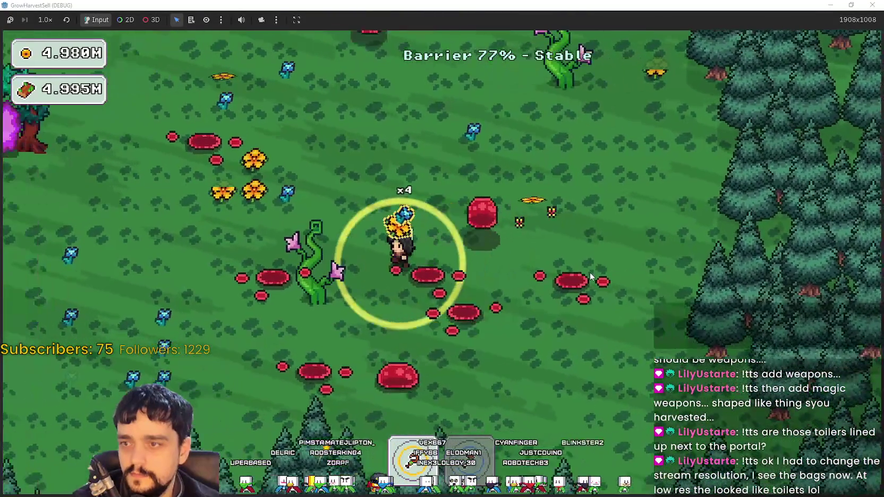
pyautogui.press('w')
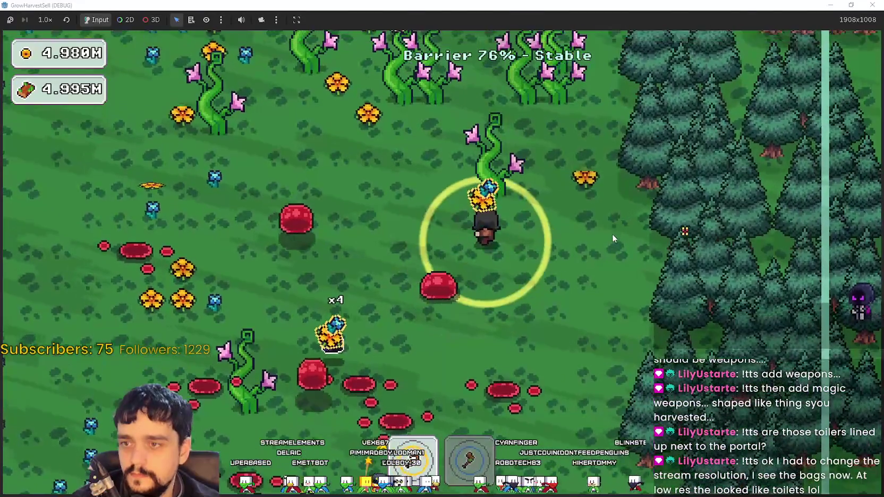
pyautogui.press('a')
pyautogui.press('d')
pyautogui.press('w')
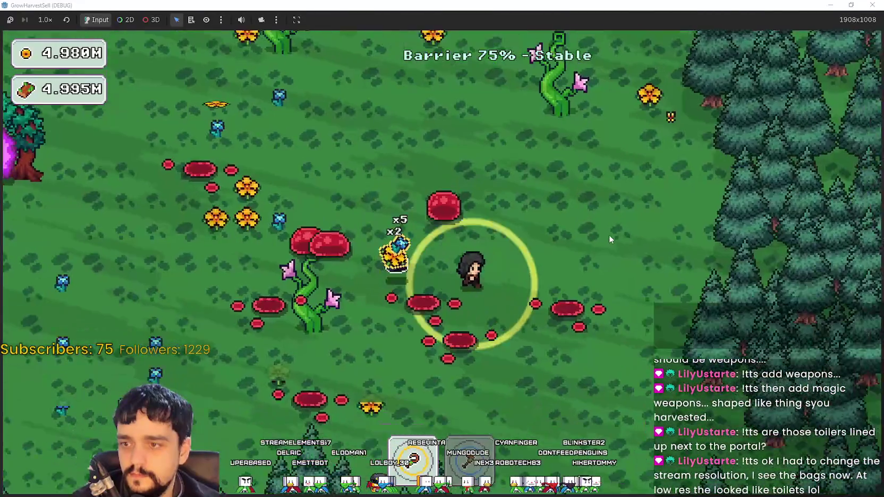
# Harvest the dense vines along the upper forest edge.
pyautogui.press('w')
pyautogui.press('a')
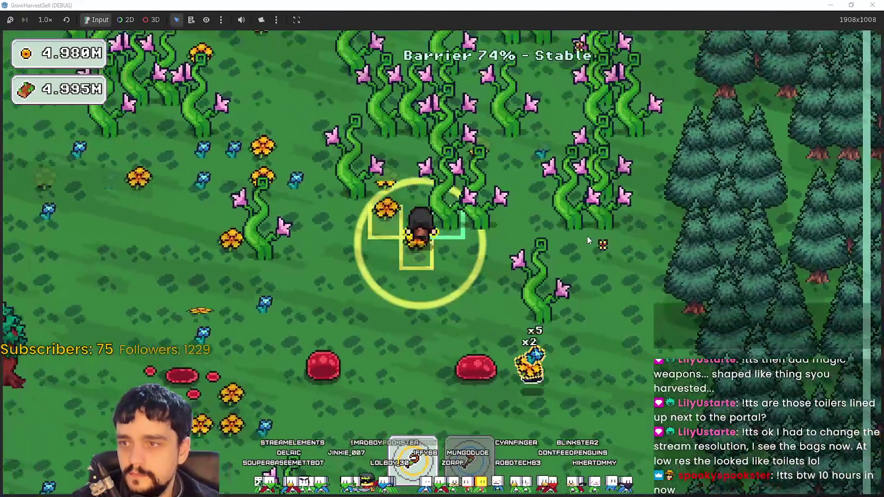
pyautogui.press('w')
pyautogui.press('d')
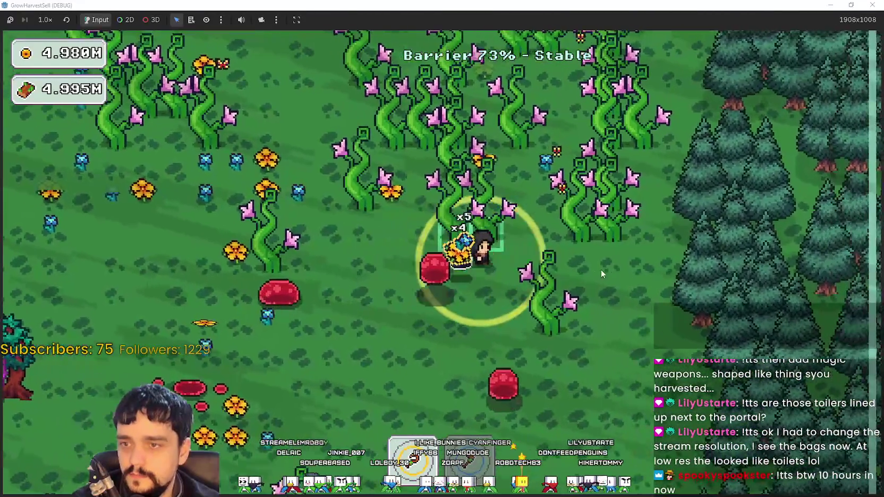
pyautogui.press('w')
pyautogui.press('a')
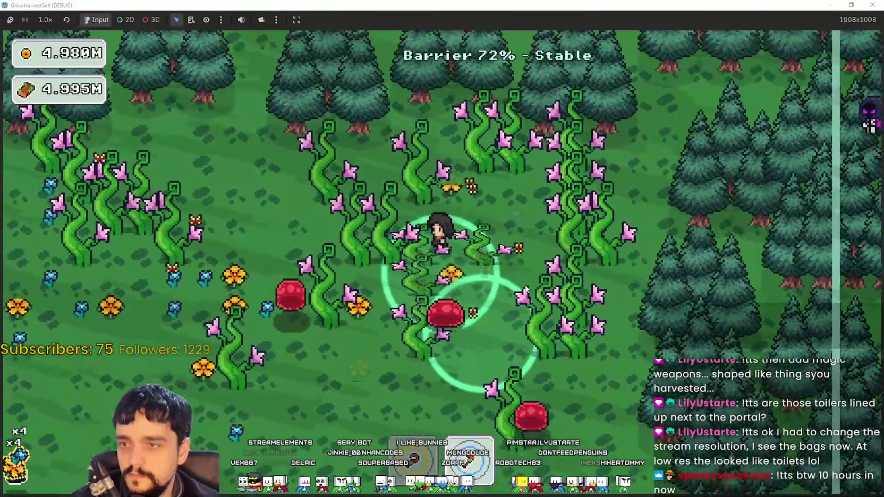
# Head back down-left to the portal tree, sidestepping a slime on the way.
pyautogui.press('s')
pyautogui.press('a')
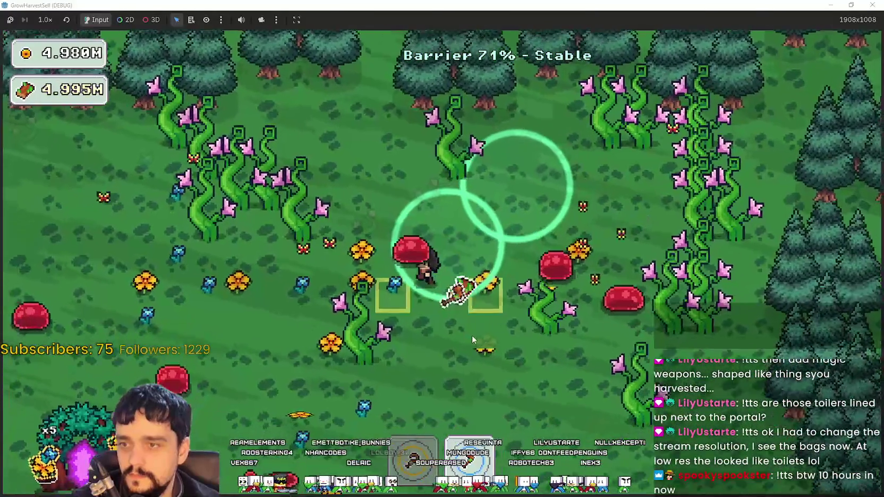
pyautogui.press('s')
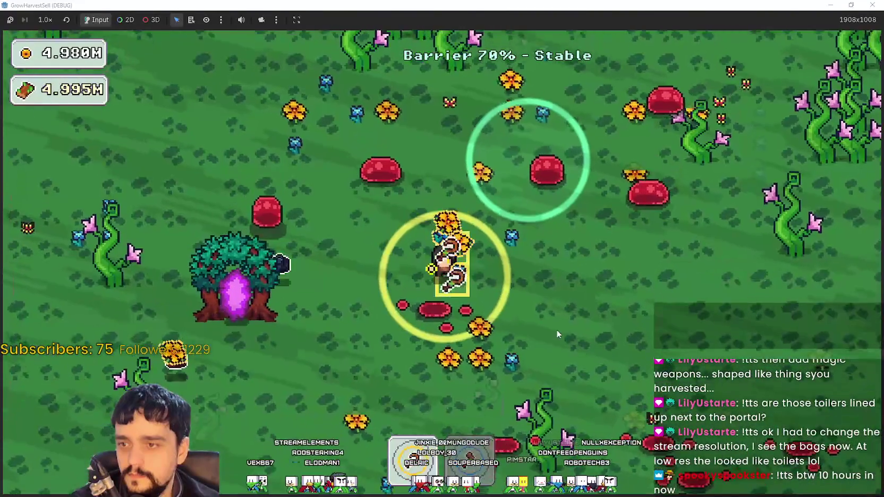
pyautogui.press('a')
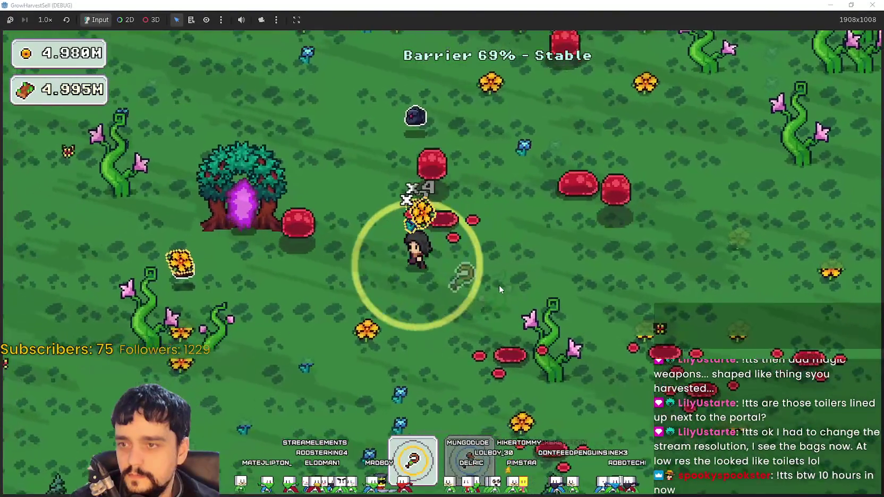
pyautogui.press('w')
pyautogui.press('d')
pyautogui.press('w')
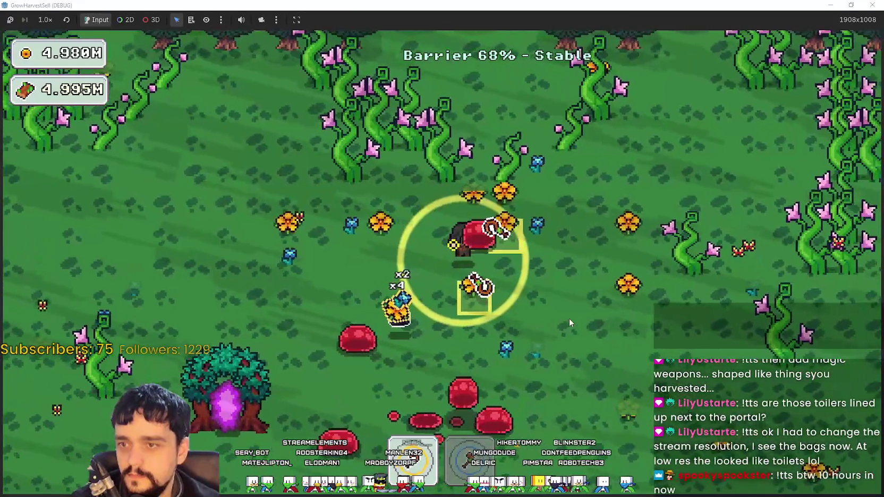
pyautogui.press('a')
# Grab the remaining crops around the portal tree, then enter the portal as the barrier hits 64%.
pyautogui.press('d')
pyautogui.press('s')
pyautogui.press('w')
pyautogui.press('w')
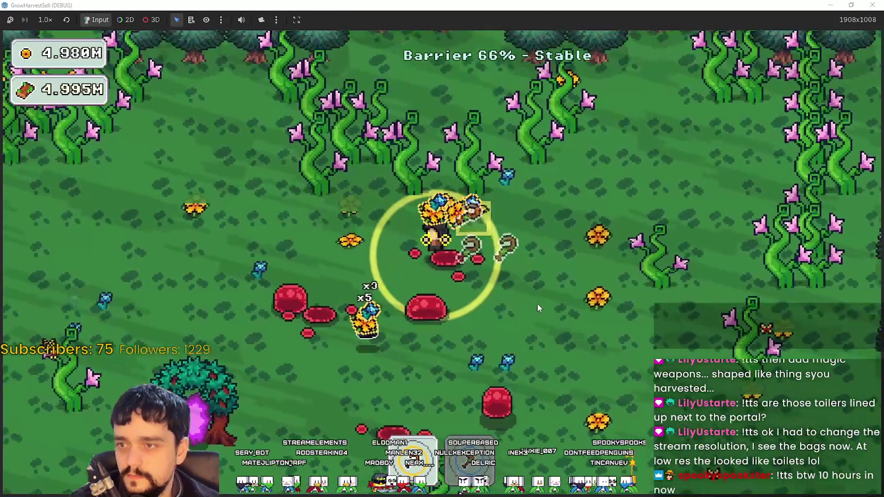
pyautogui.press('a')
pyautogui.press('s')
pyautogui.press('s')
pyautogui.press('a')
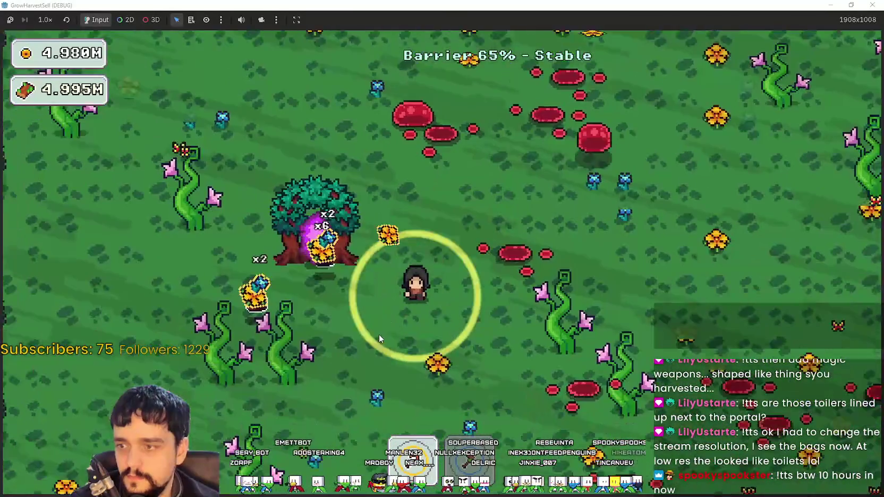
pyautogui.press('s')
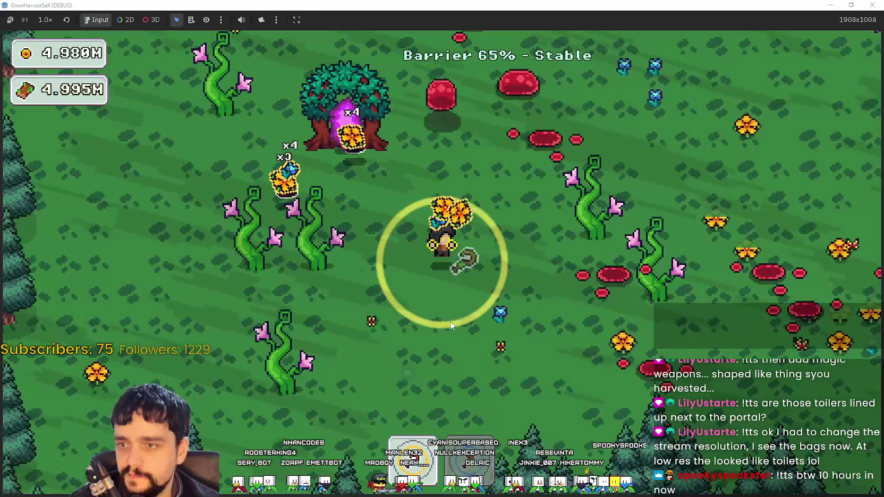
pyautogui.press('d')
pyautogui.press('w')
pyautogui.press('a')
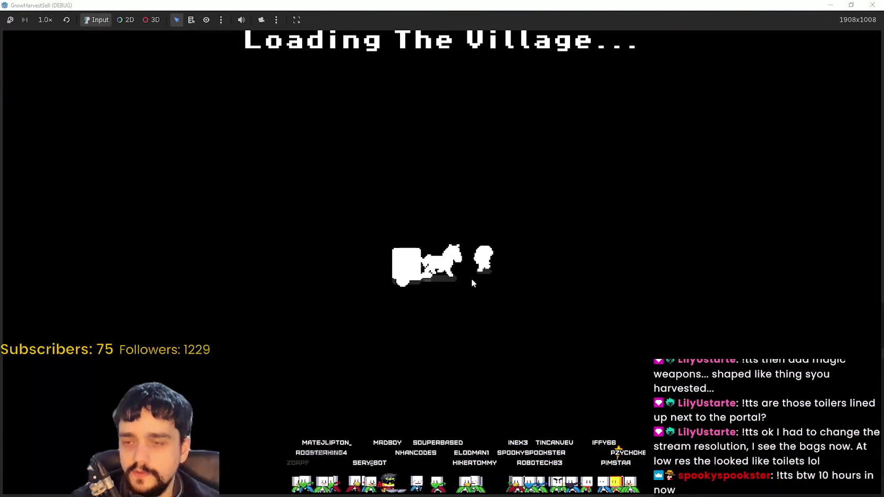
# Walk from the village portal to the shop stall so the harvest sells, raising coins to 284.
pyautogui.press('d')
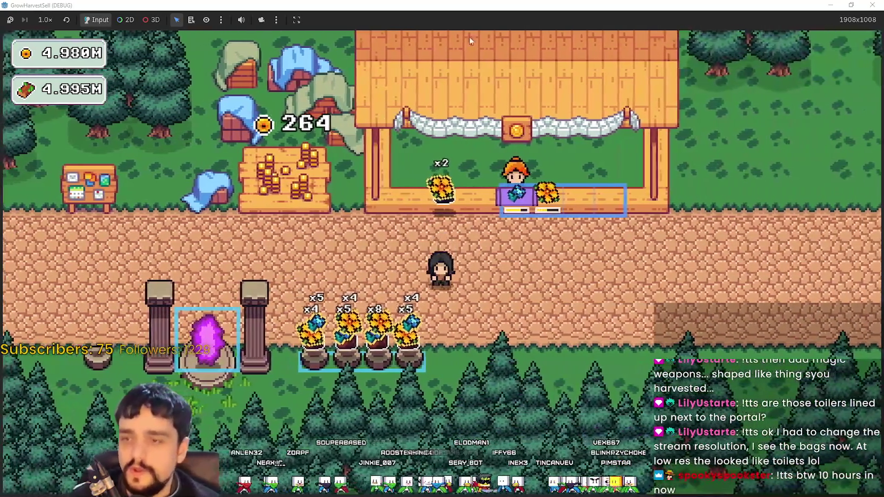
pyautogui.press('s')
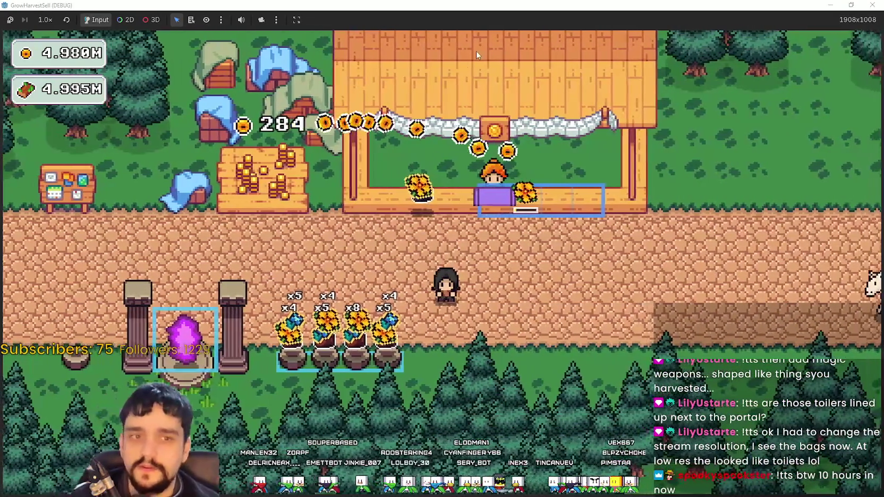
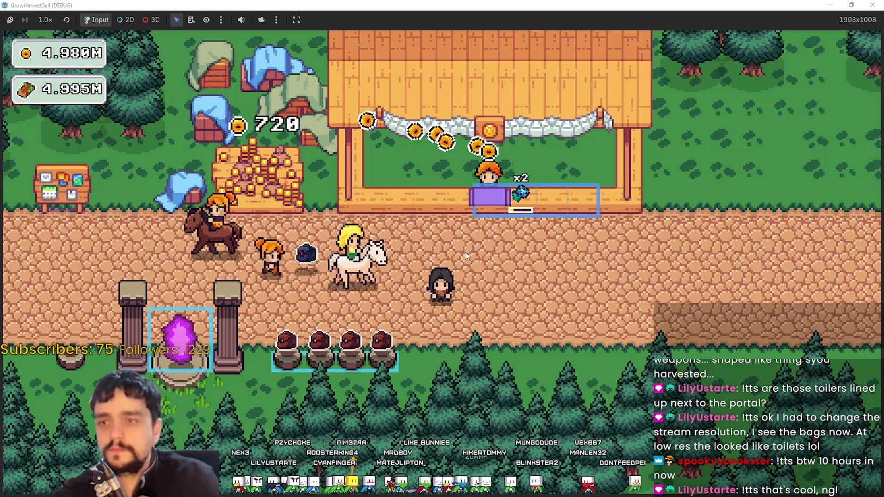
# Walk the character left past the portal, back onto the path, and up to the coin pile.
pyautogui.press('a')
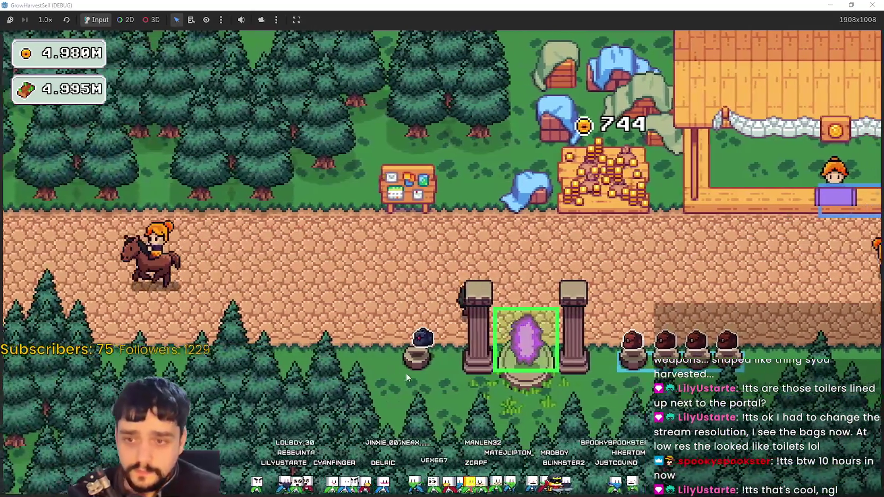
pyautogui.press('d')
pyautogui.press('w')
pyautogui.press('d')
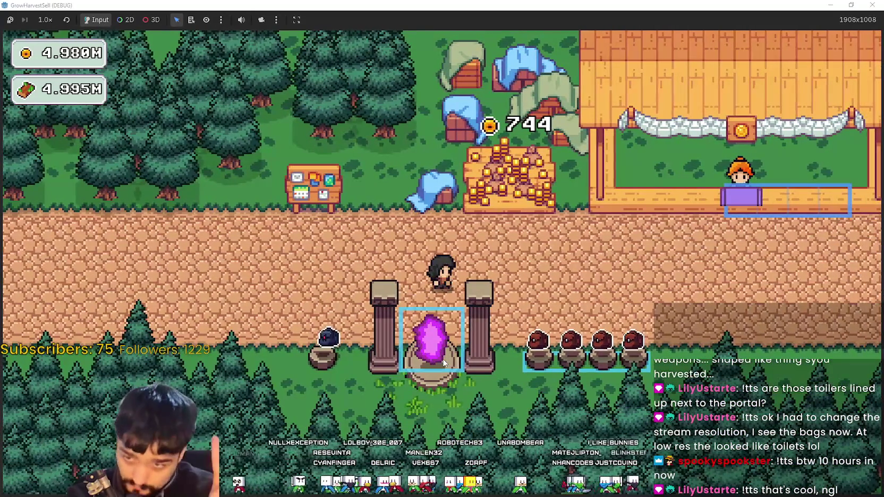
pyautogui.press('d')
pyautogui.press('w')
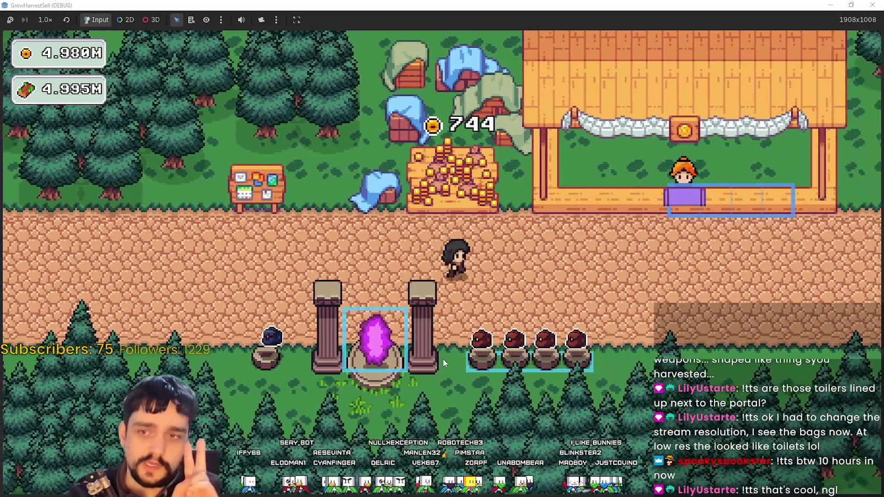
pyautogui.press('d')
pyautogui.press('w')
pyautogui.press('s')
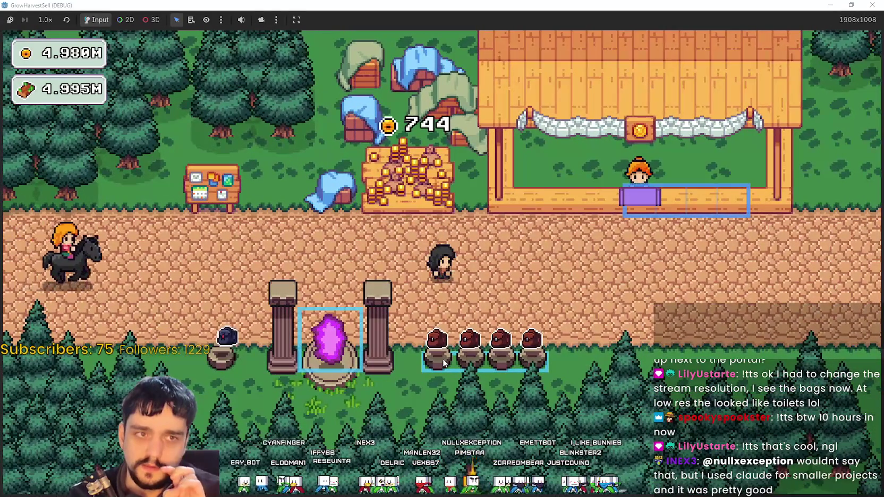
# Walk down the village path, back toward the portal, and bring up the Prestige skill tree.
pyautogui.press('d')
pyautogui.press('s')
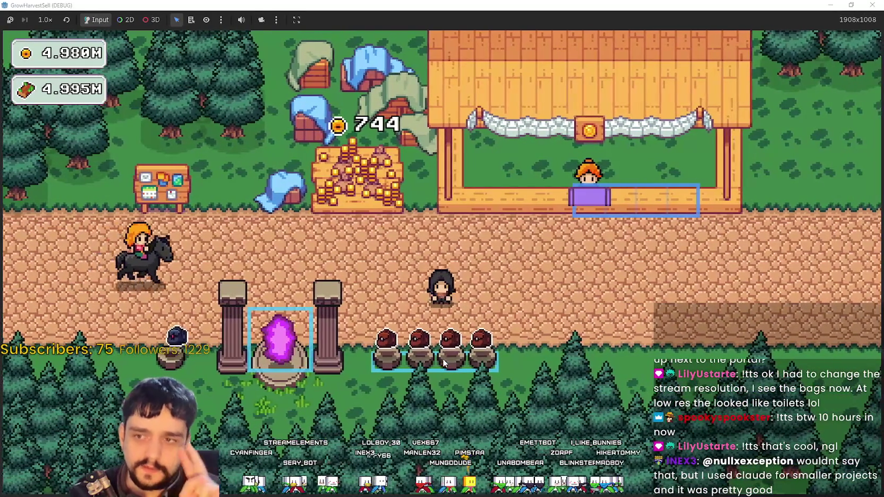
pyautogui.press('s')
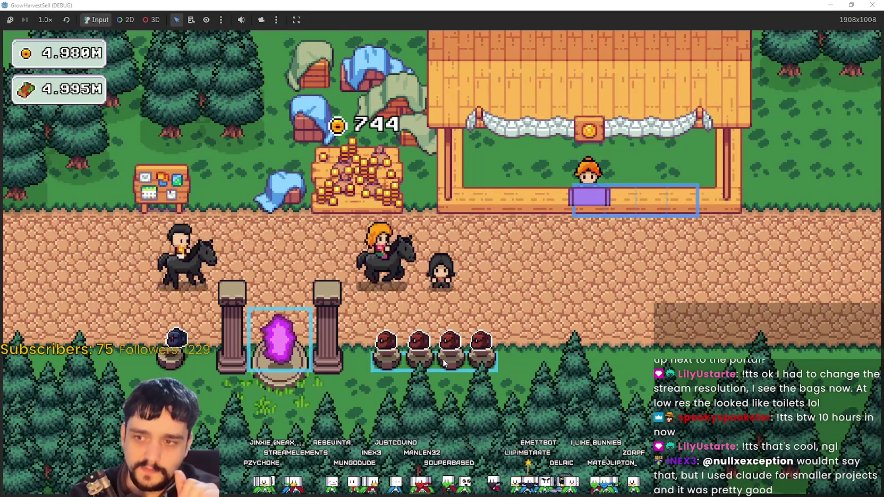
pyautogui.press('a')
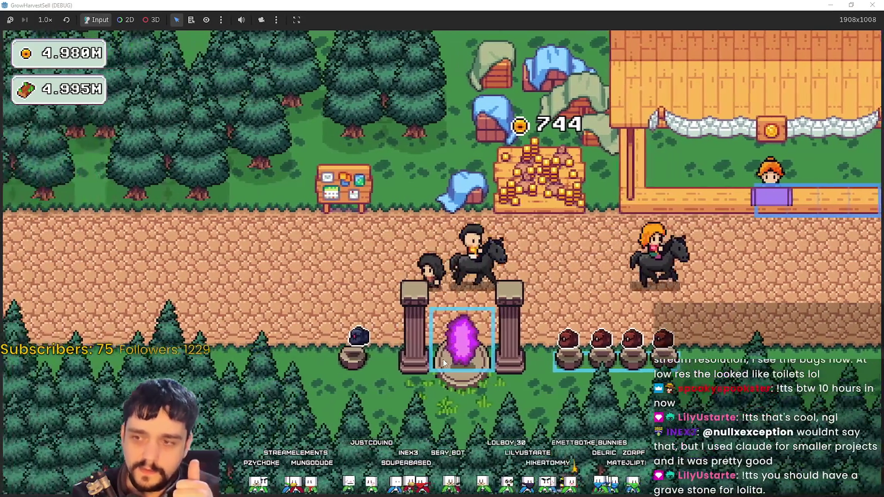
pyautogui.press('d')
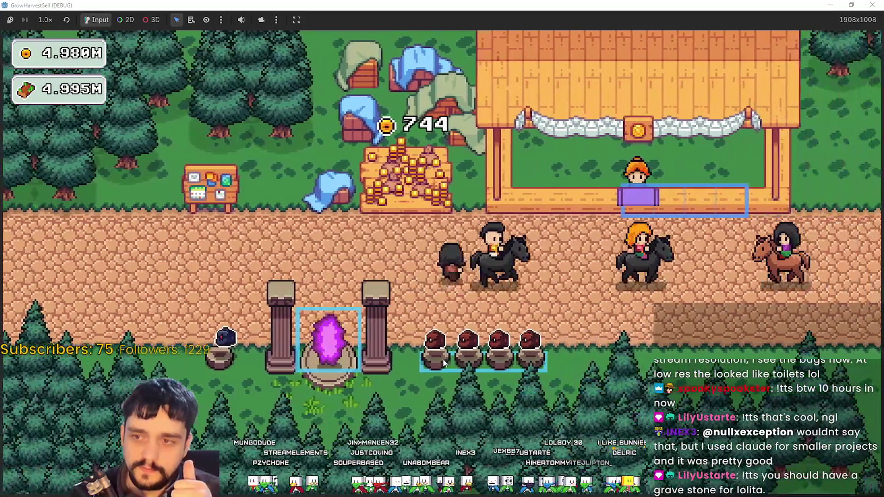
pyautogui.press('a')
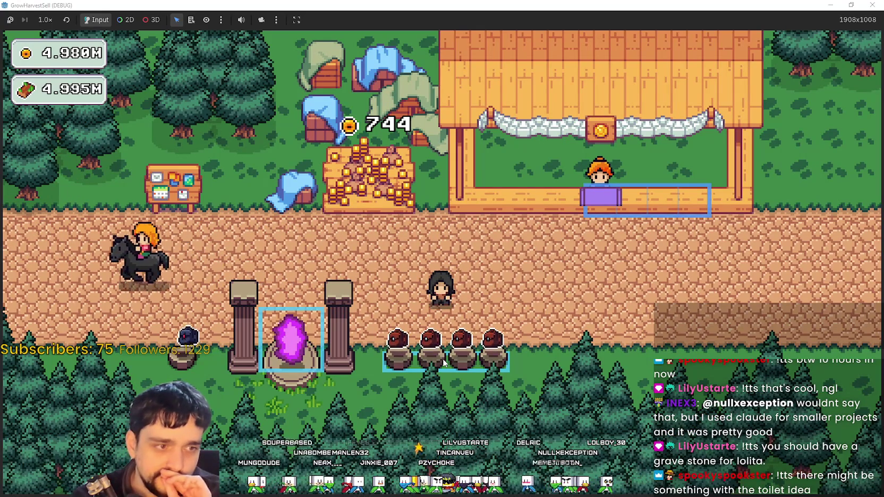
pyautogui.press('a')
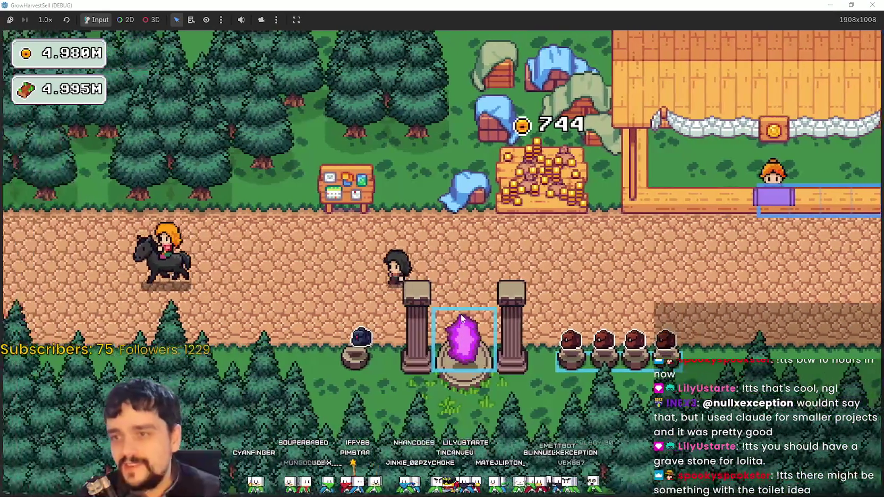
# Zoom the prestige tree to inspect the Magical Book upgrade, then close the tree.
pyautogui.scroll(3, 473, 184)
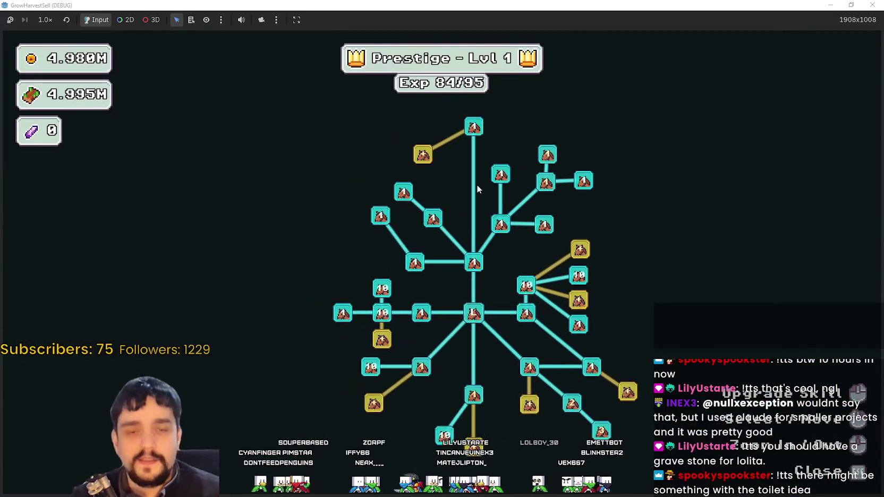
pyautogui.moveTo(405, 142)
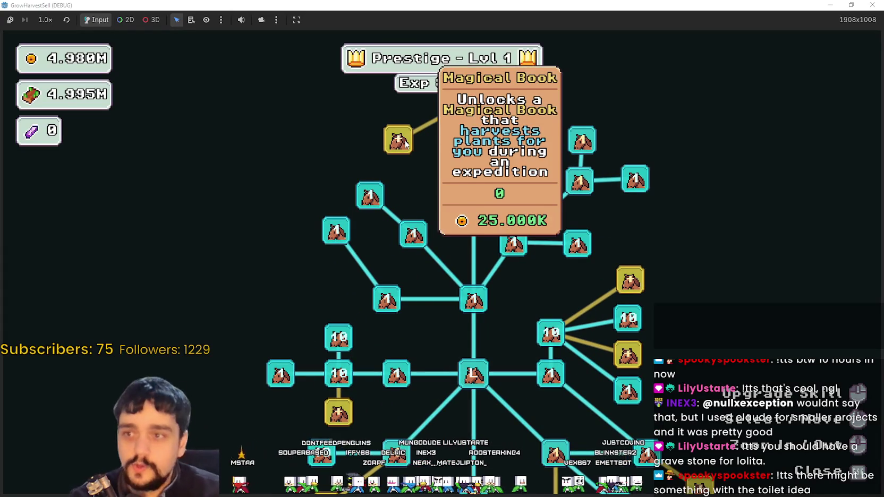
pyautogui.press('Escape')
# Walk to the portal and travel to forest Stage 2.
pyautogui.press('d')
pyautogui.press('s')
pyautogui.press('e')
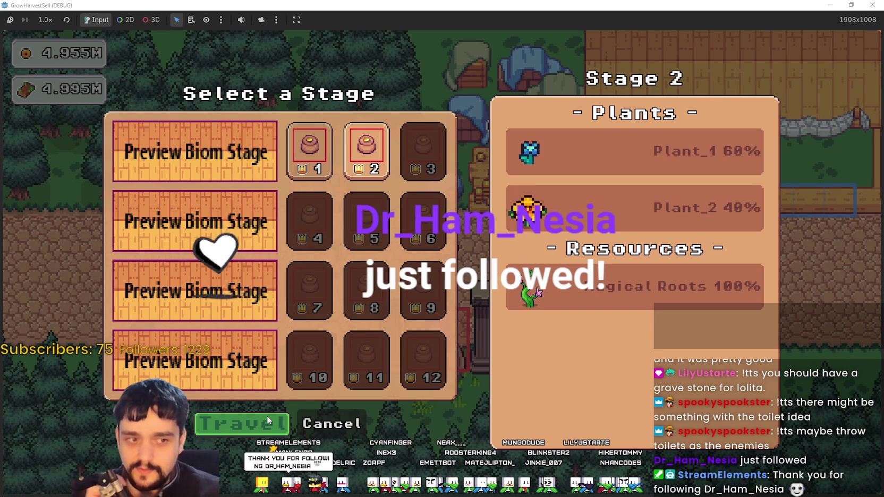
pyautogui.click(269, 421)
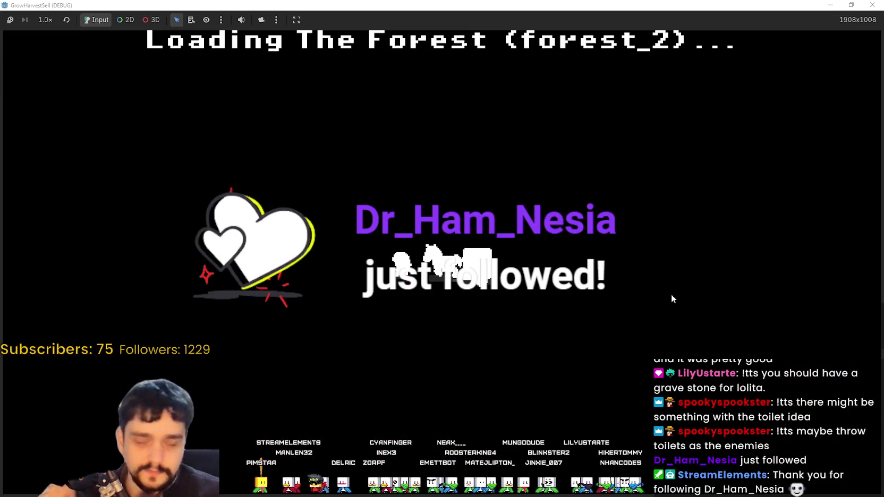
# Walk up-left into the forest and harvest plants among the flowering vines.
pyautogui.press('a')
pyautogui.press('w')
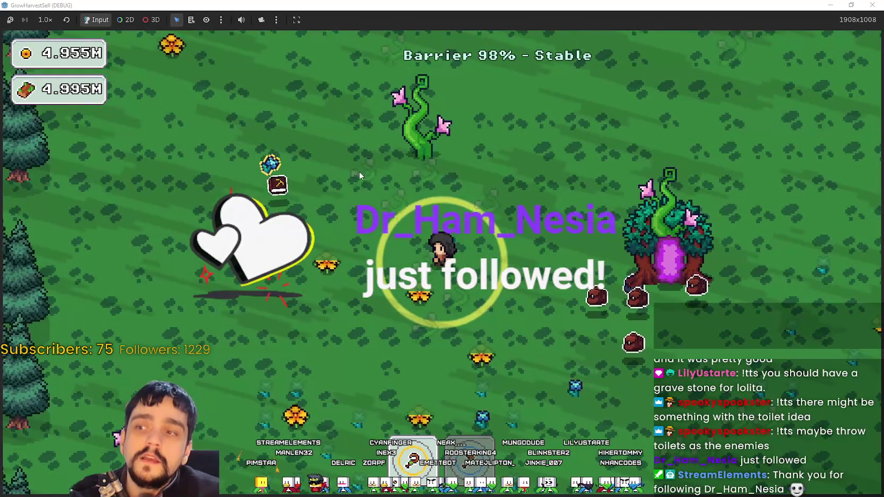
pyautogui.press('w')
pyautogui.press('a')
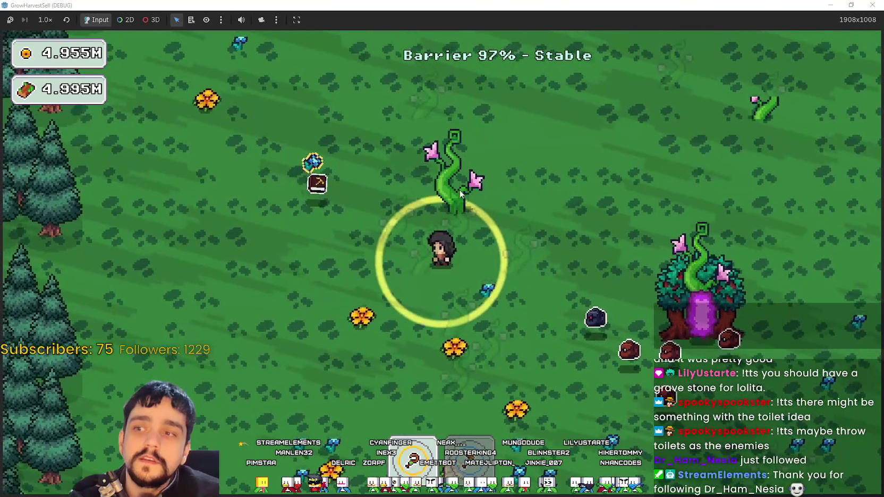
pyautogui.press('a')
pyautogui.press('w')
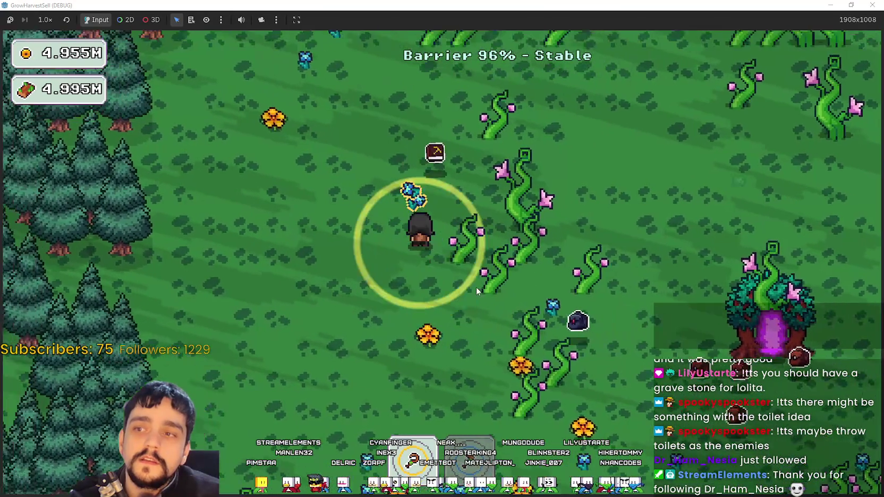
pyautogui.press('d')
pyautogui.press('s')
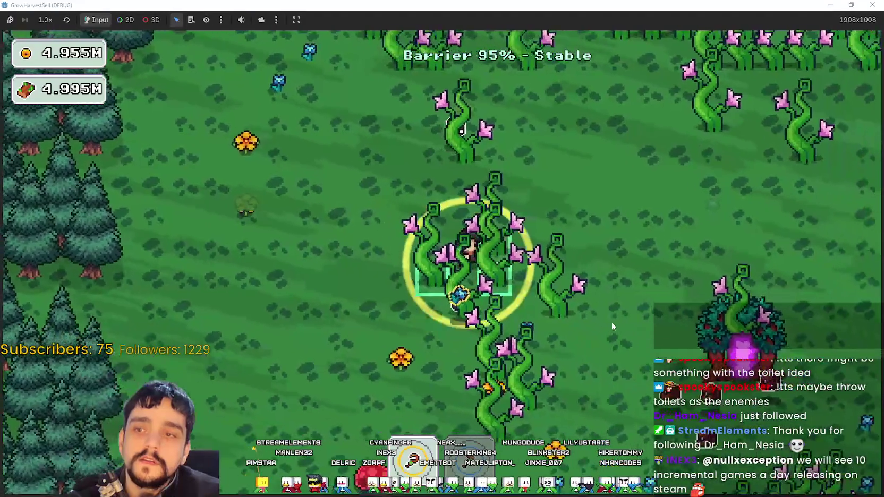
pyautogui.press('d')
pyautogui.press('w')
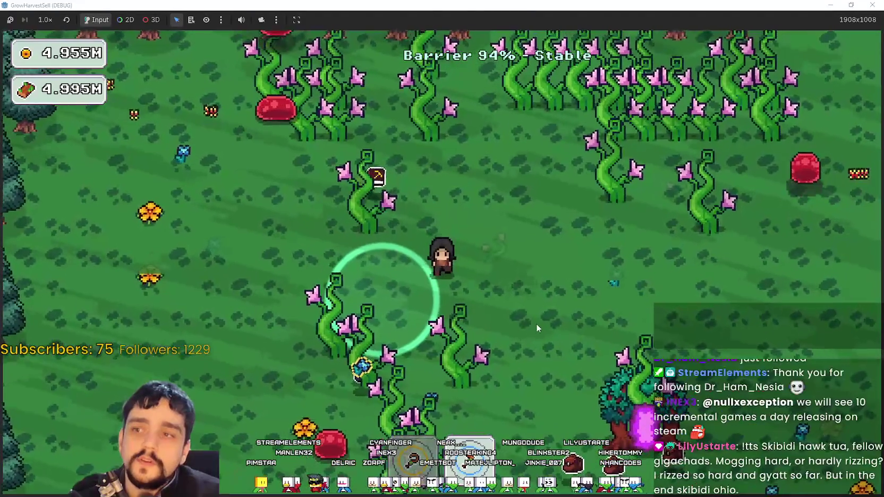
pyautogui.press('a')
pyautogui.press('s')
pyautogui.press('a')
pyautogui.press('w')
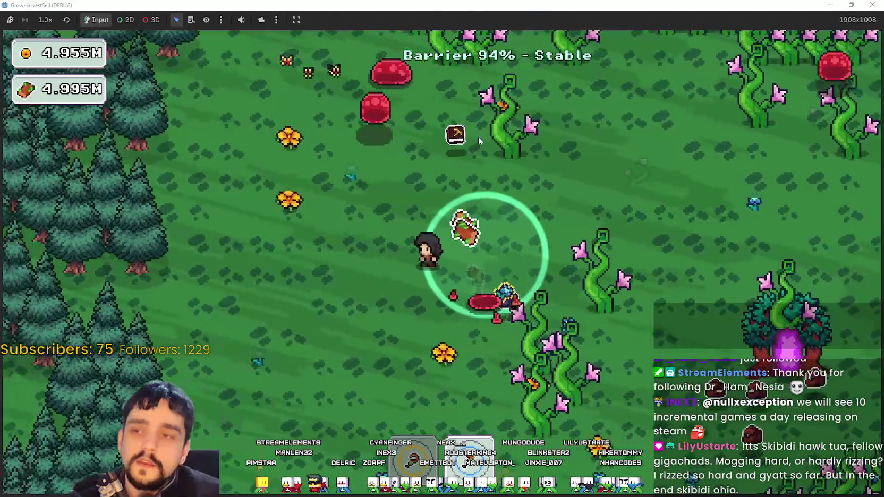
# Roam down through the clearing and across the field, harvesting along the forest edge.
pyautogui.press('a')
pyautogui.press('s')
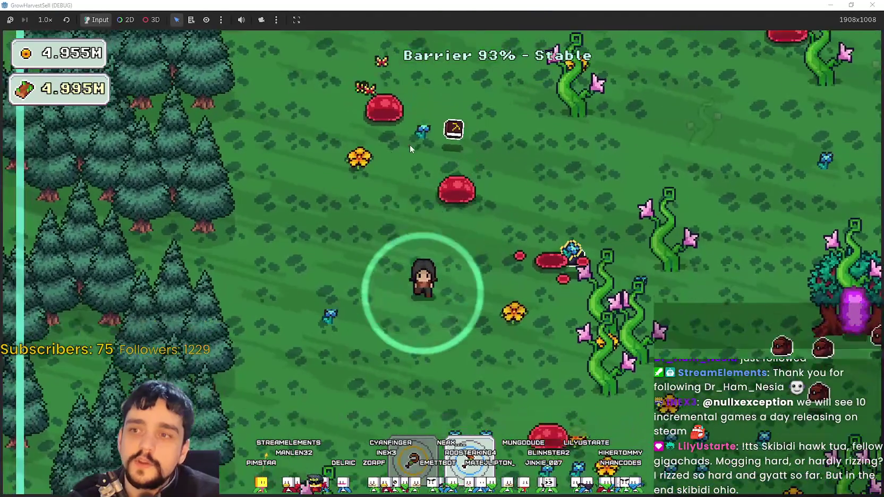
pyautogui.press('d')
pyautogui.press('w')
pyautogui.press('d')
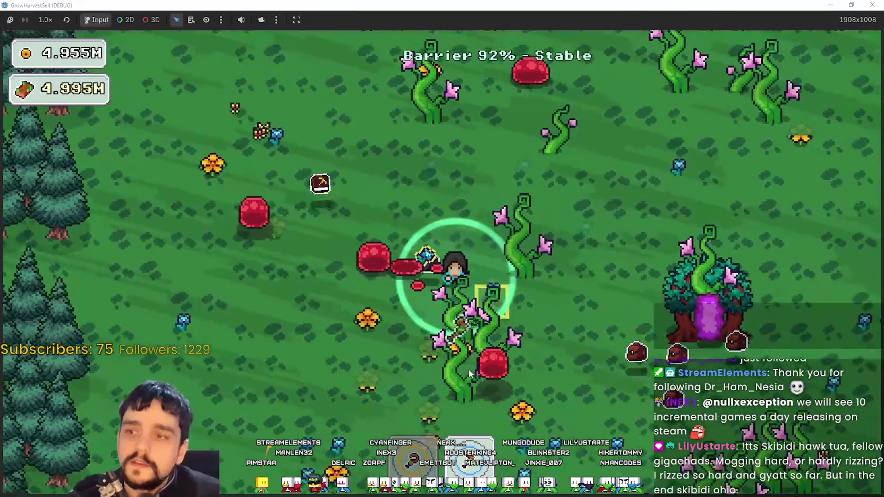
pyautogui.press('s')
pyautogui.press('a')
pyautogui.press('s')
pyautogui.press('a')
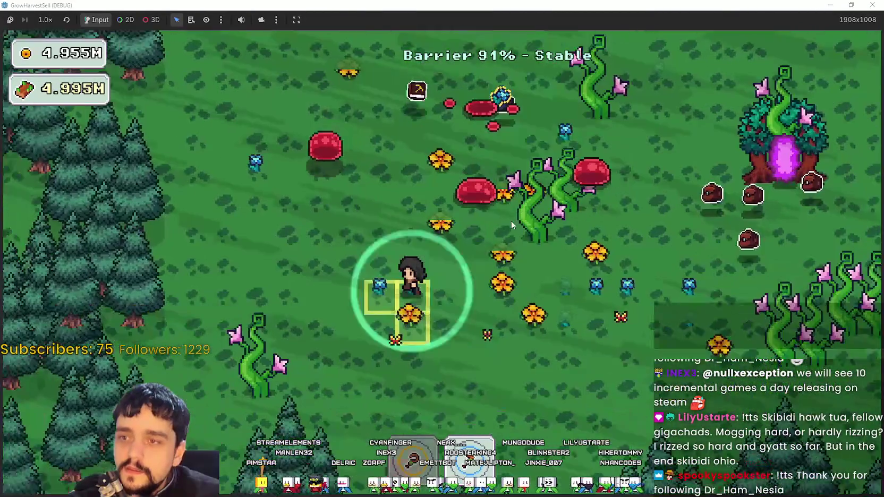
pyautogui.press('a')
pyautogui.press('w')
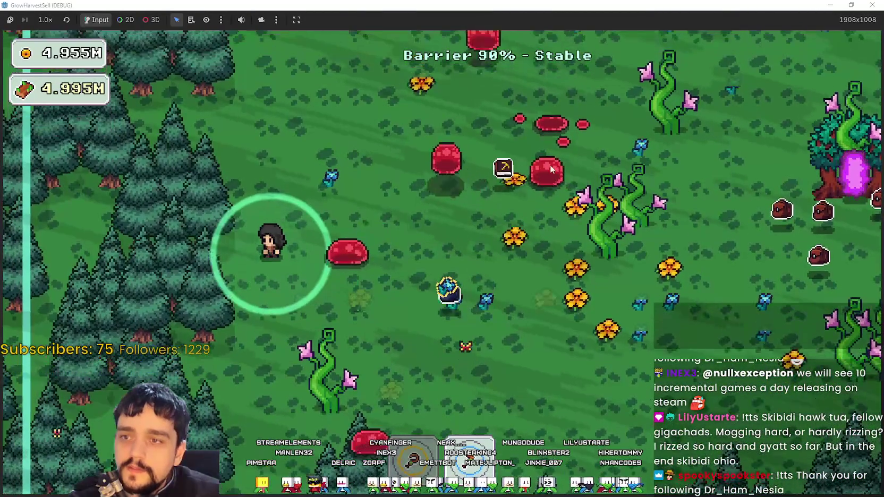
pyautogui.press('d')
pyautogui.press('a')
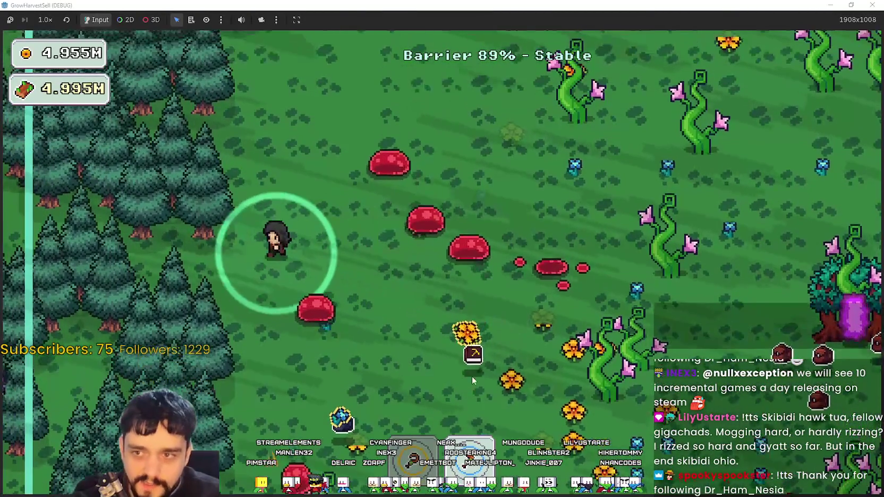
pyautogui.press('s')
pyautogui.press('s')
pyautogui.press('d')
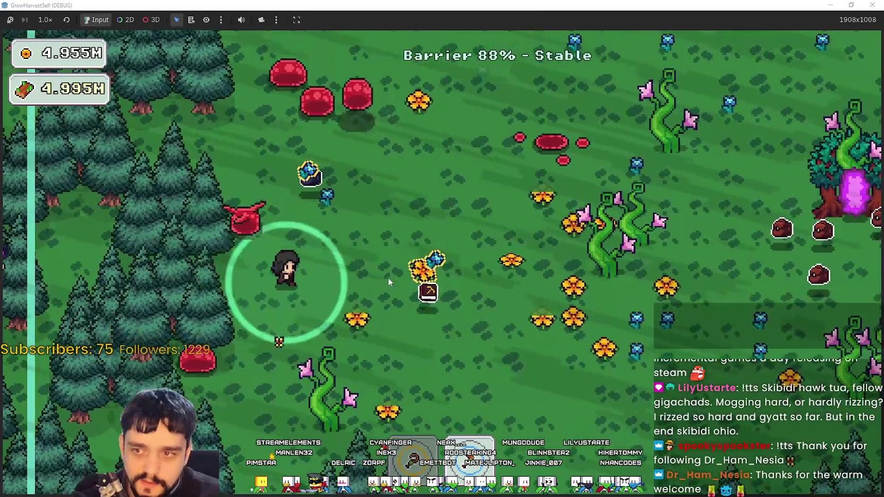
pyautogui.press('s')
pyautogui.press('d')
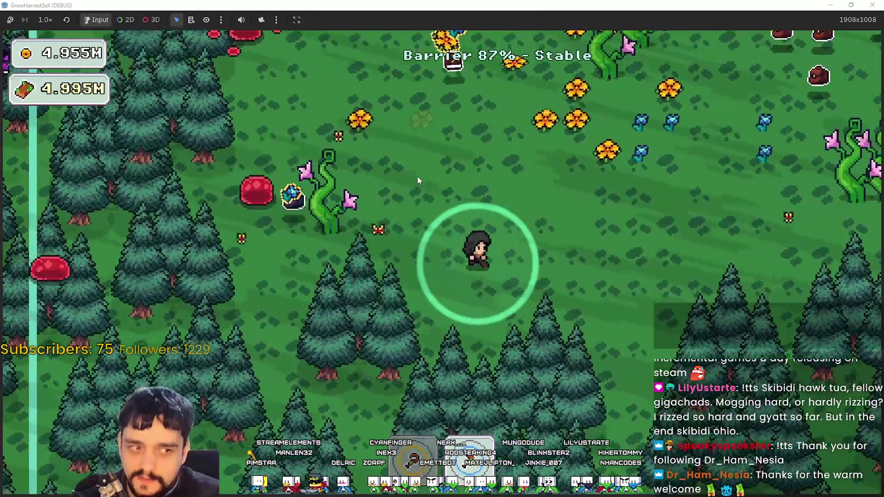
# Harvest crops around the field near the portal tree and the flowering vines.
pyautogui.press('w')
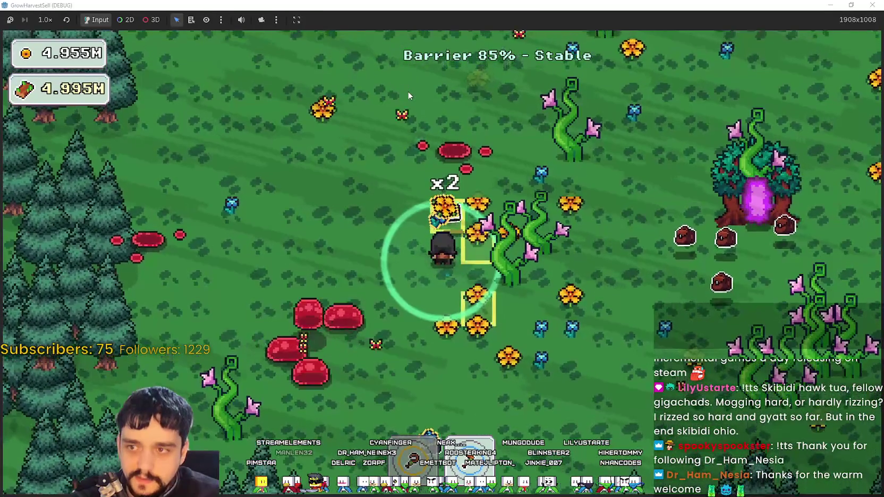
pyautogui.press('d')
pyautogui.press('s')
pyautogui.press('s')
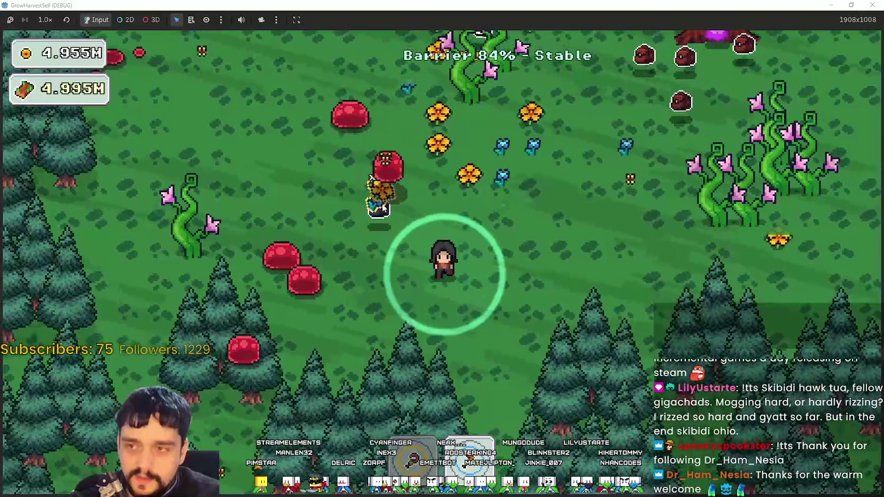
pyautogui.press('w')
pyautogui.press('a')
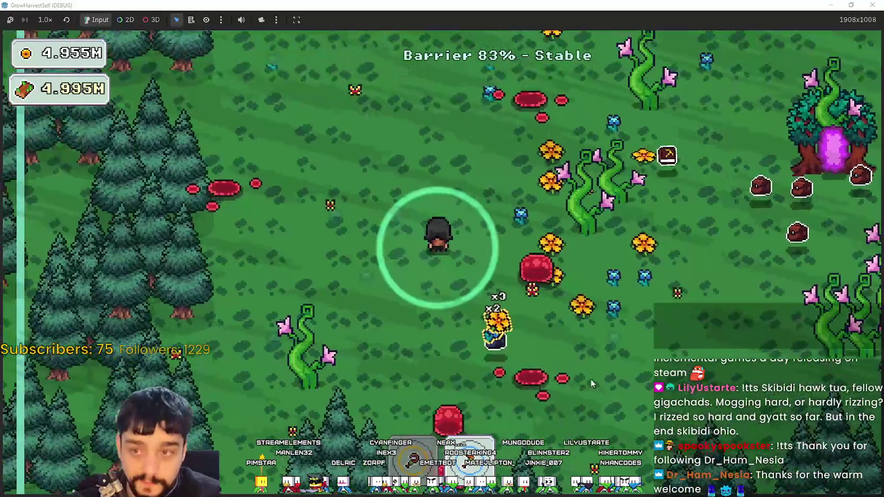
pyautogui.press('d')
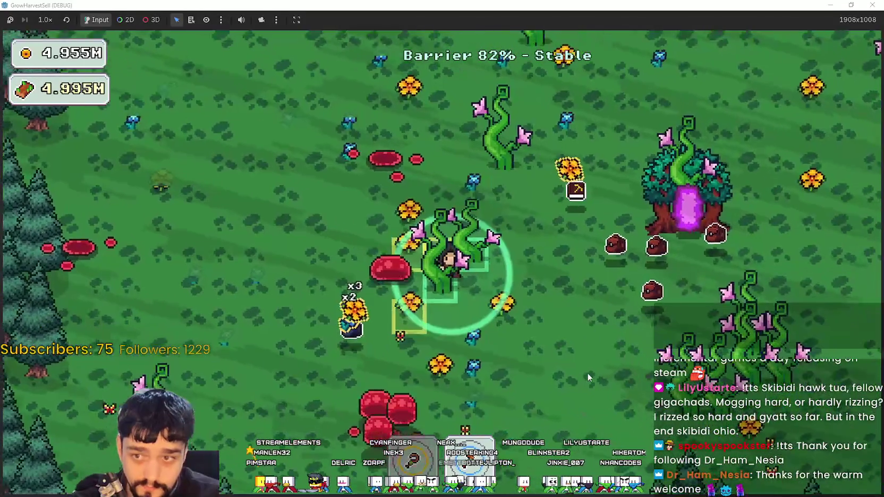
pyautogui.press('w')
pyautogui.press('a')
pyautogui.press('s')
pyautogui.press('d')
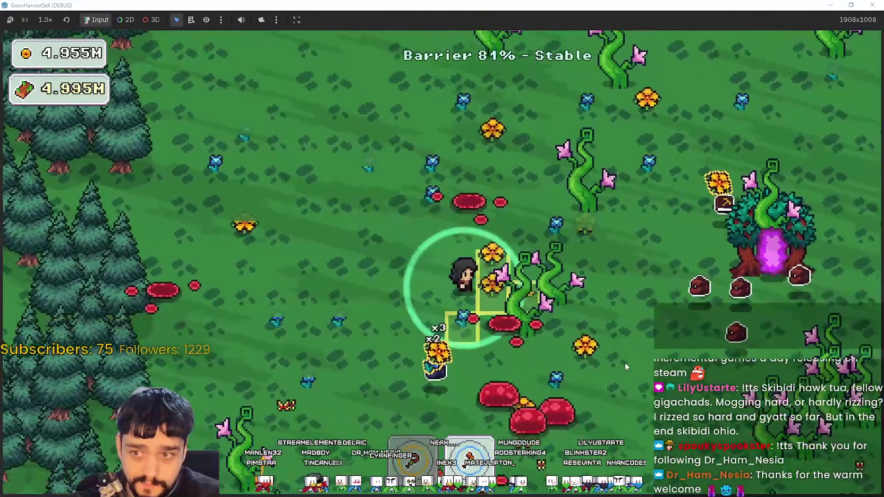
pyautogui.press('w')
pyautogui.press('d')
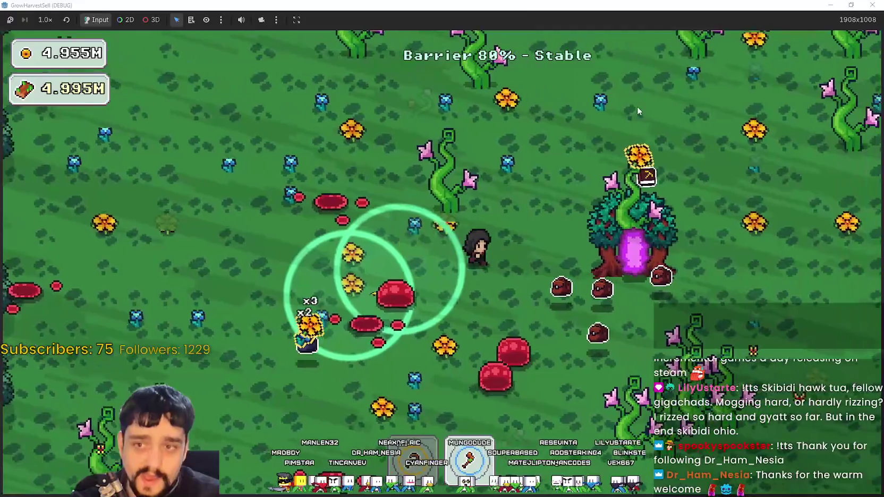
pyautogui.press('w')
pyautogui.press('d')
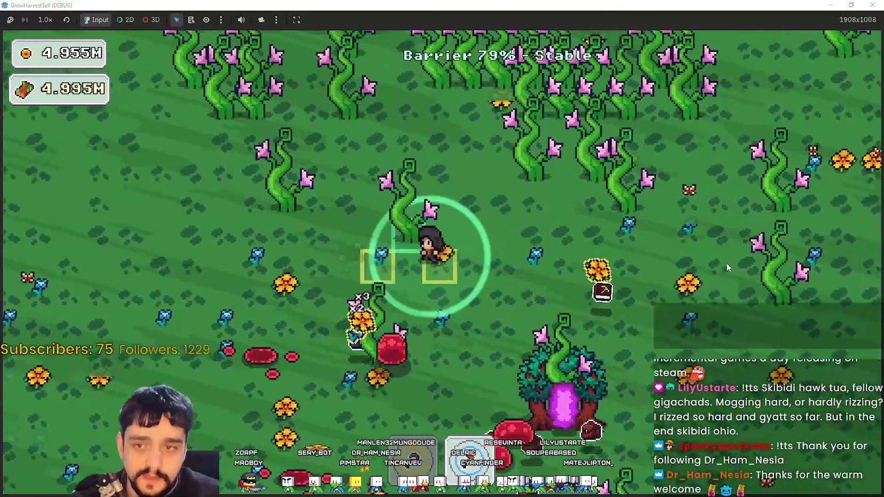
pyautogui.press('w')
pyautogui.press('a')
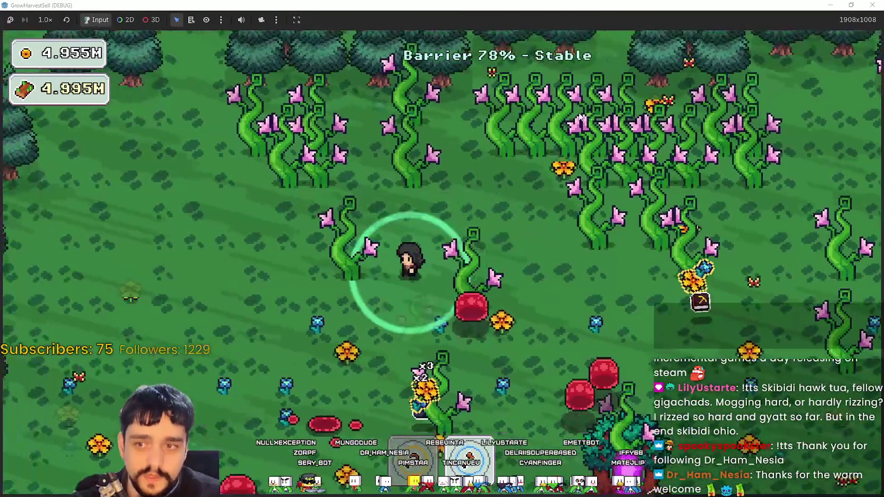
pyautogui.press('s')
pyautogui.press('s')
# Gather the remaining crops across the field and along the tree line.
pyautogui.press('d')
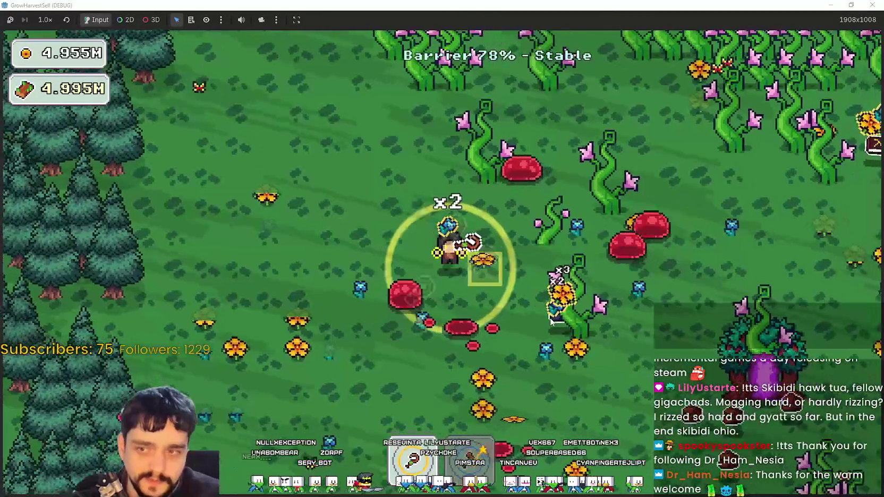
pyautogui.press('d')
pyautogui.press('w')
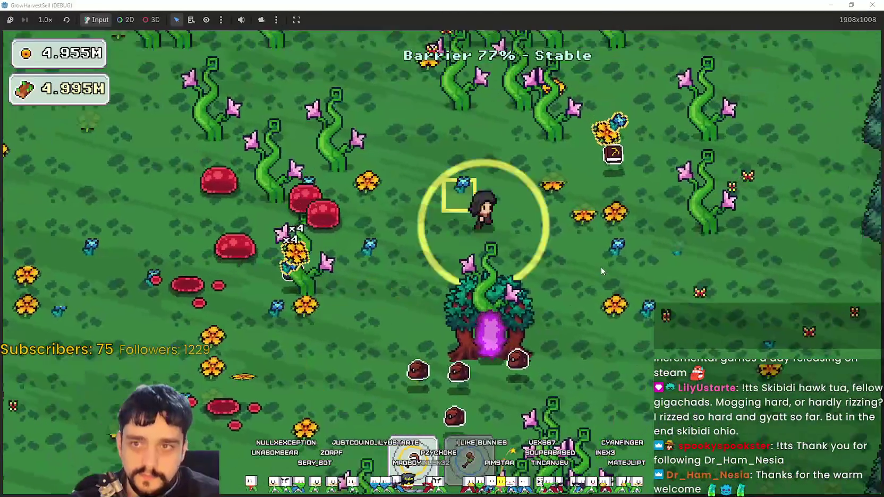
pyautogui.press('d')
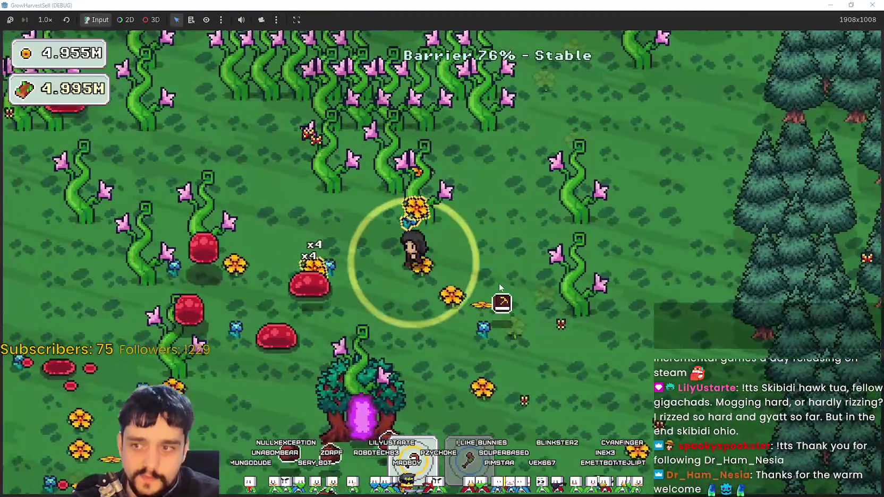
pyautogui.press('a')
pyautogui.press('s')
pyautogui.press('s')
pyautogui.press('d')
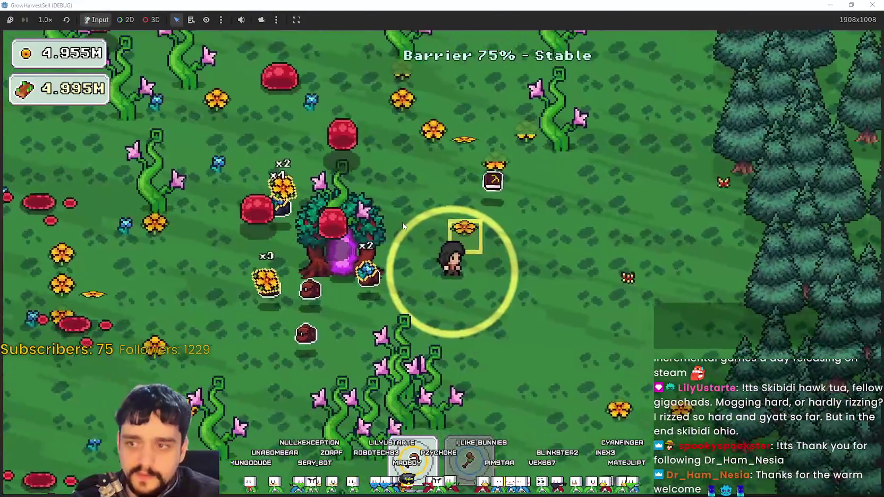
pyautogui.press('a')
pyautogui.press('d')
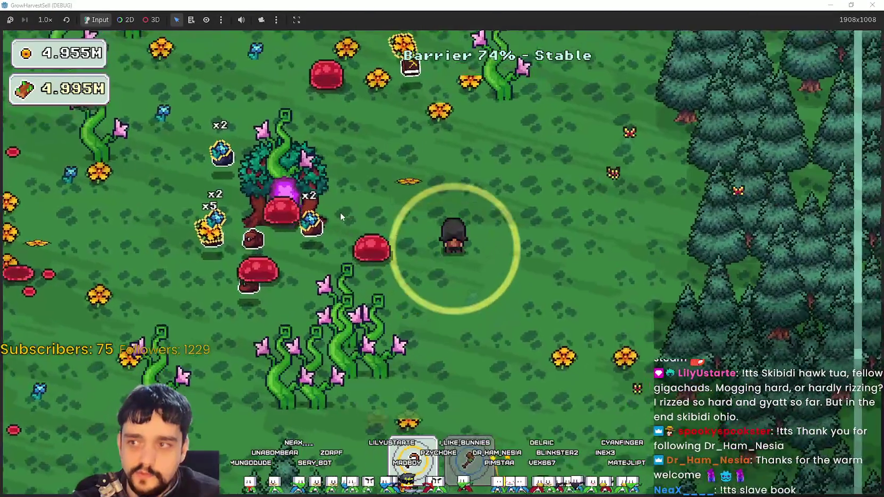
pyautogui.press('w')
pyautogui.press('w')
pyautogui.press('d')
pyautogui.press('s')
pyautogui.press('s')
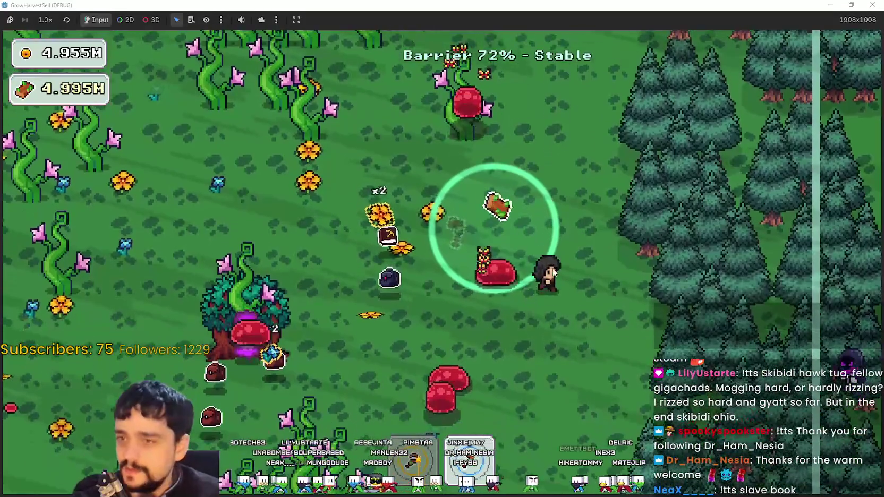
# Return through the portal tree to the village and step away from the portal.
pyautogui.press('a')
pyautogui.press('a')
pyautogui.press('w')
pyautogui.press('e')
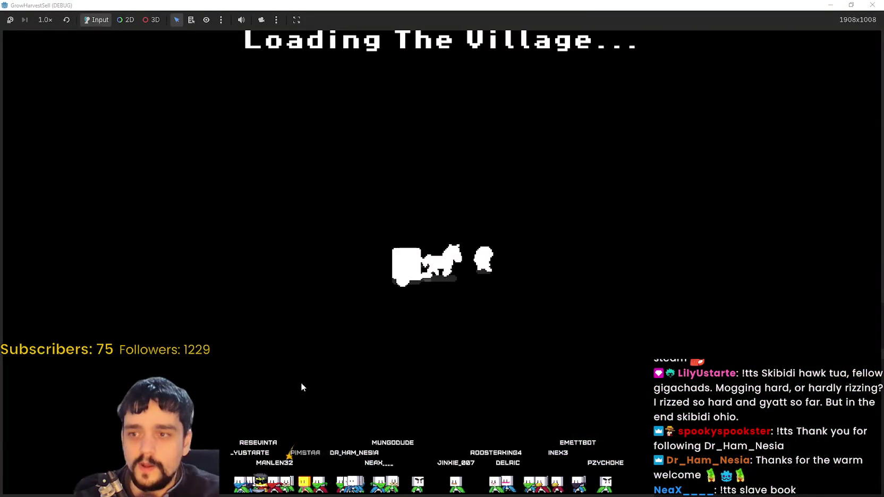
pyautogui.press('d')
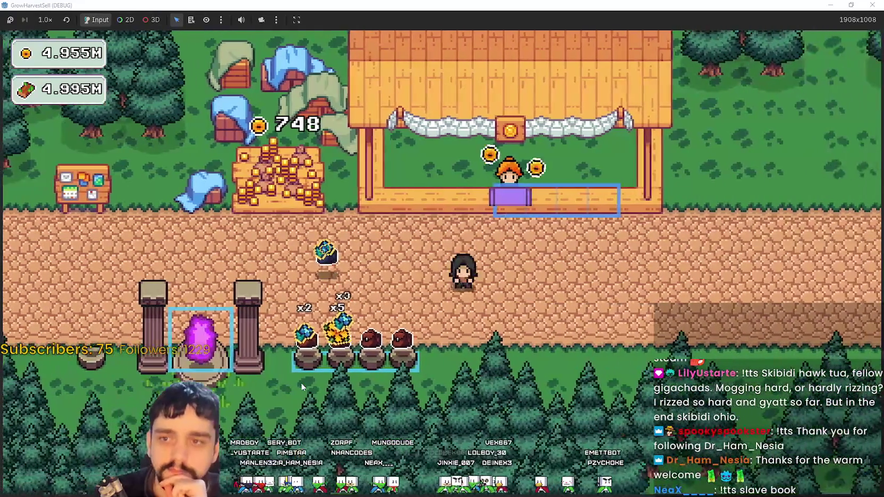